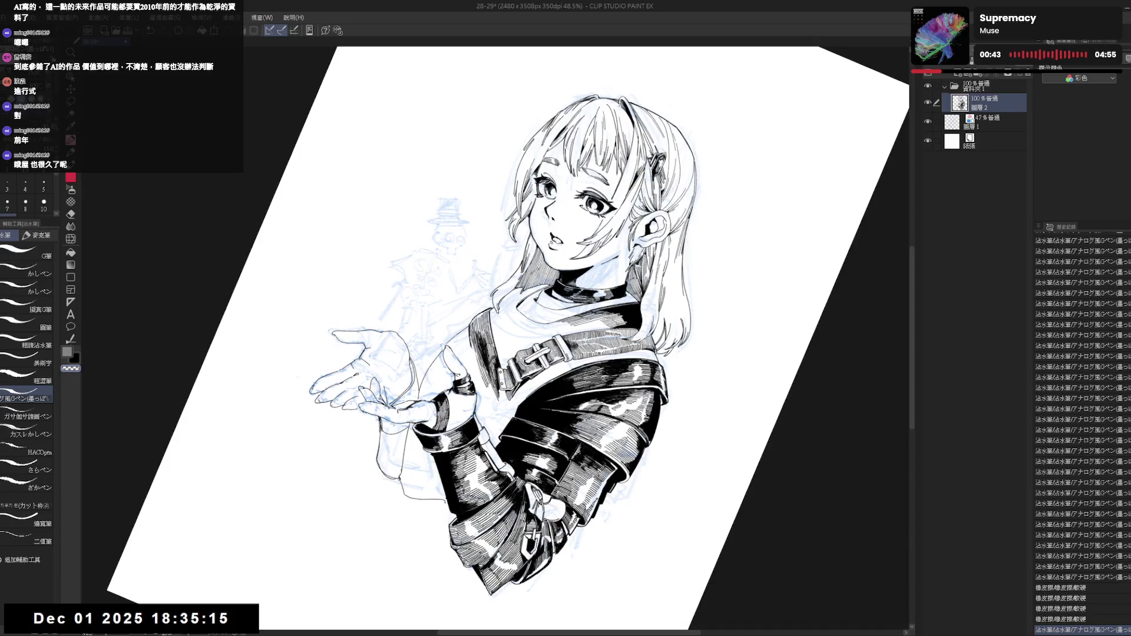
Add small ink strokes to the jacket and a dark hatch stroke on the strap.
drag(476, 349, 479, 383)
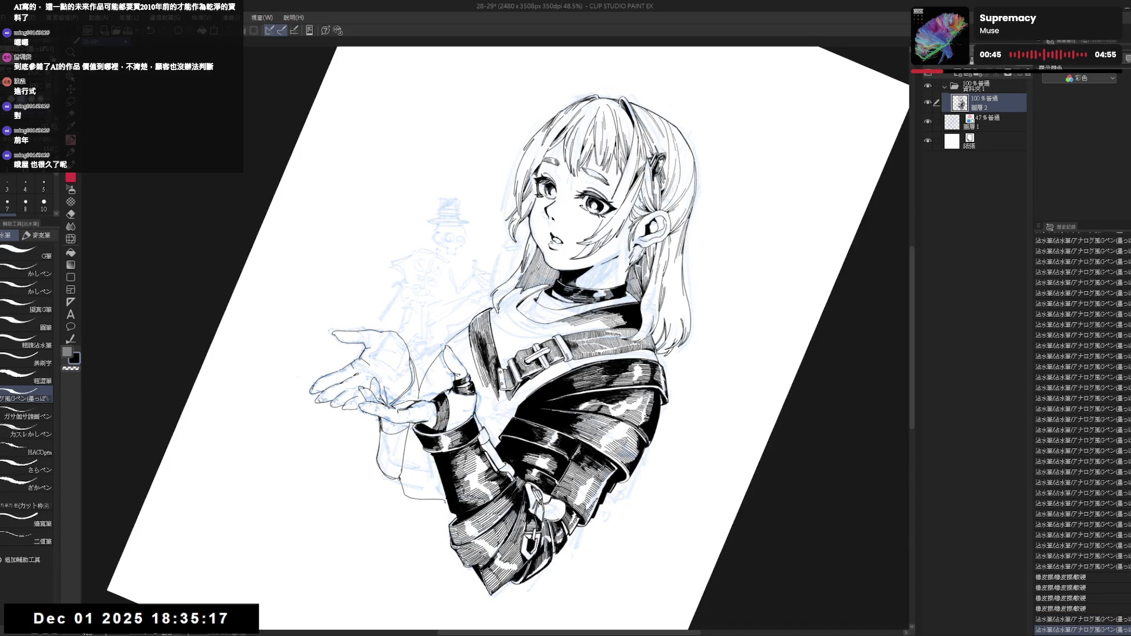
key(r)
drag(589, 177, 618, 194)
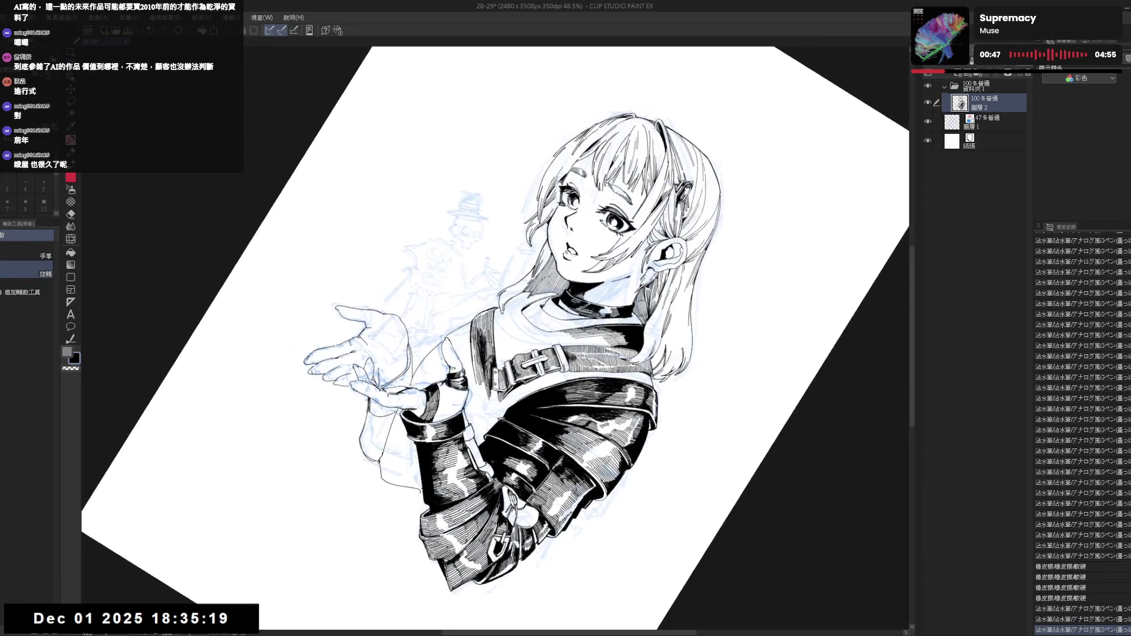
key(p)
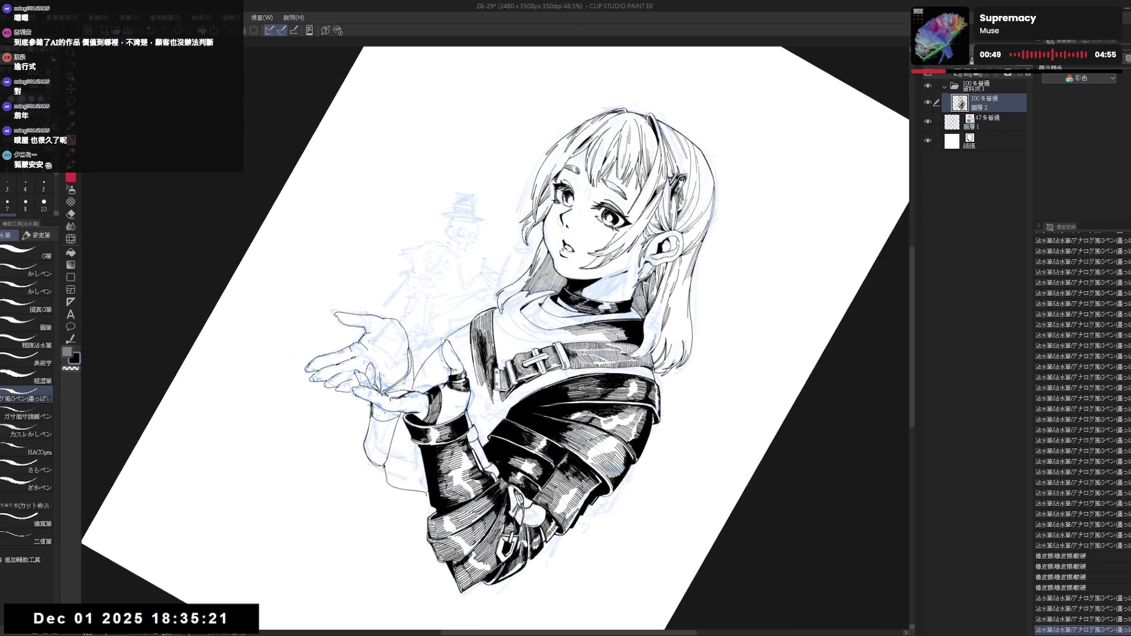
drag(493, 389, 495, 401)
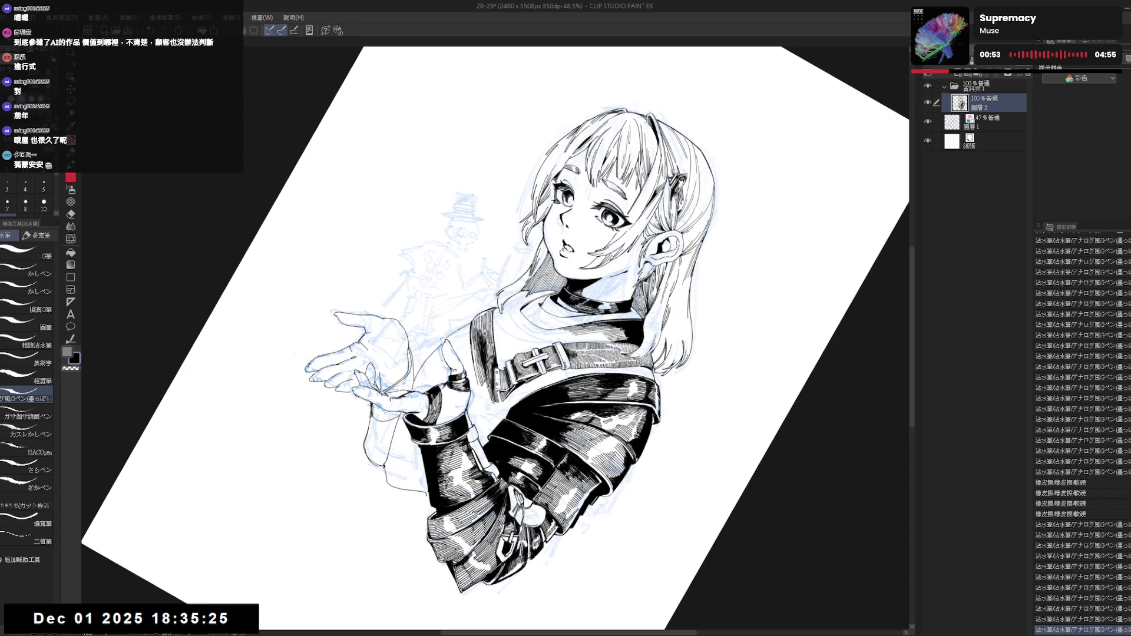
Tilt the canvas to a comfortable angle and ink a small stroke on the sleeve.
mouse_move(589, 177)
mouse_down()
mouse_move(542, 147)
mouse_move(530, 177)
mouse_up()
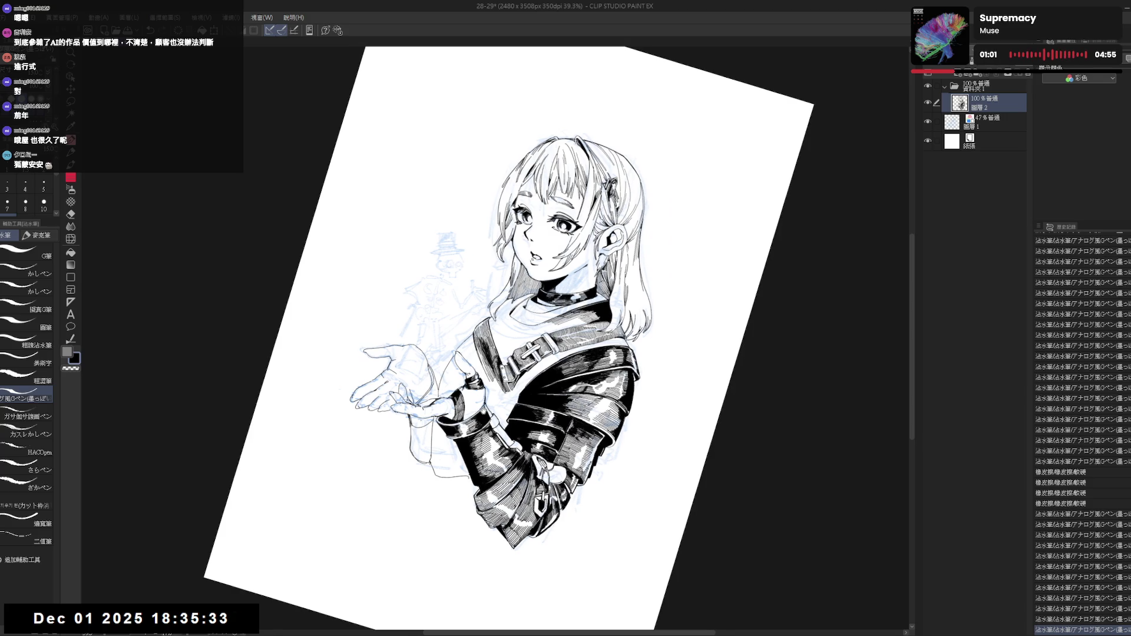
scroll(467, 406, up, 3)
drag(530, 176, 601, 224)
key(p)
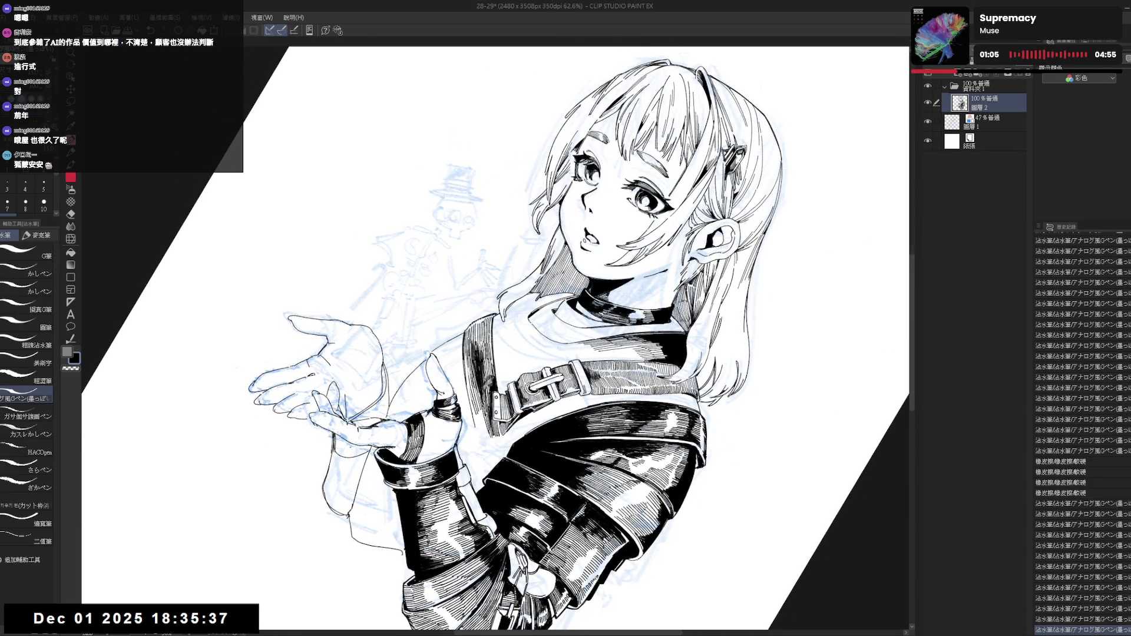
drag(472, 414, 478, 429)
Hatch more lines onto the jacket and sleeve, then reset rotation and fit the page.
key(minus)
key(minus)
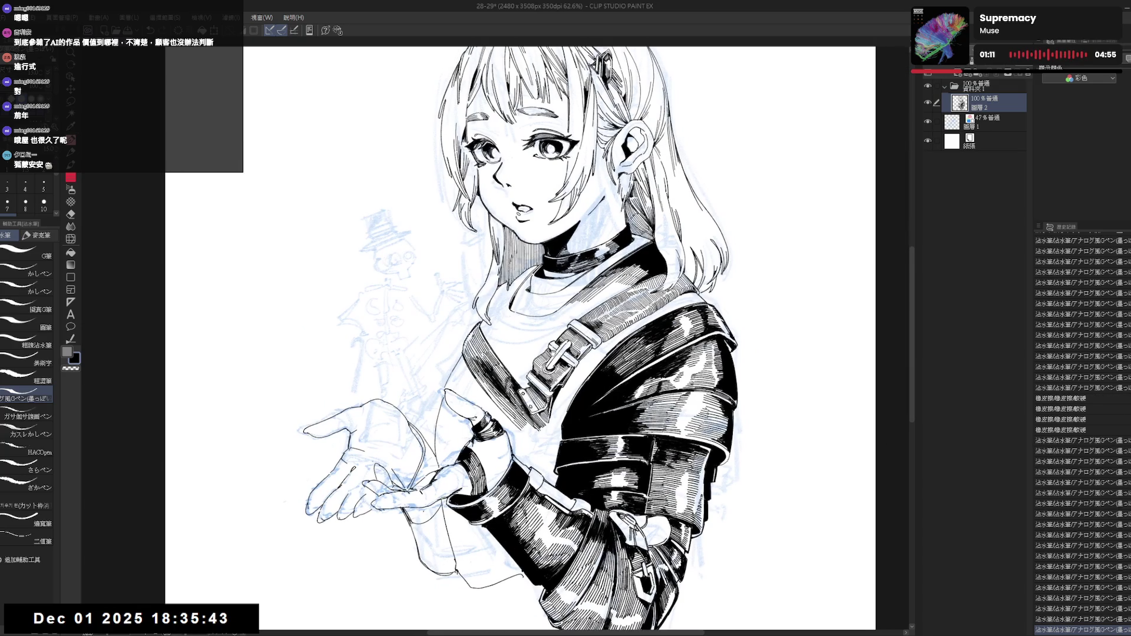
key(asciicircum)
key(asciicircum)
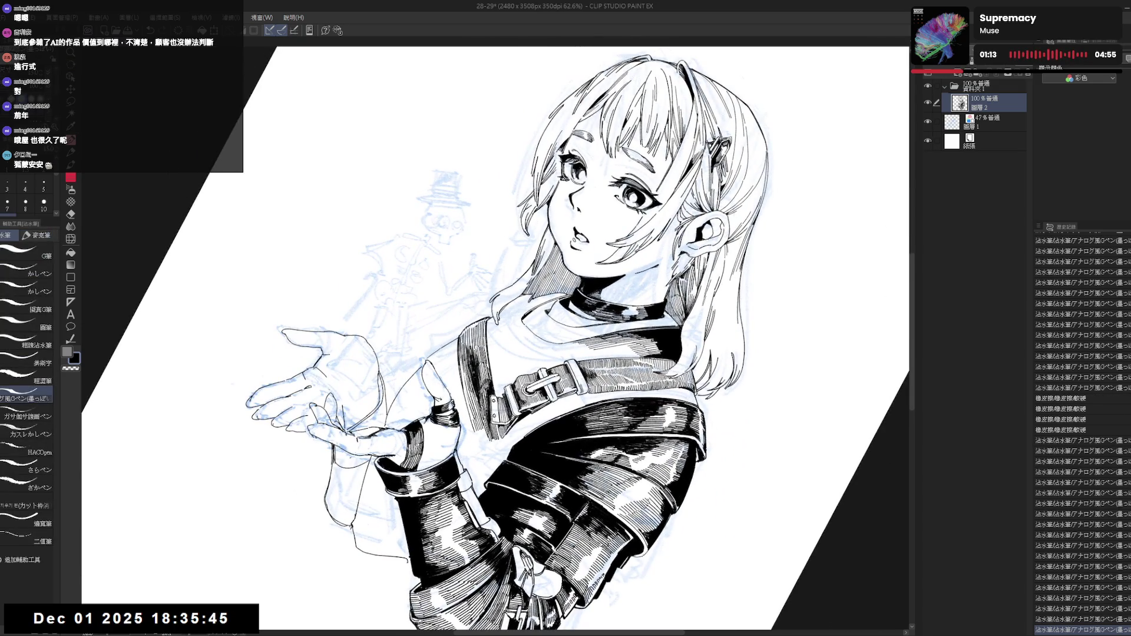
drag(471, 415, 476, 427)
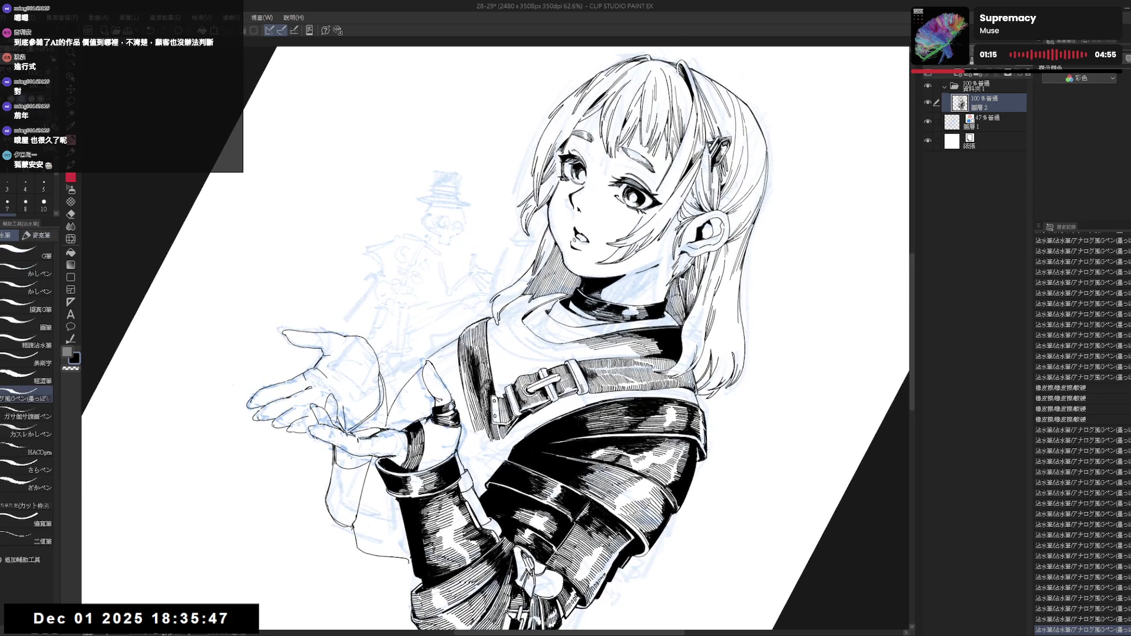
drag(469, 341, 478, 377)
drag(476, 365, 485, 419)
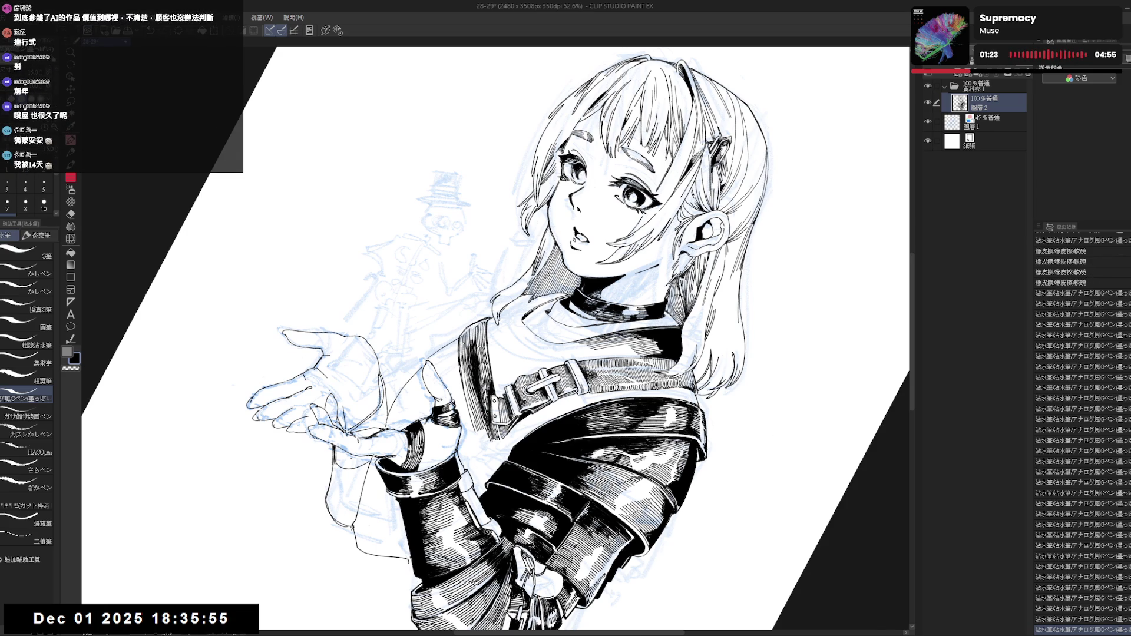
key(ctrl+at)
key(ctrl+0)
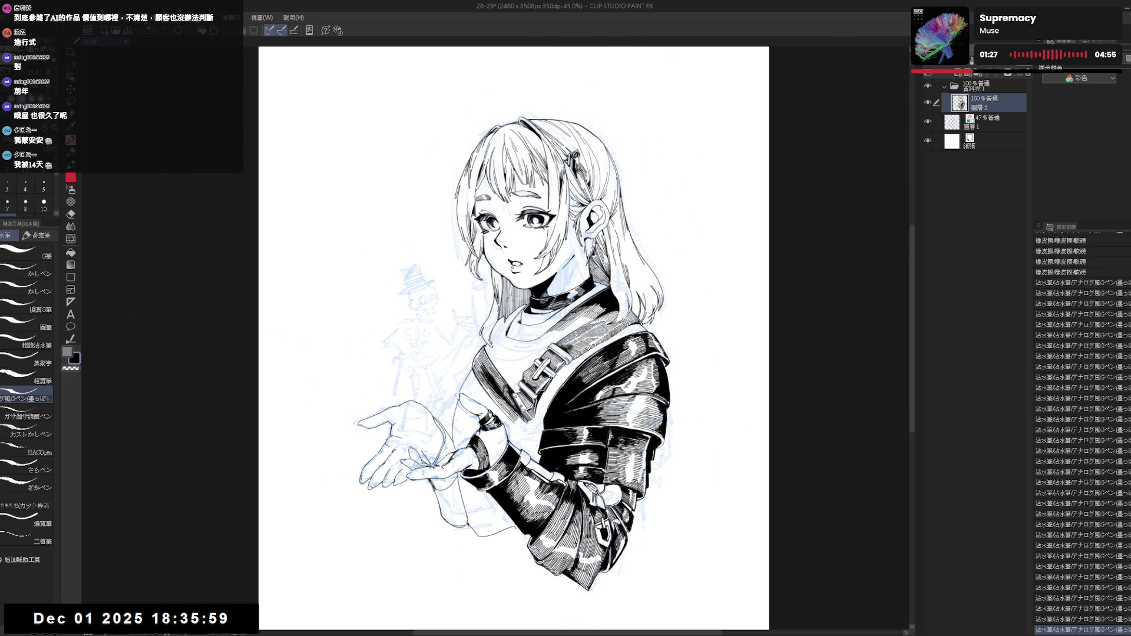
scroll(514, 338, down, 1)
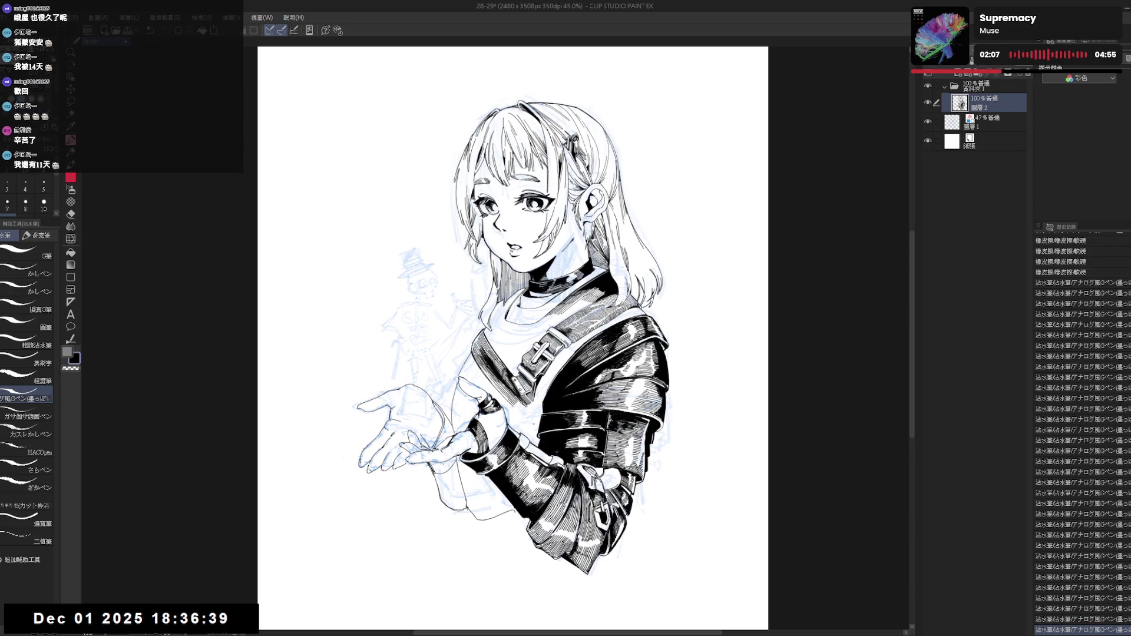
scroll(599, 74, up, 2)
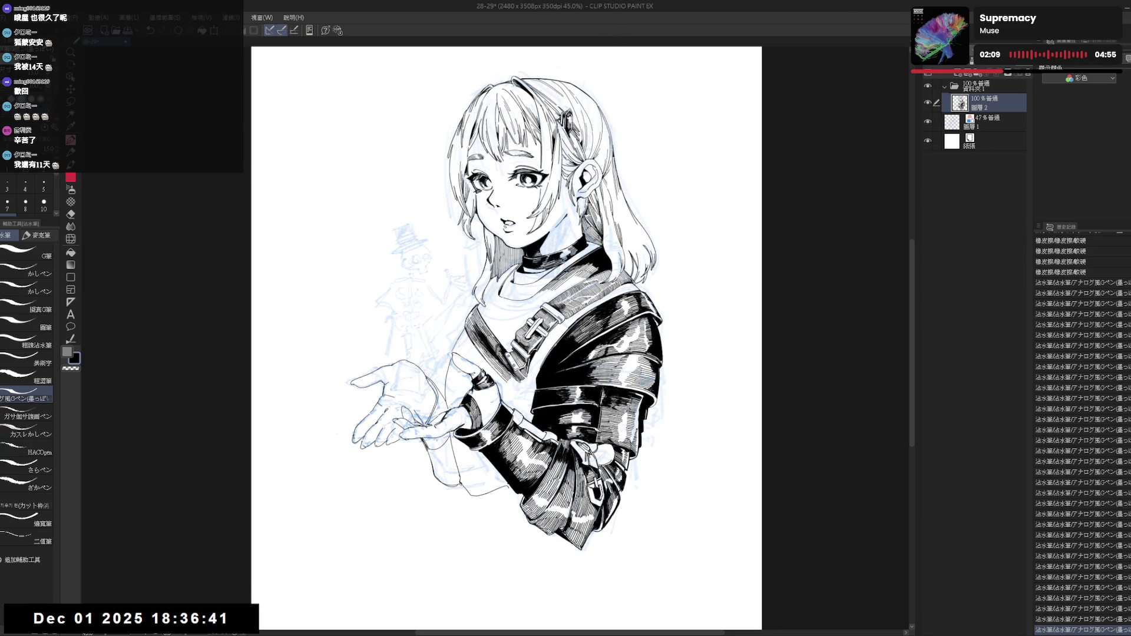
Zoom in, tilt the canvas, erase a stray ink mark and undo a pen stroke.
scroll(600, 74, up, 2)
key(e)
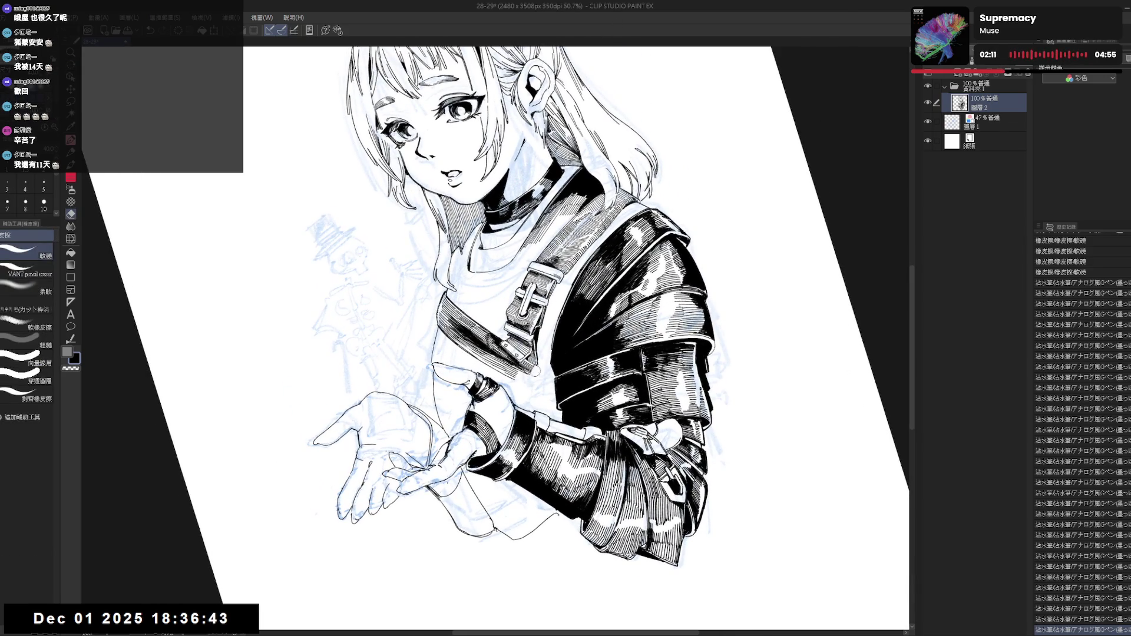
key(r)
drag(494, 329, 530, 294)
mouse_move(524, 380)
mouse_down()
mouse_move(548, 351)
mouse_move(523, 381)
mouse_move(552, 375)
mouse_move(554, 391)
mouse_move(553, 370)
mouse_move(530, 412)
mouse_move(483, 451)
mouse_move(501, 436)
mouse_up()
key(e)
click(531, 377)
key(r)
key(p)
key(ctrl+z)
Erase excess ink lines around the strap buckle and trim part of a jacket stroke.
drag(529, 375, 535, 380)
key(p)
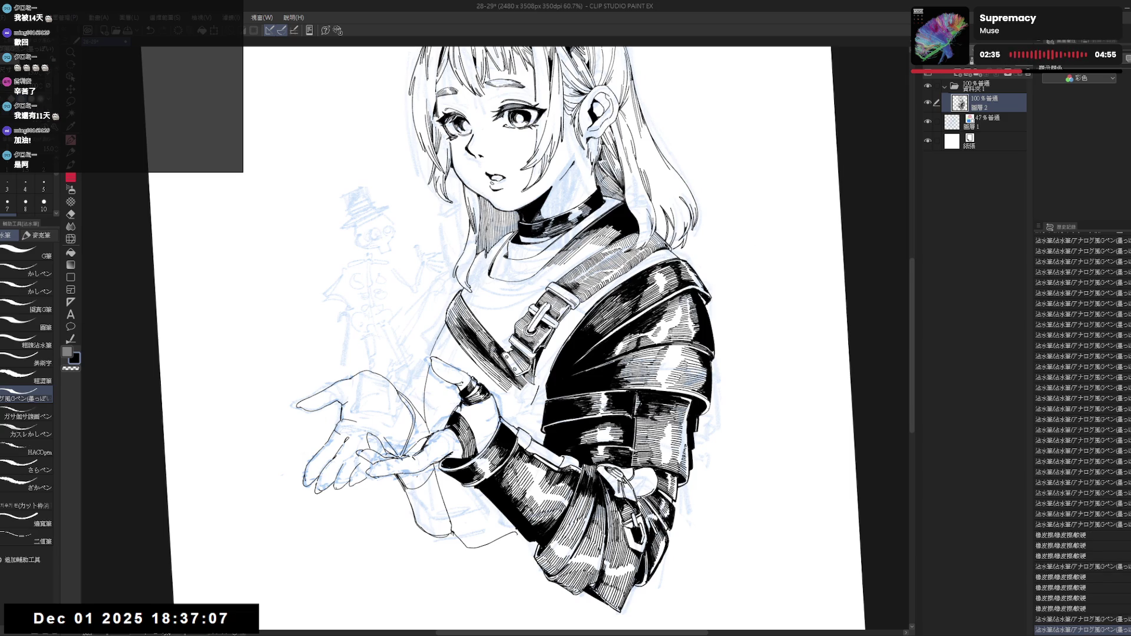
key(e)
drag(534, 385, 539, 392)
key(p)
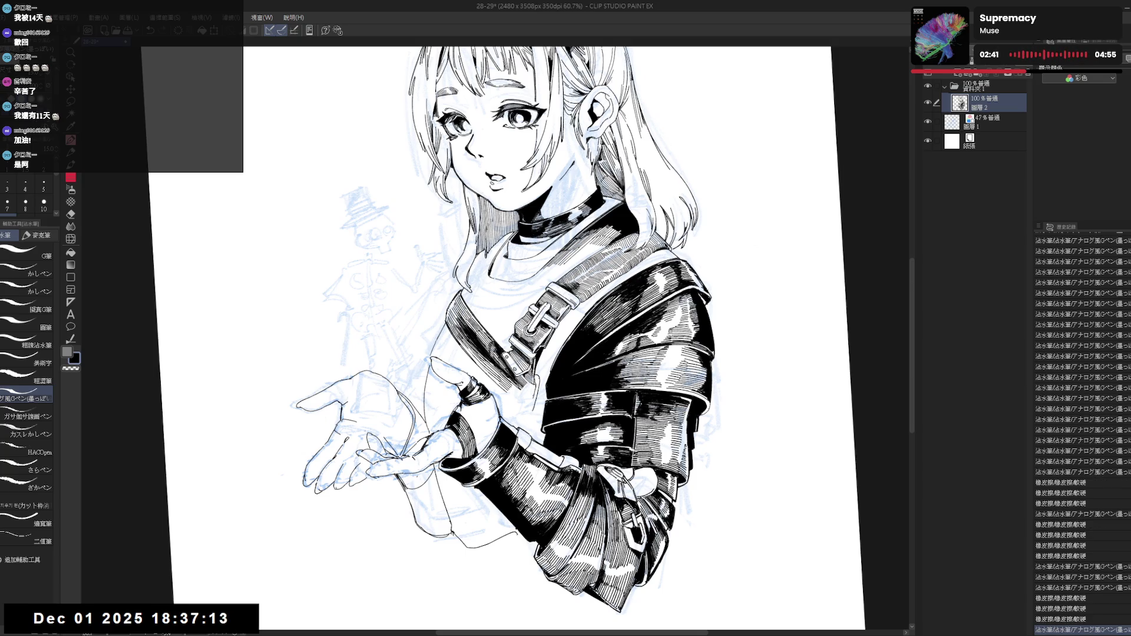
key(ctrl+z)
key(e)
drag(536, 411, 536, 394)
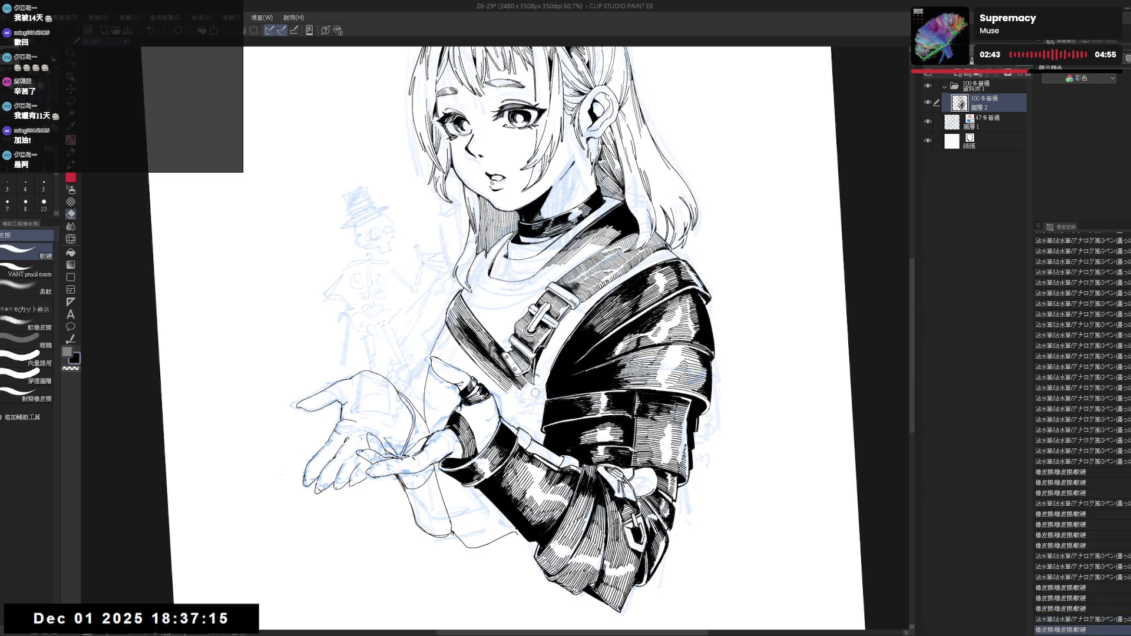
Ink short lines on the sleeve, level the view upright, and zoom out.
key(p)
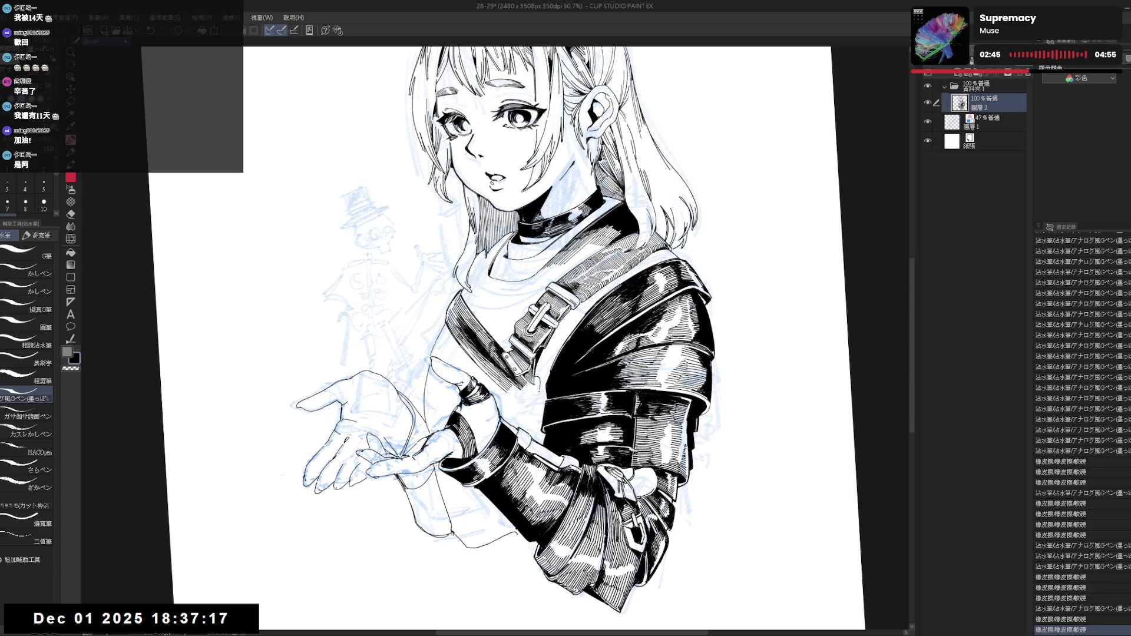
drag(537, 391, 530, 427)
key(e)
key(p)
key(ctrl+z)
key(ctrl+@)
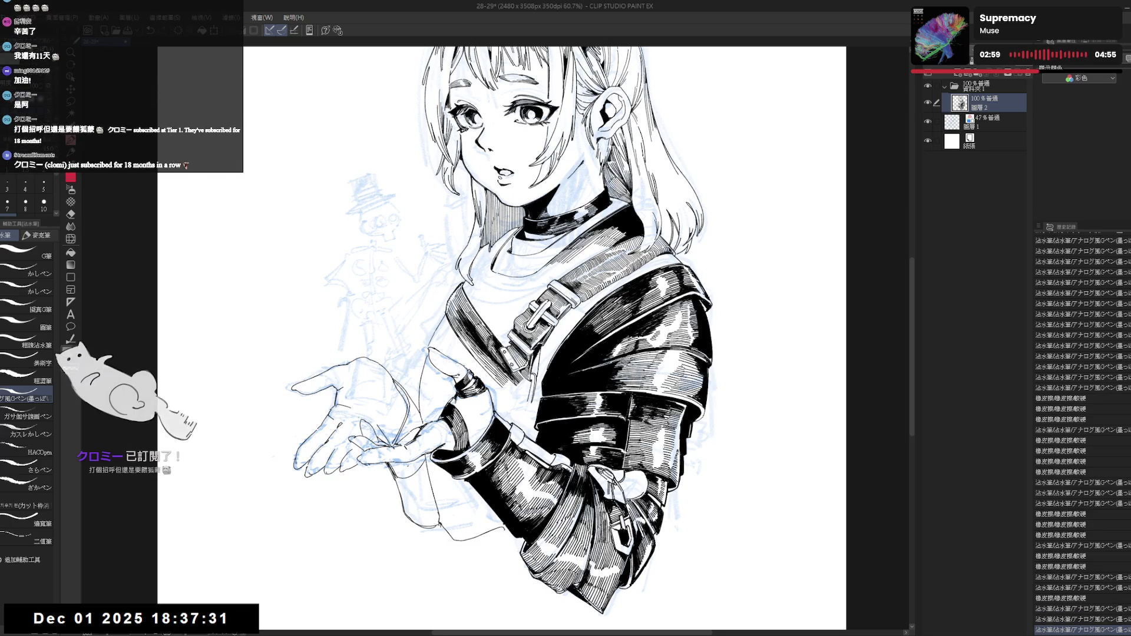
drag(533, 406, 531, 421)
drag(536, 408, 533, 423)
key(ctrl+minus)
key(ctrl+minus)
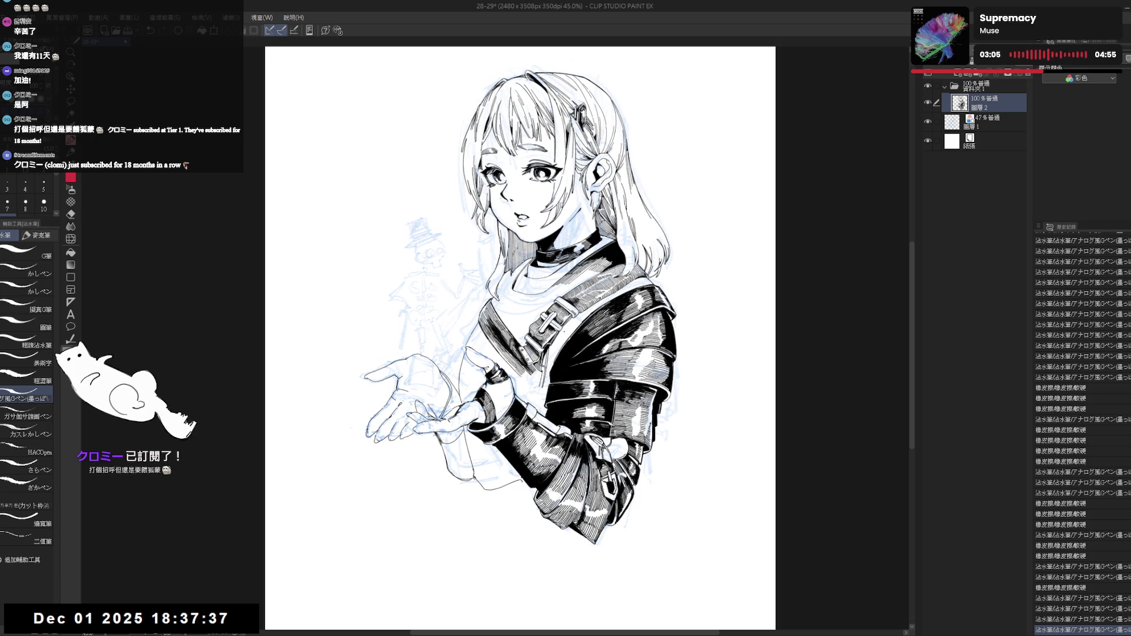
Zoom in, rotate the canvas, and erase a small ink mark near the wrist.
scroll(562, 366, up, 3)
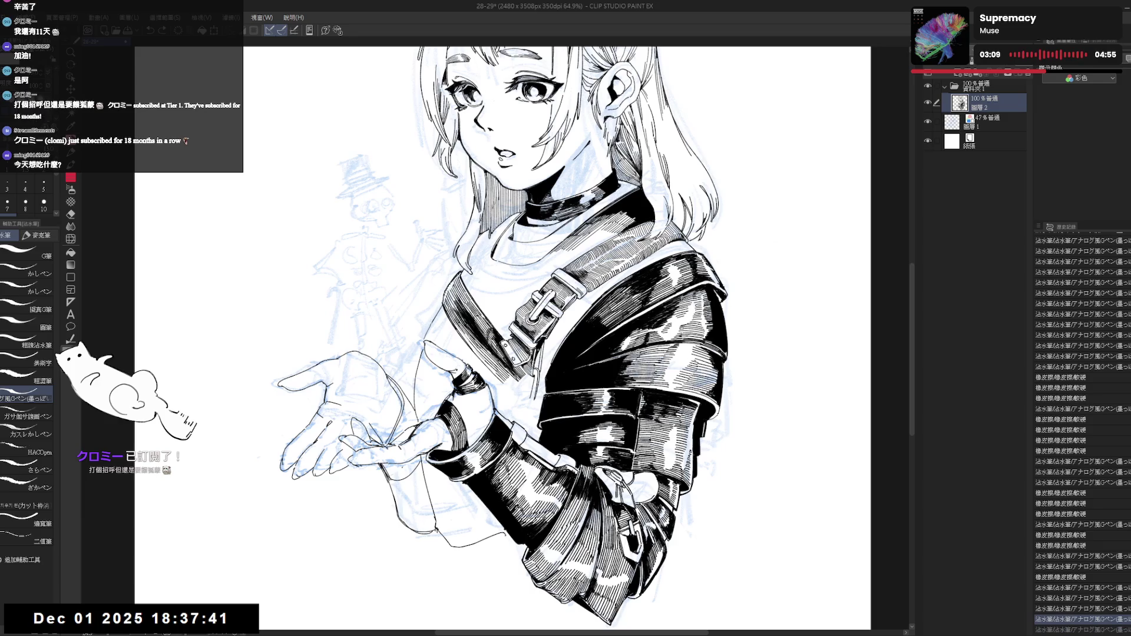
key(ctrl+z)
key(ctrl+y)
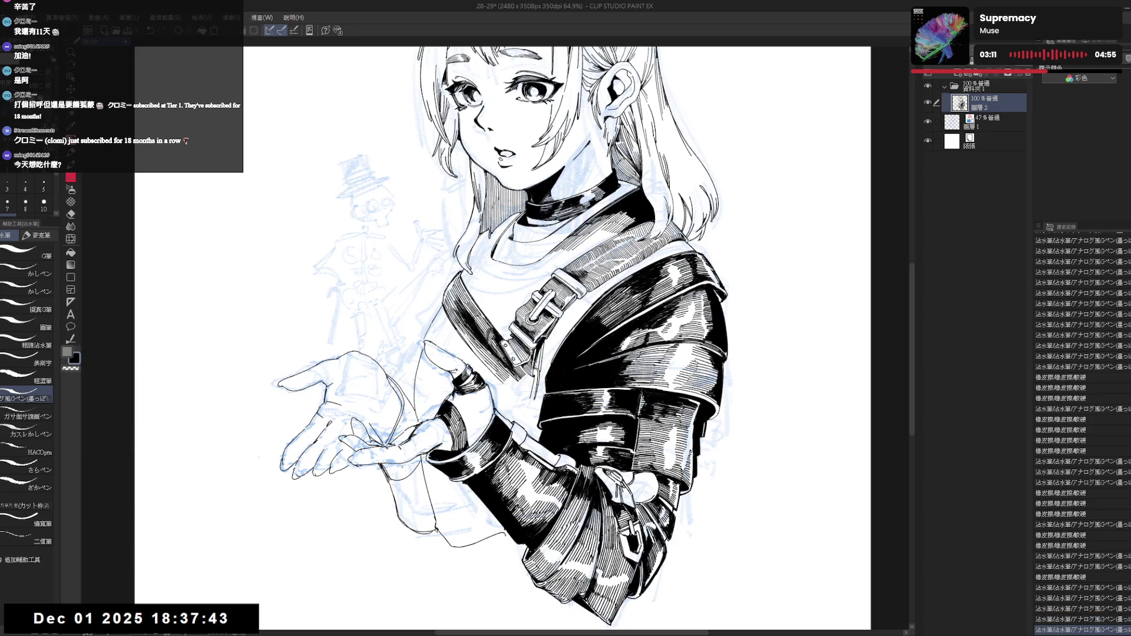
drag(562, 348, 554, 340)
drag(533, 457, 523, 412)
key(e)
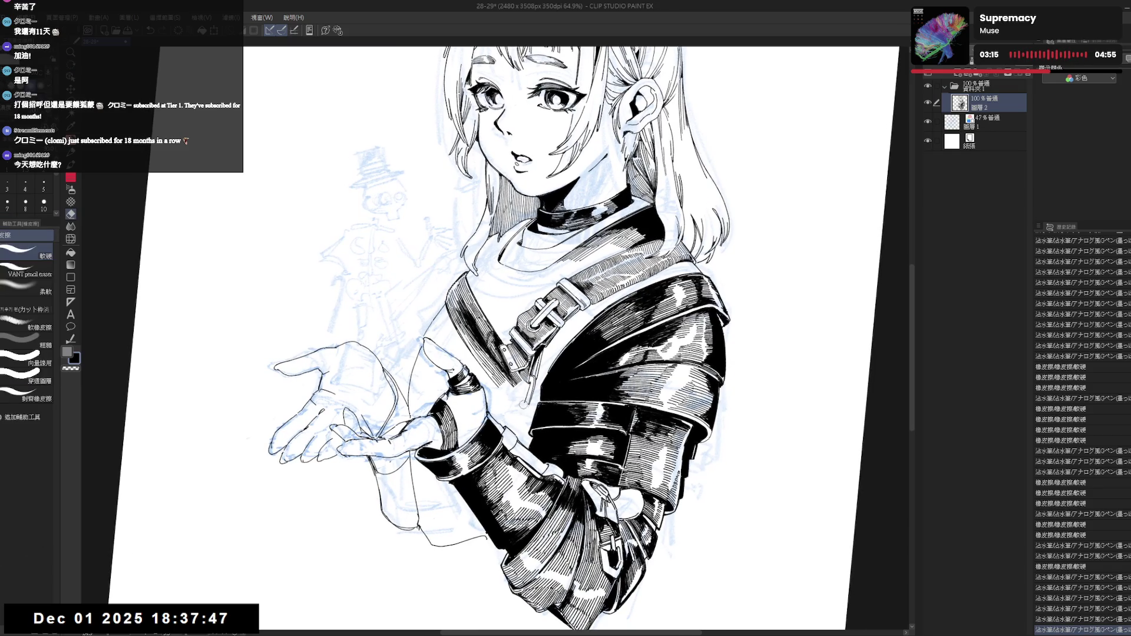
click(527, 404)
key(p)
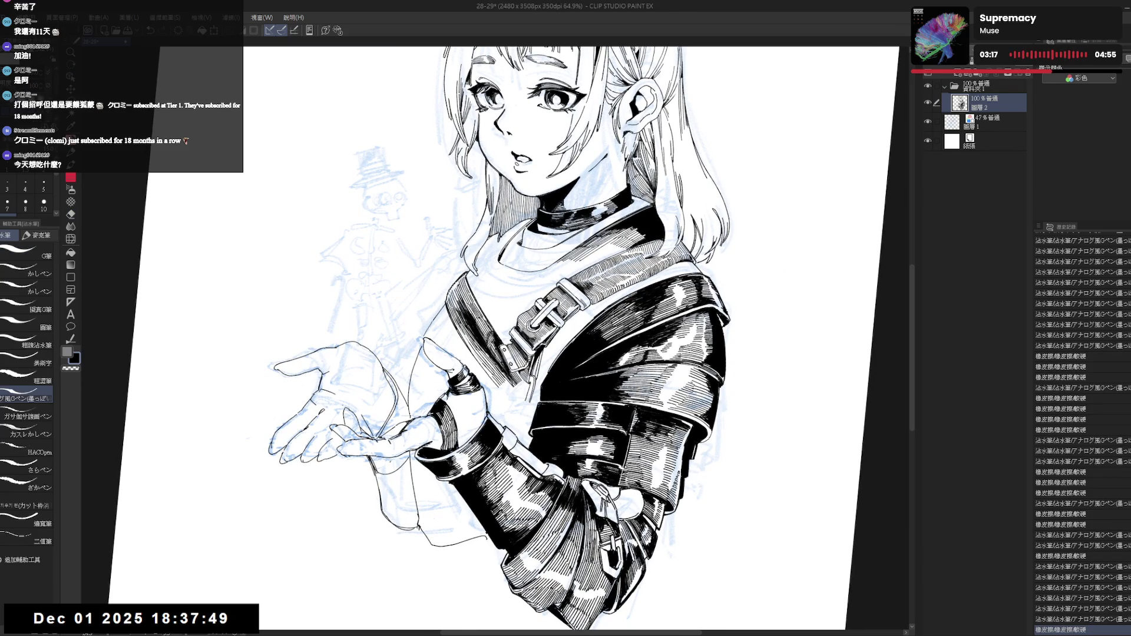
Draw short G-pen strokes at the wrist, mirroring the view to compare them.
drag(508, 390, 511, 395)
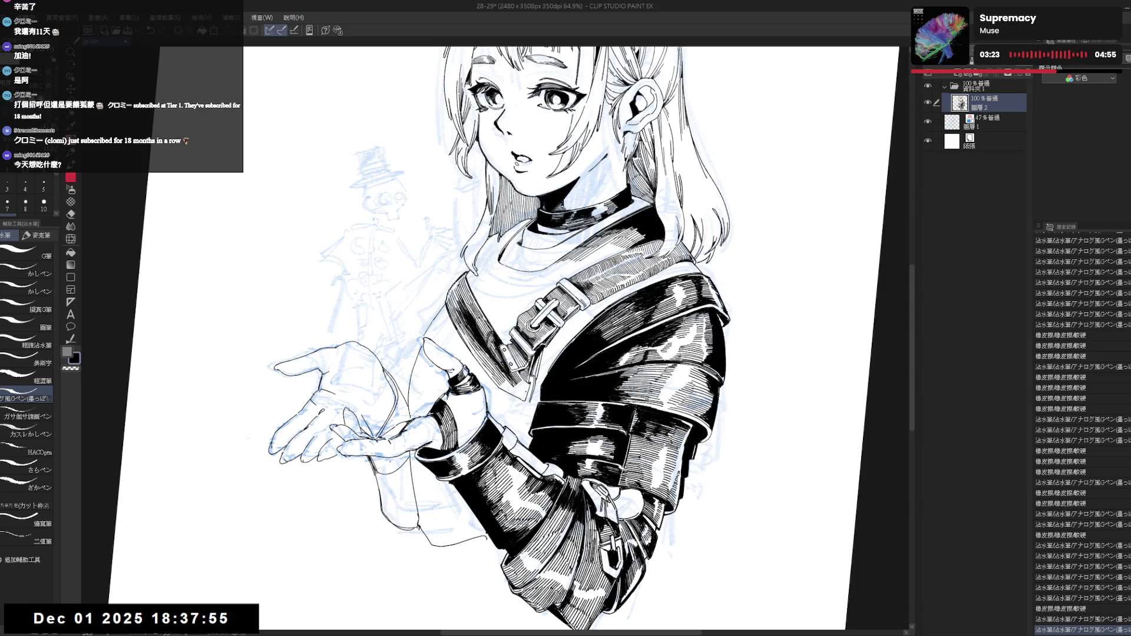
drag(508, 393, 512, 395)
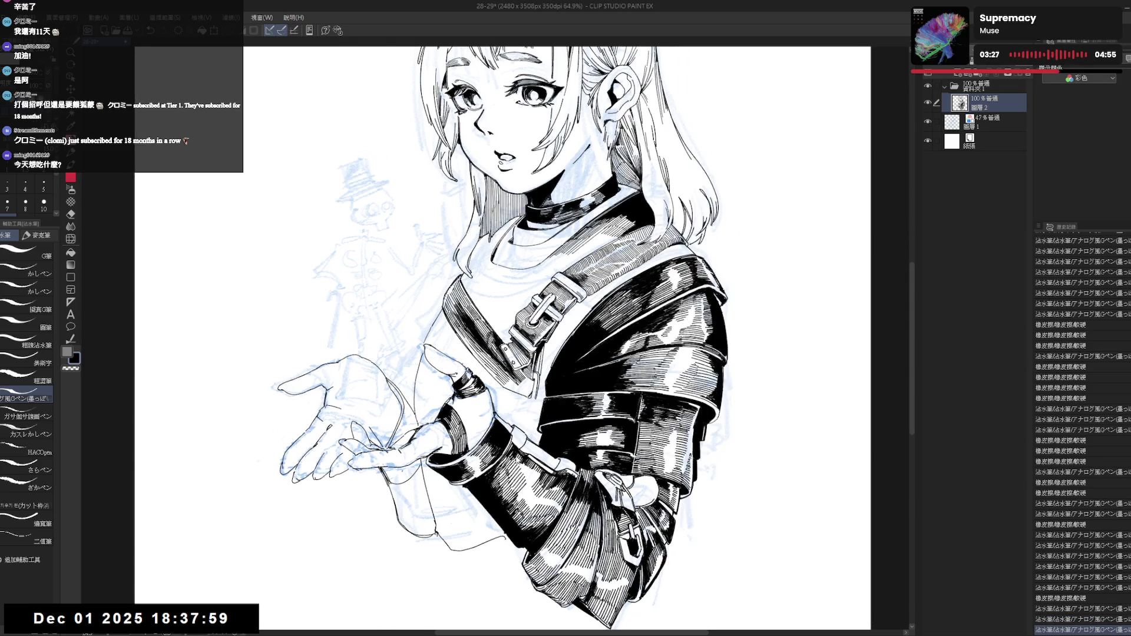
key(h)
key(asciicircum)
key(asciicircum)
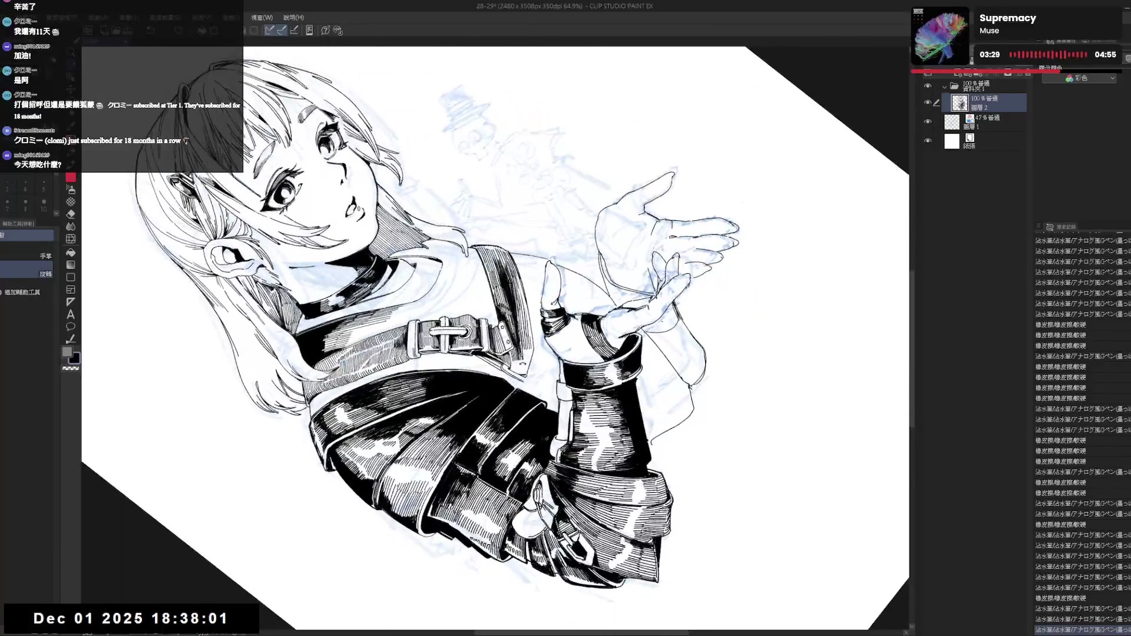
drag(511, 366, 514, 368)
key(ctrl+y)
key(ctrl+z)
key(ctrl+y)
drag(511, 366, 517, 368)
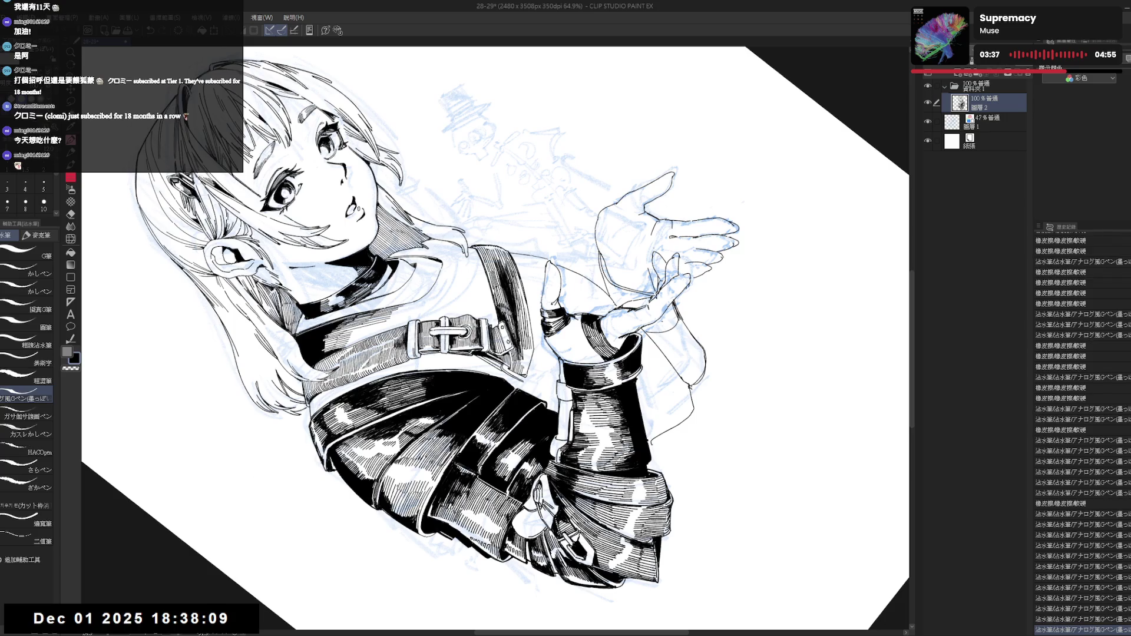
Unmirror the view, ink a short line near the wrist, and fit the page.
key(h)
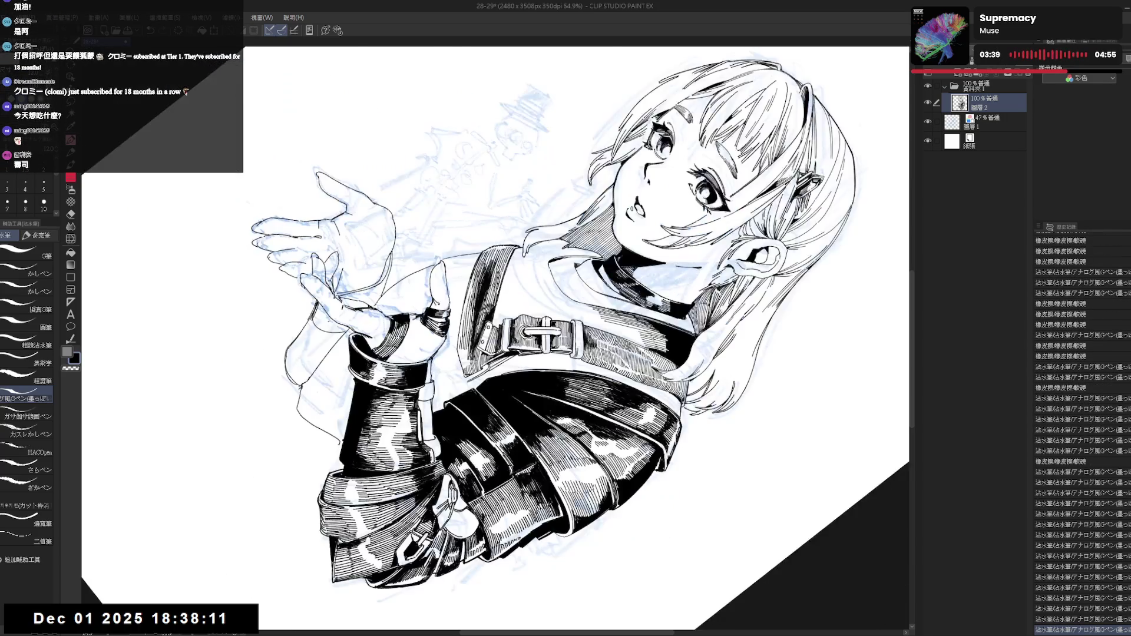
key(ctrl+at)
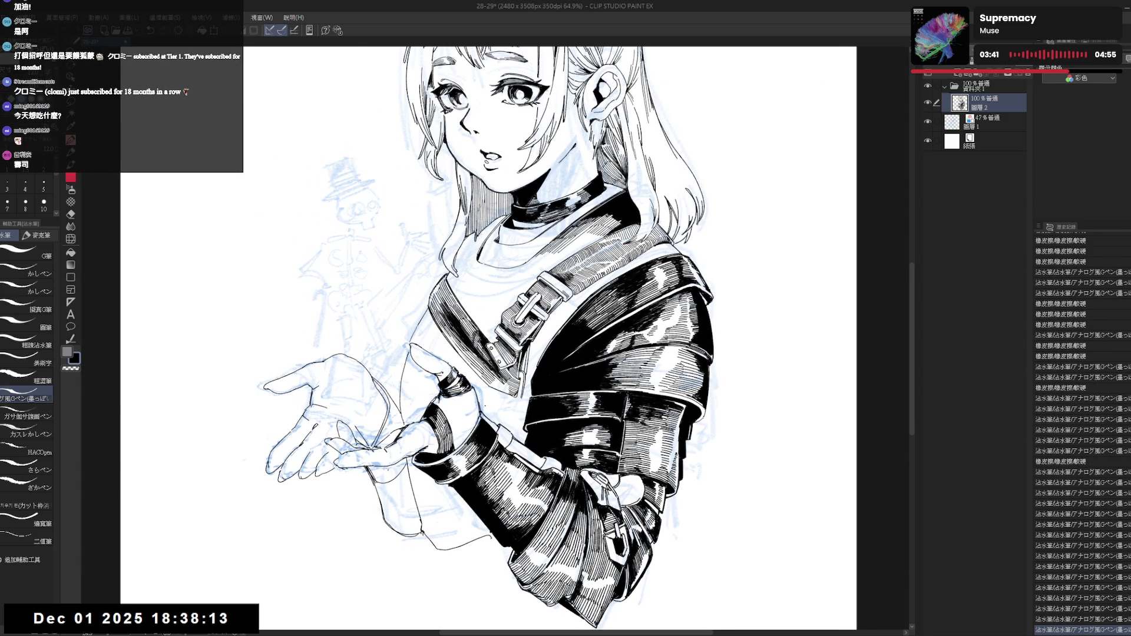
key(asciicircum)
key(asciicircum)
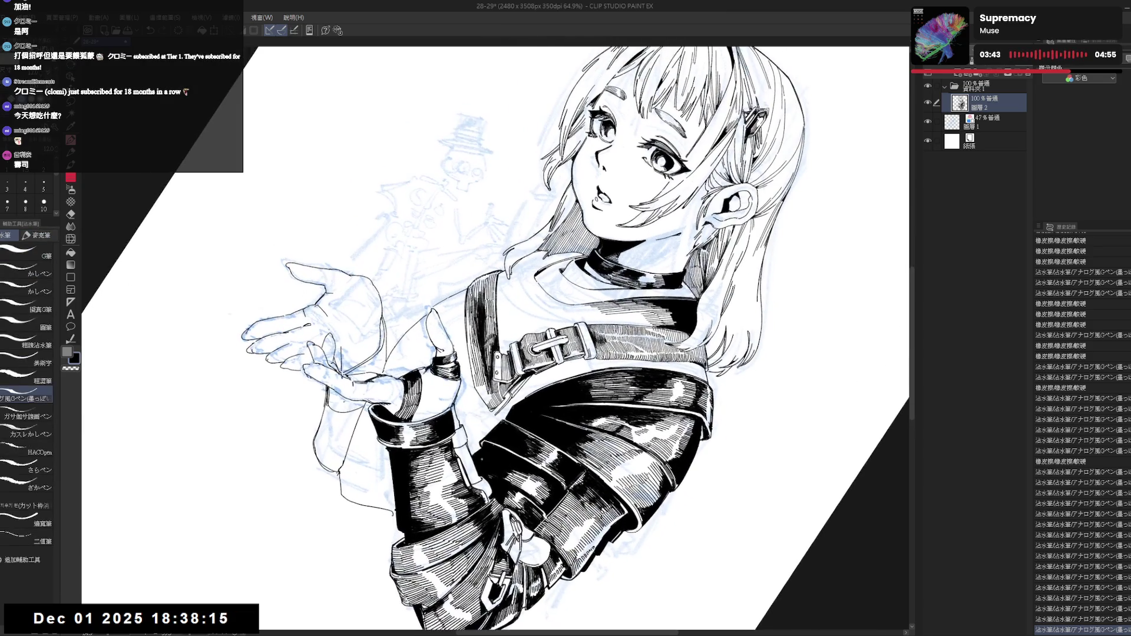
key(asciicircum)
key(ctrl+y)
key(ctrl+z)
key(ctrl+y)
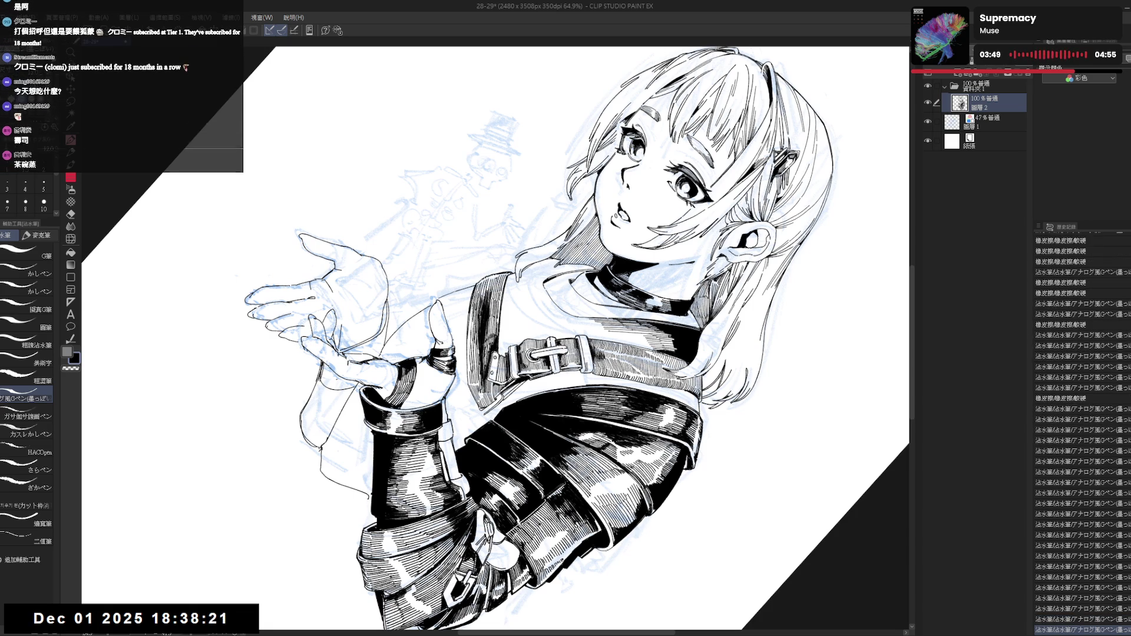
key(minus)
drag(478, 391, 487, 405)
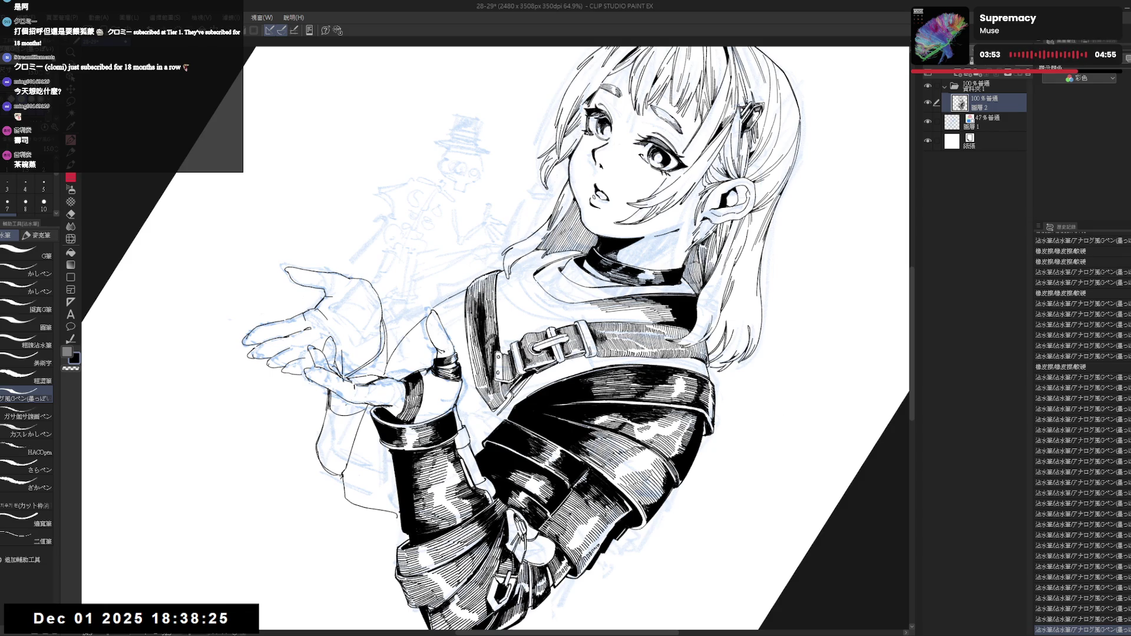
key(ctrl+0)
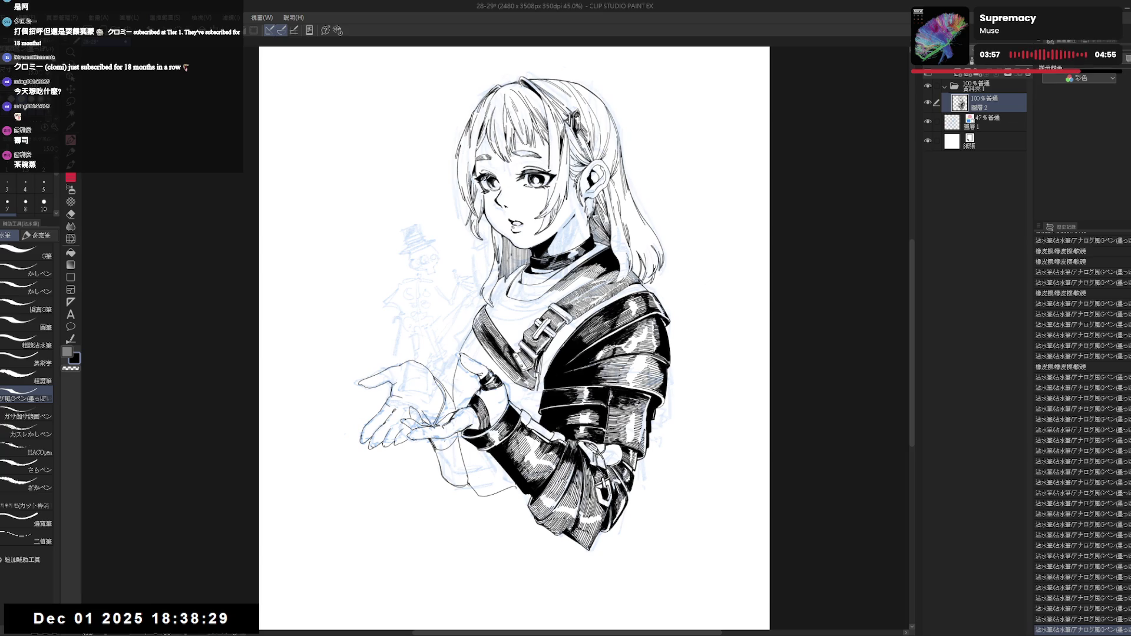
key(asciicircum)
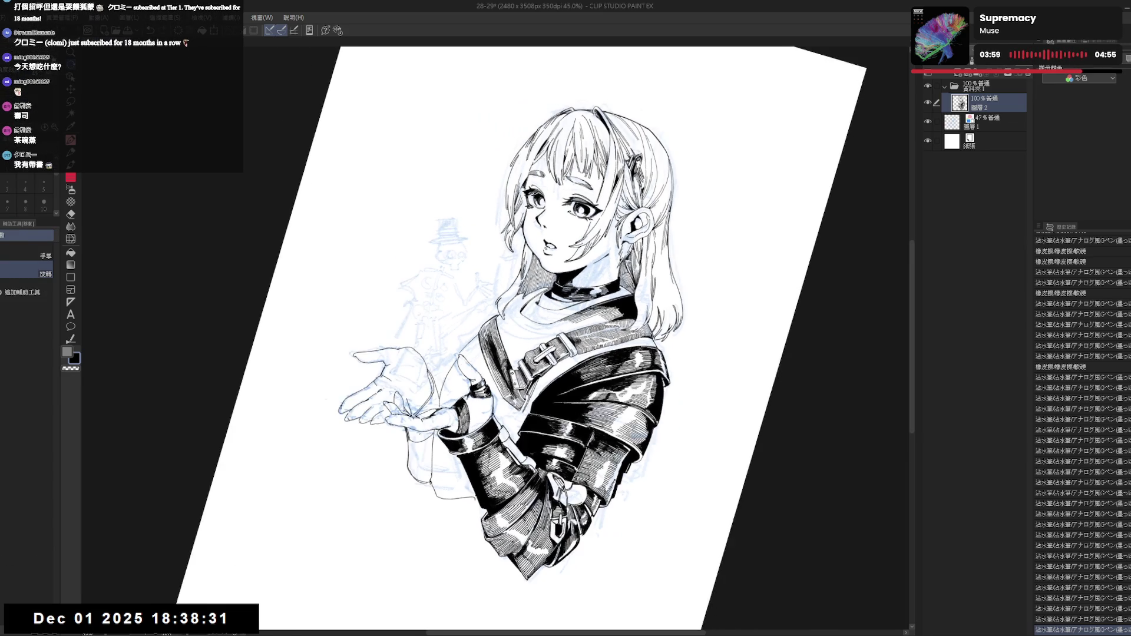
Erase the small stray ink marks around the hand.
scroll(476, 324, up, 2)
key(e)
click(483, 363)
click(486, 361)
click(485, 365)
click(487, 369)
key(p)
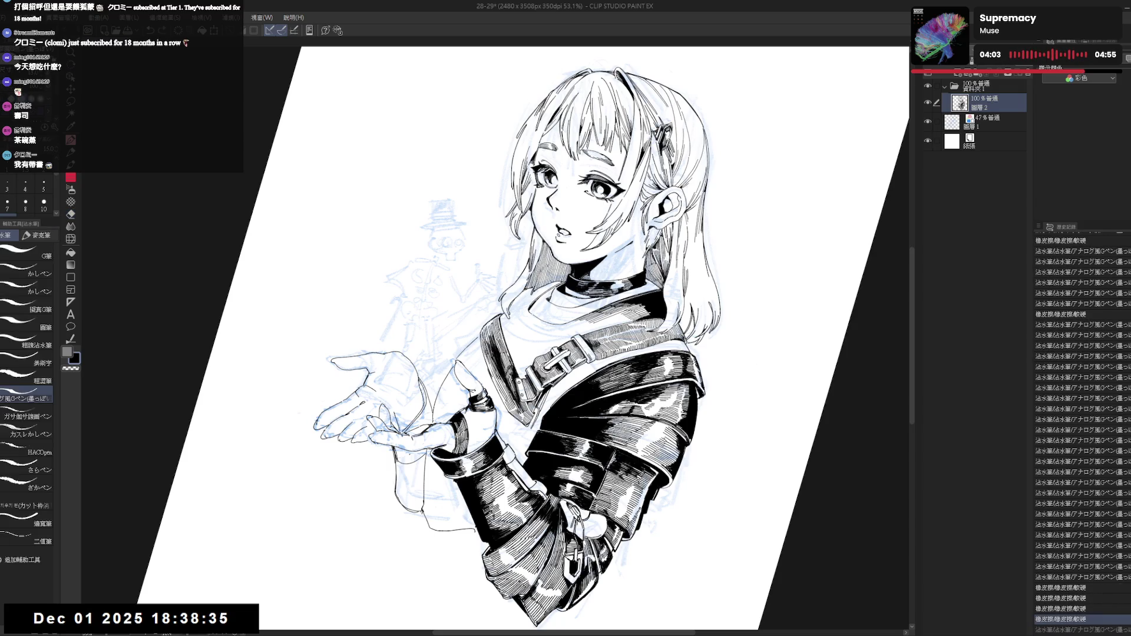
key(e)
drag(491, 377, 495, 386)
key(p)
Straighten the view and erase small patches of ink near the wrist, then zoom out.
key(ctrl+@)
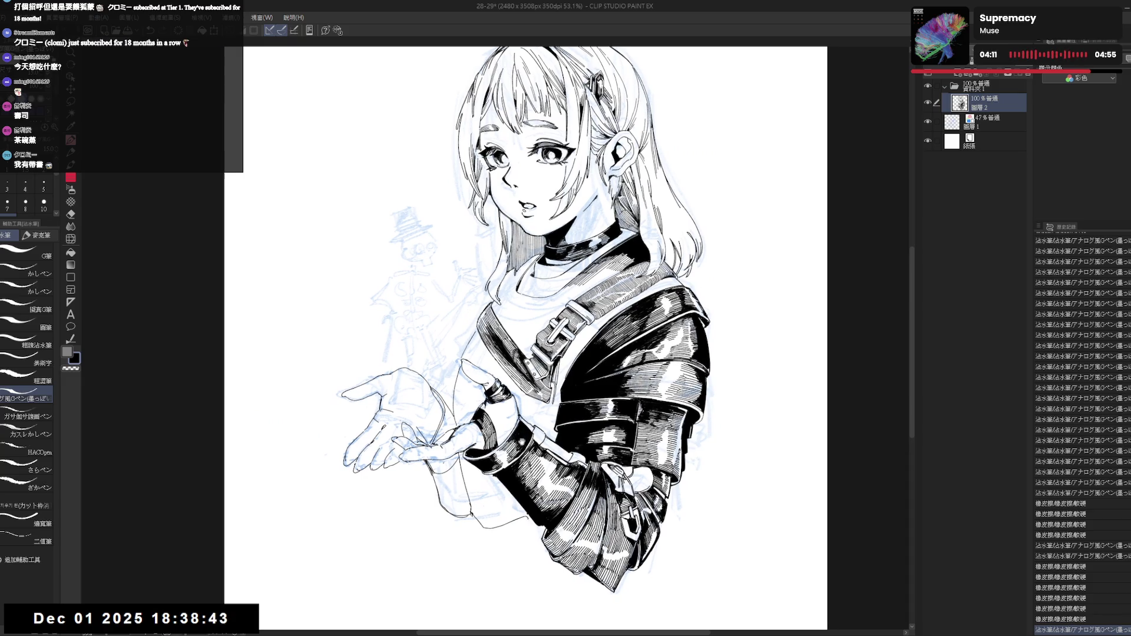
scroll(521, 430, up, 1)
scroll(527, 399, up, 1)
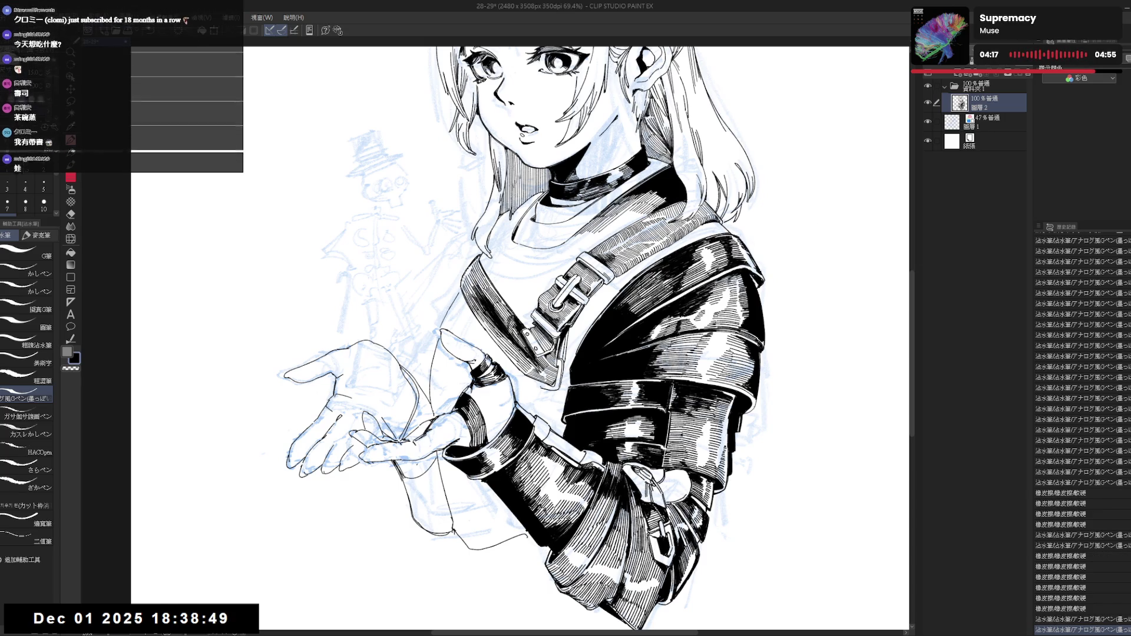
drag(541, 392, 561, 396)
key(ctrl+z)
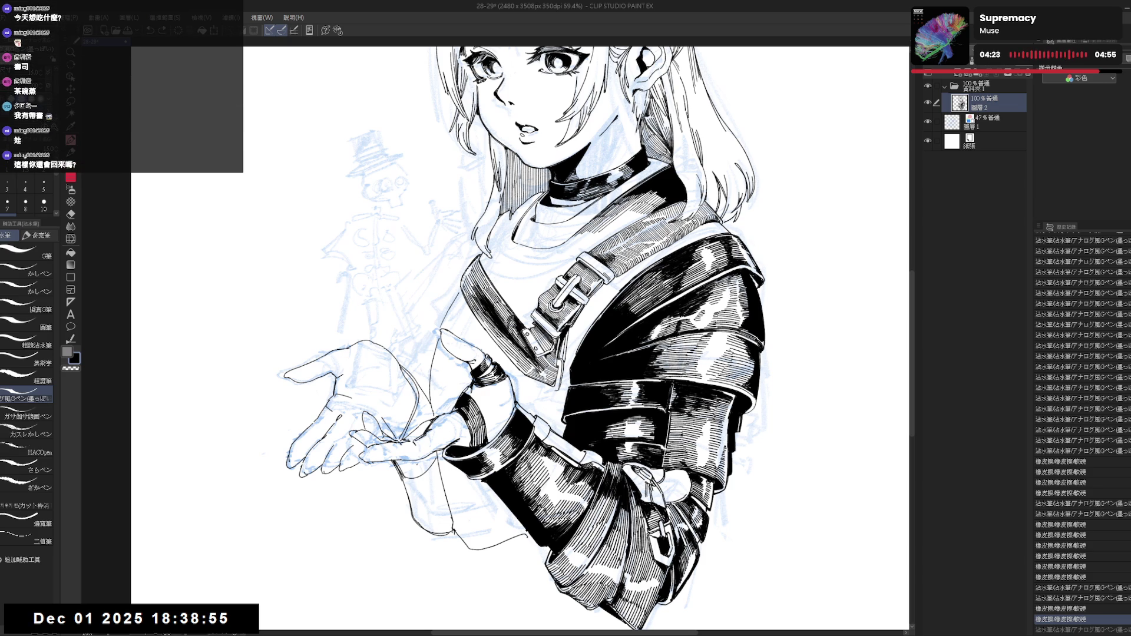
key(ctrl+y)
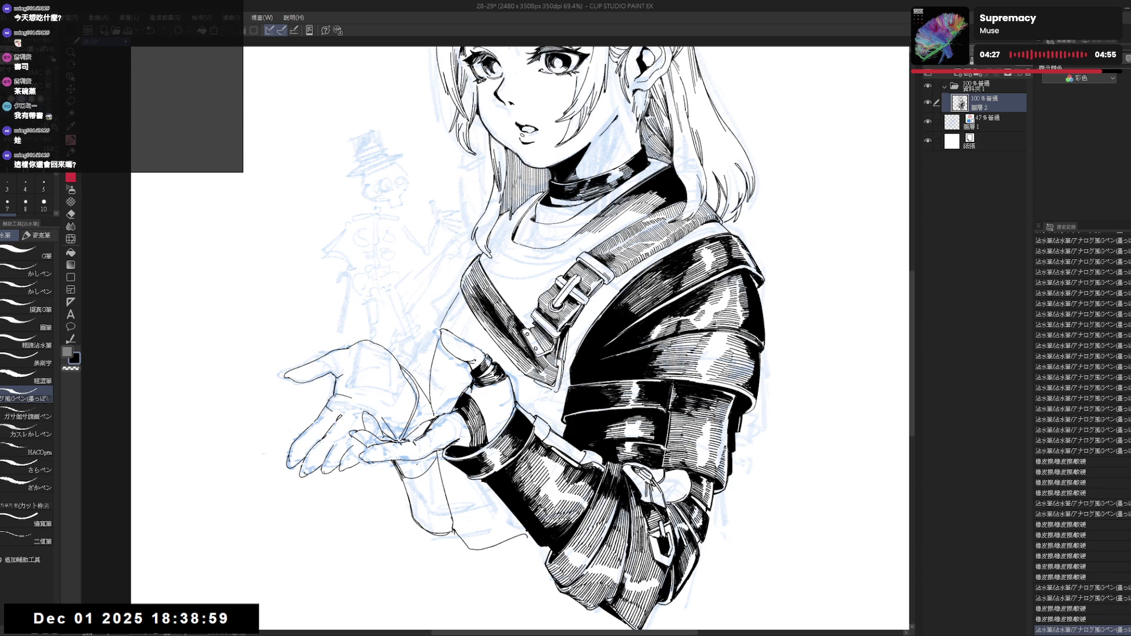
key(asciicircum)
key(asciicircum)
key(asciicircum)
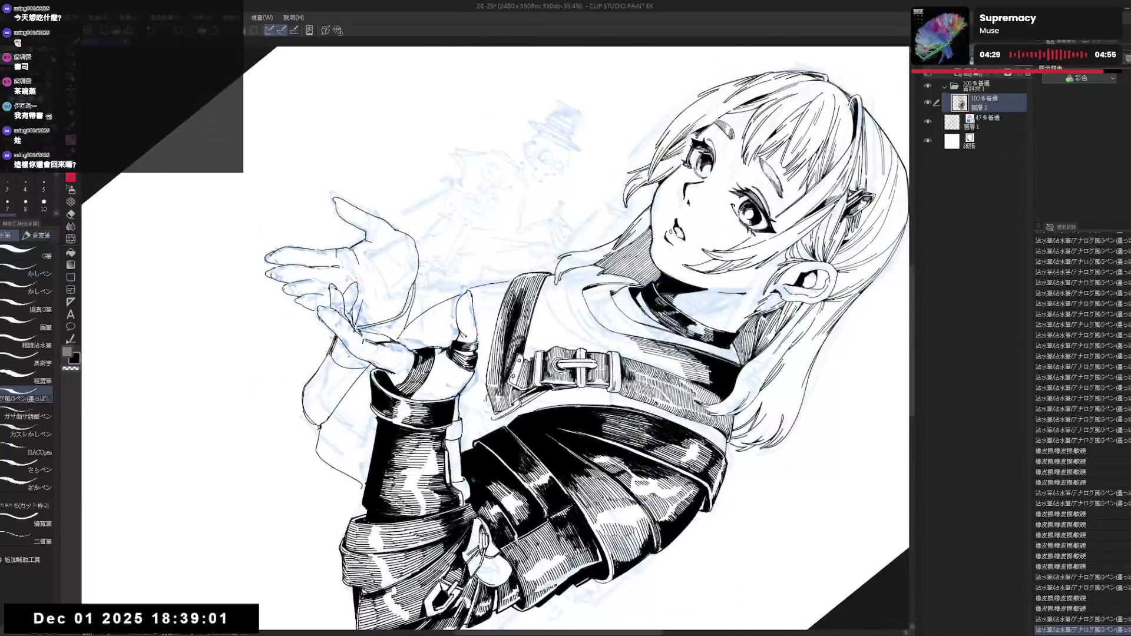
drag(530, 177, 542, 189)
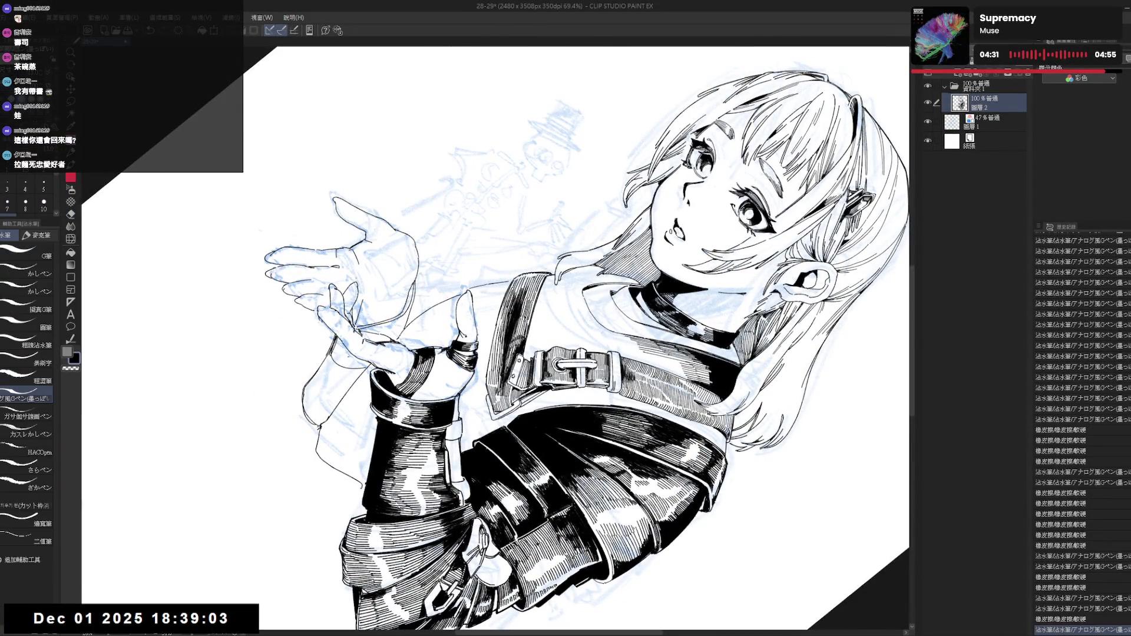
key(minus)
key(minus)
key(minus)
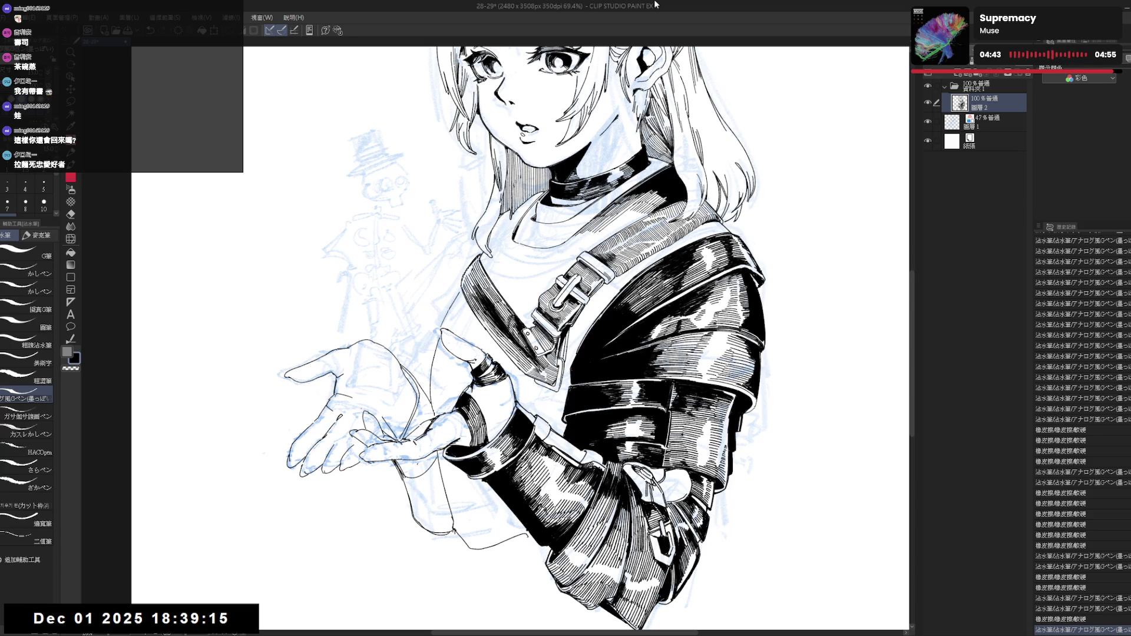
key(ctrl+minus)
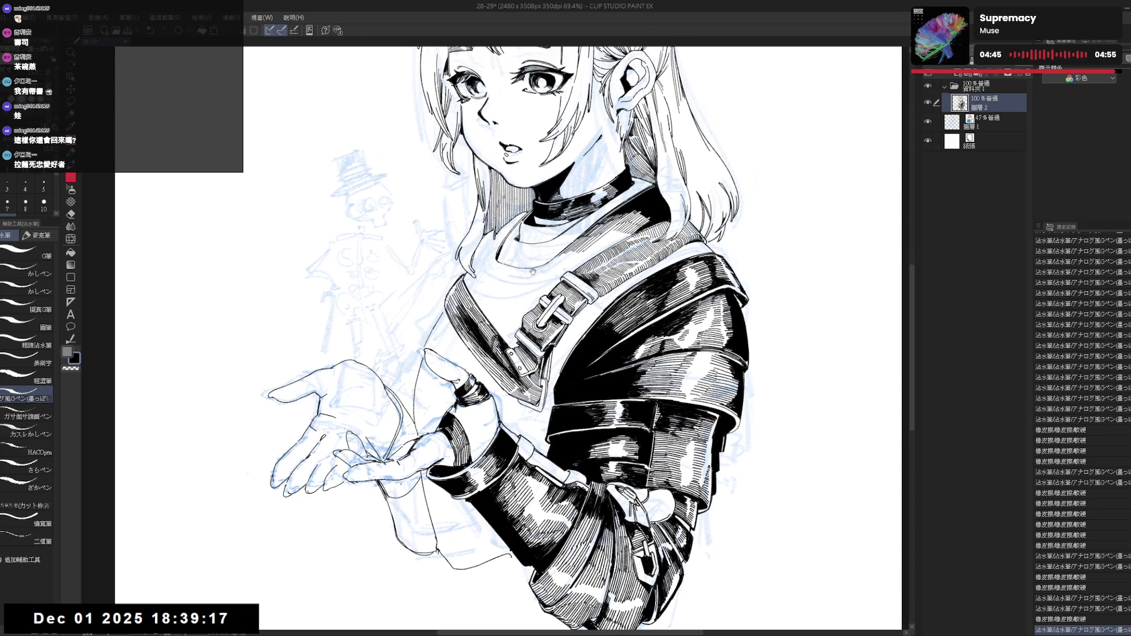
key(ctrl+minus)
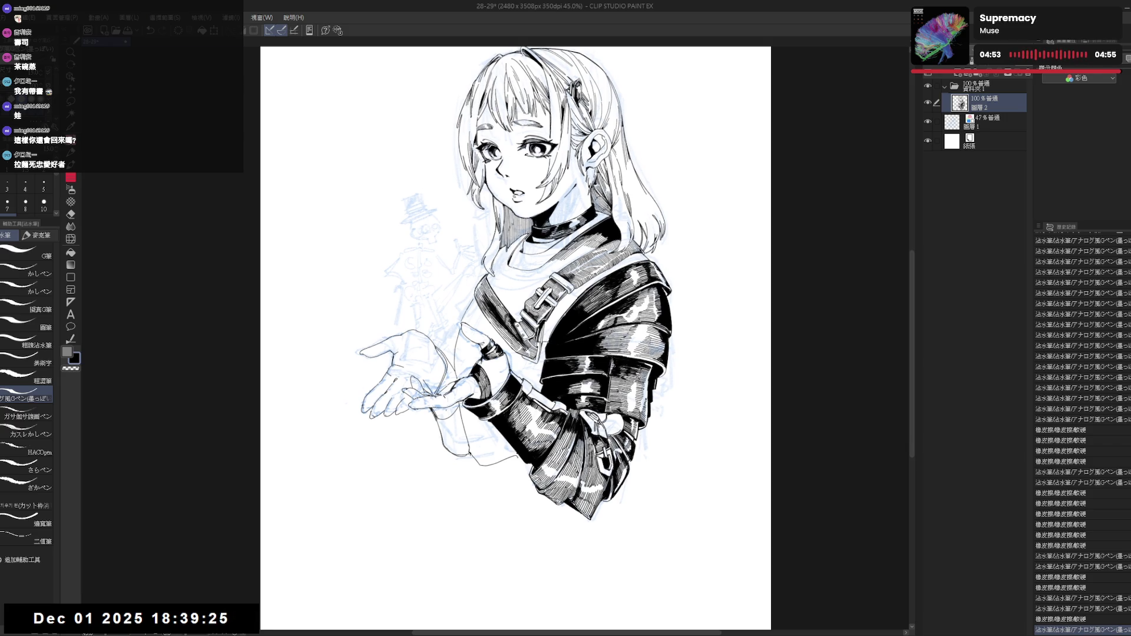
Add a tiny stroke near the hand, then mirror the view onto the sleeve to check it.
drag(543, 357, 548, 344)
key(ctrl+z)
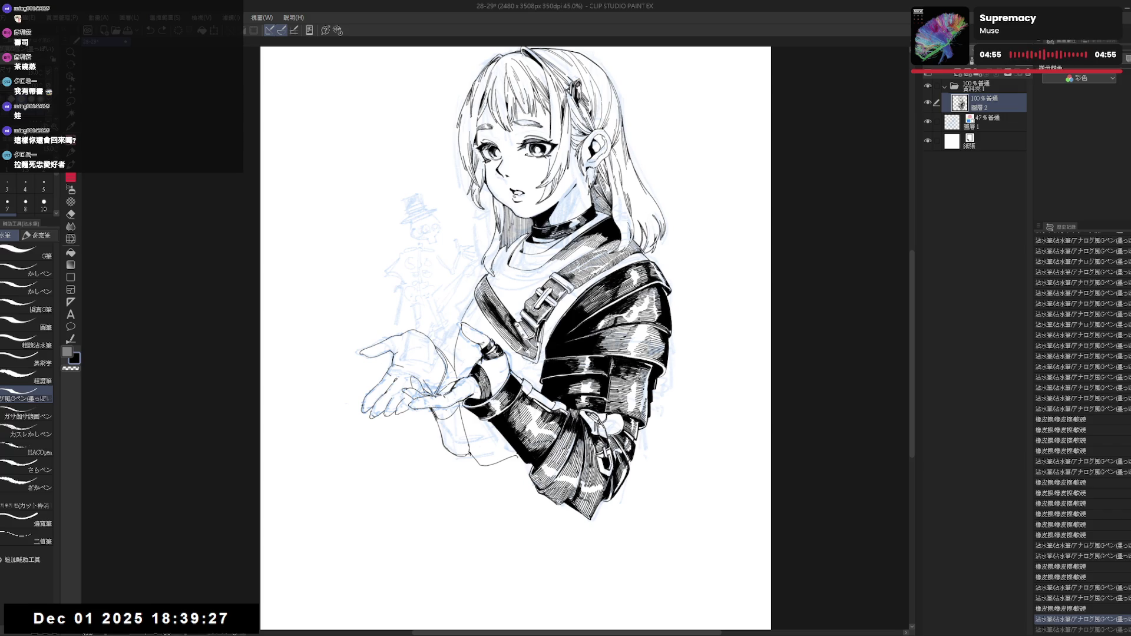
key(ctrl+y)
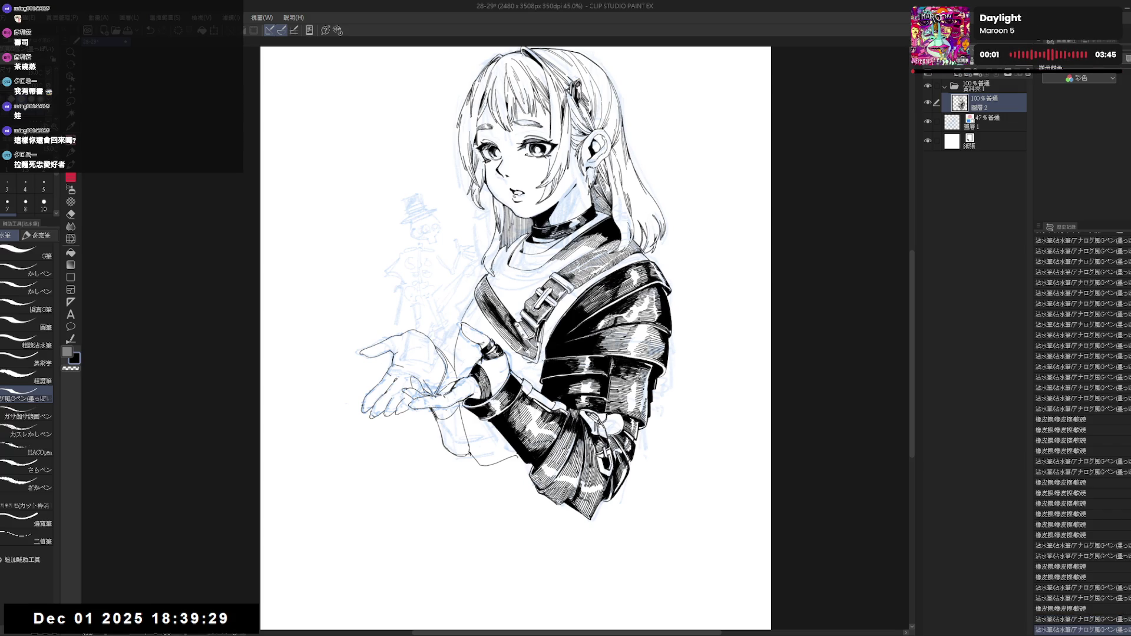
key(h)
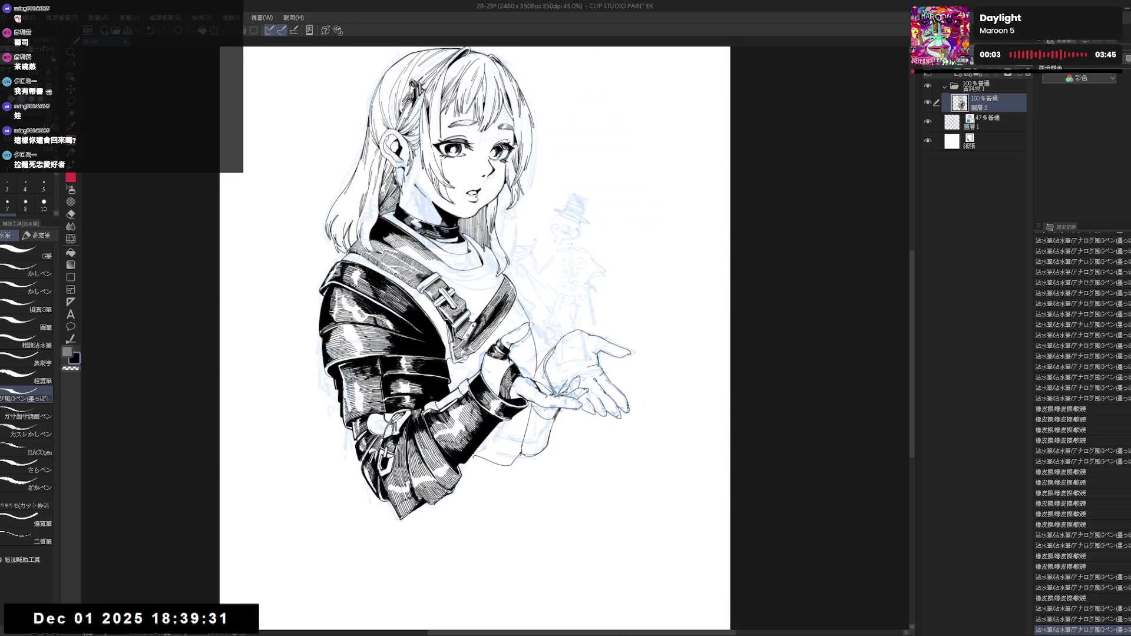
scroll(471, 358, up, 3)
mouse_move(471, 358)
shift+space+mouse_down()
mouse_move(530, 330)
mouse_move(507, 330)
mouse_move(524, 318)
shift+space+mouse_up()
key(ctrl+z)
key(ctrl+z)
Ink two small lines on the sleeve cuff, then restore the normal upright view fitting the page.
key(p)
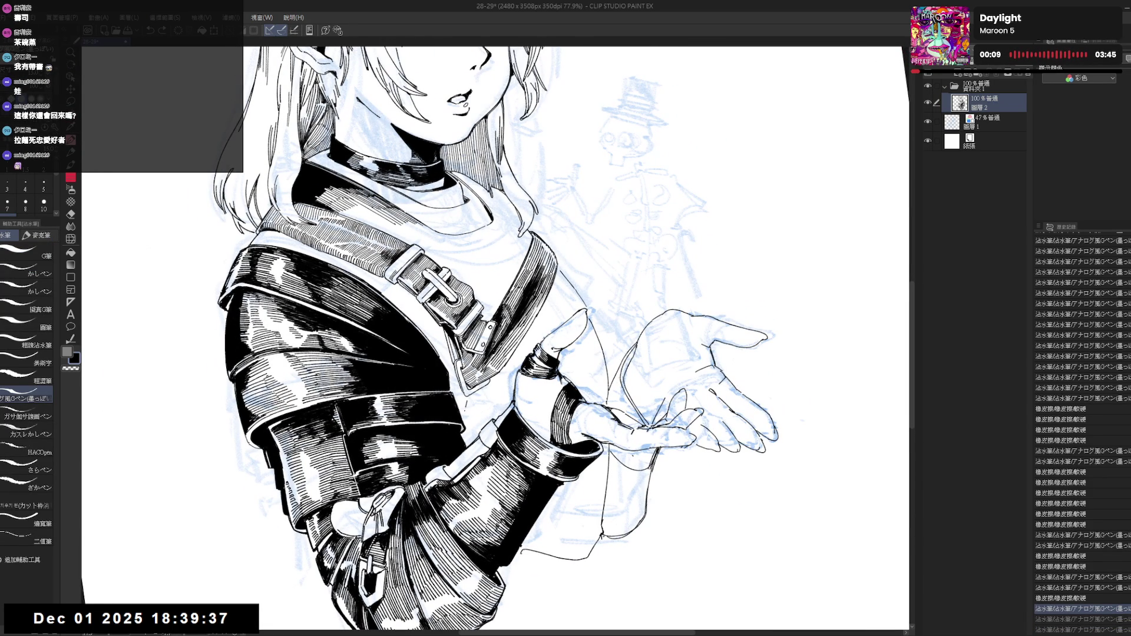
drag(463, 401, 467, 416)
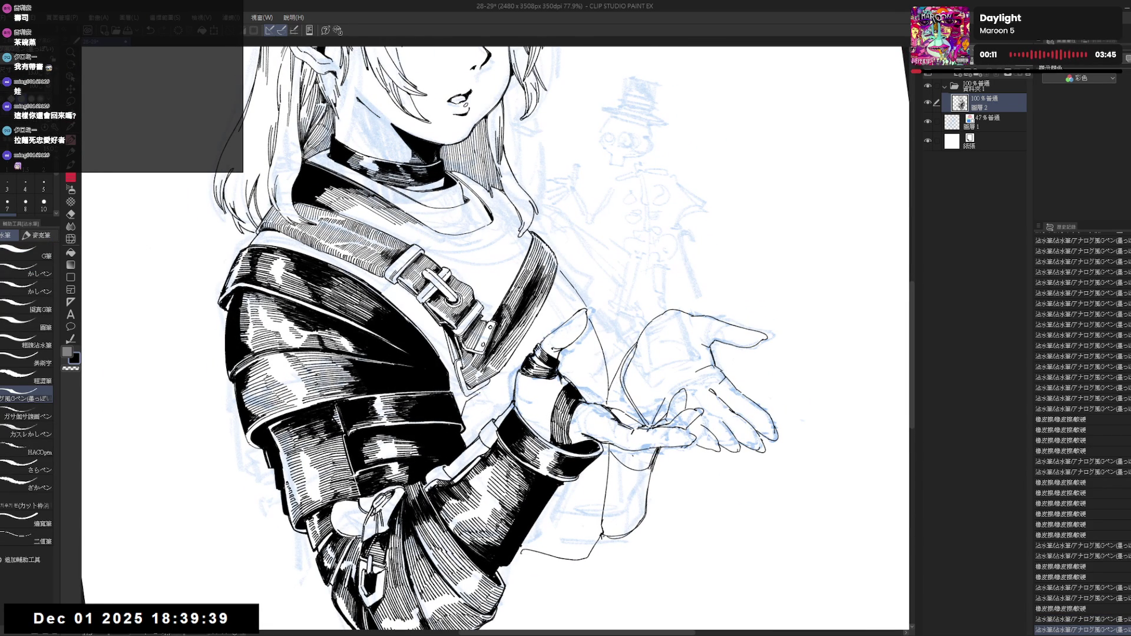
mouse_move(481, 398)
mouse_down()
mouse_move(486, 414)
mouse_move(458, 421)
mouse_move(480, 413)
mouse_up()
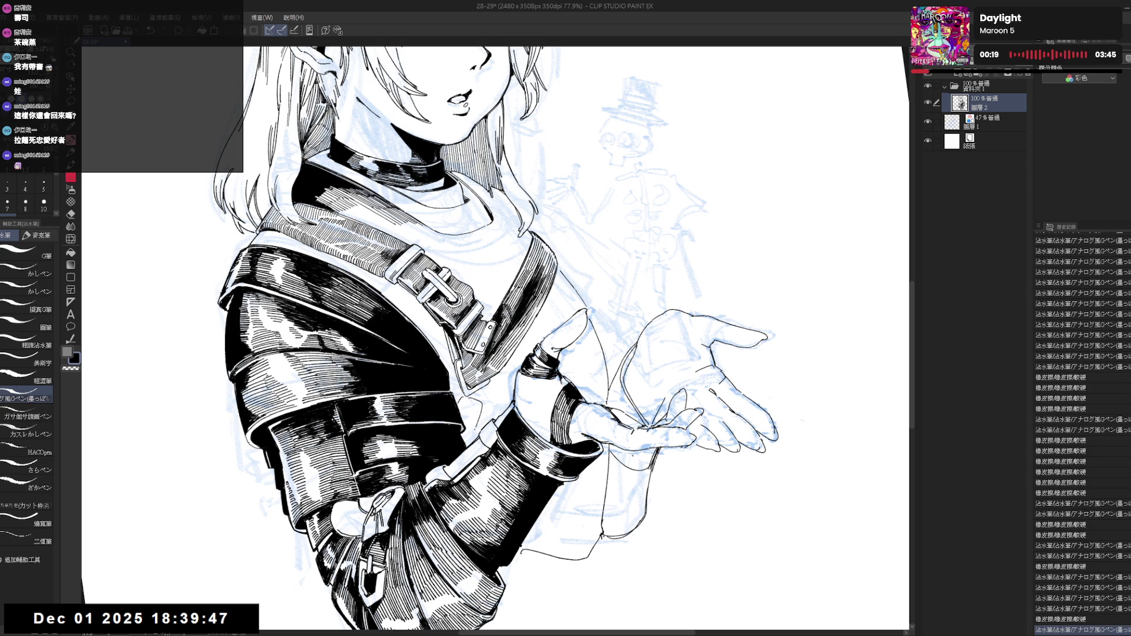
key(h)
drag(531, 236, 589, 294)
key(ctrl+@)
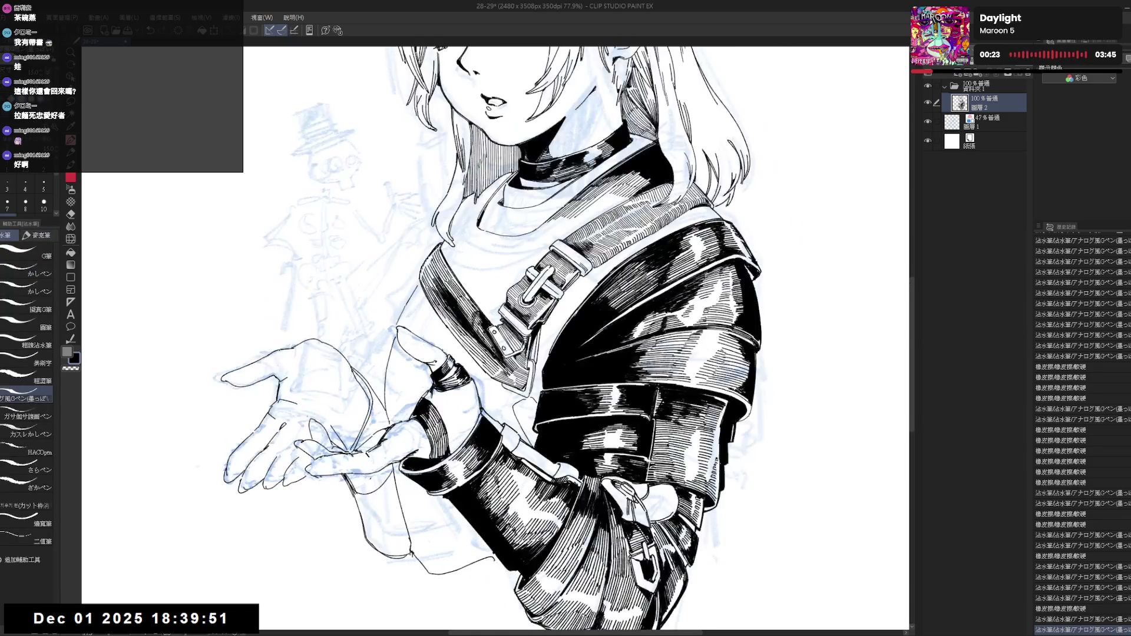
key(ctrl+0)
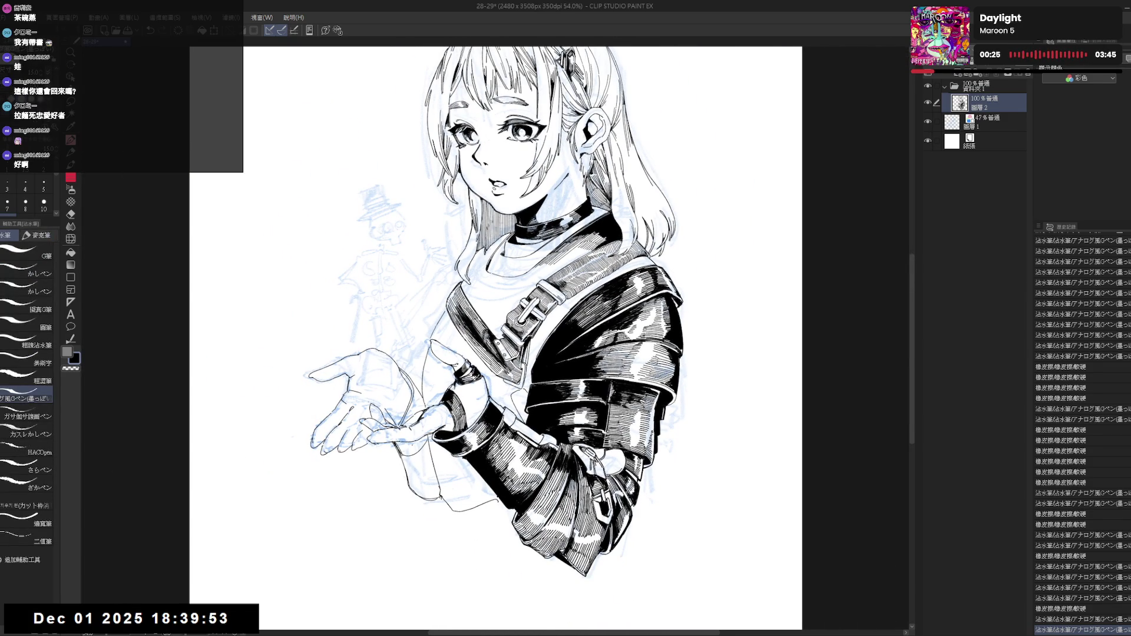
Undo the last two strokes near the hand and erase the small strokes there.
key(ctrl+plus)
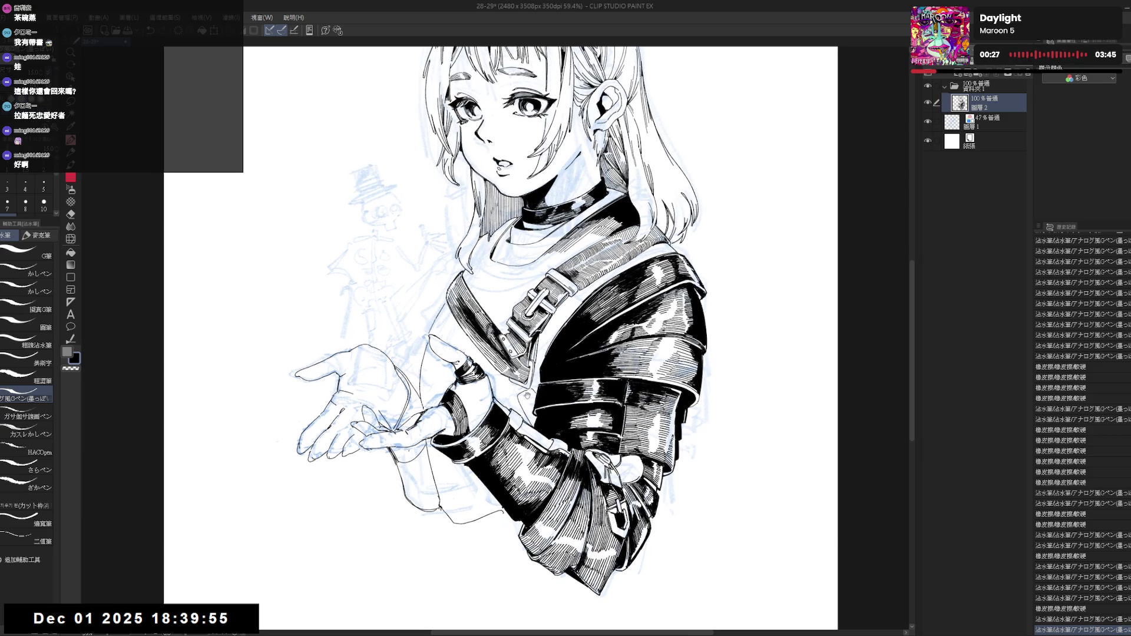
key(r)
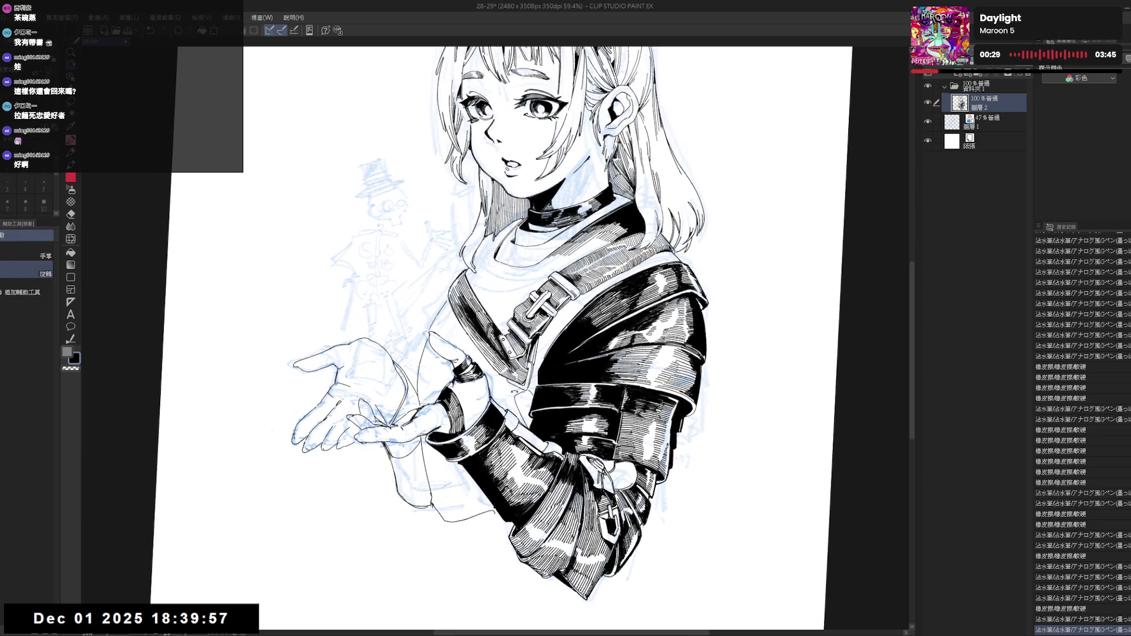
key(ctrl+z)
key(ctrl+z)
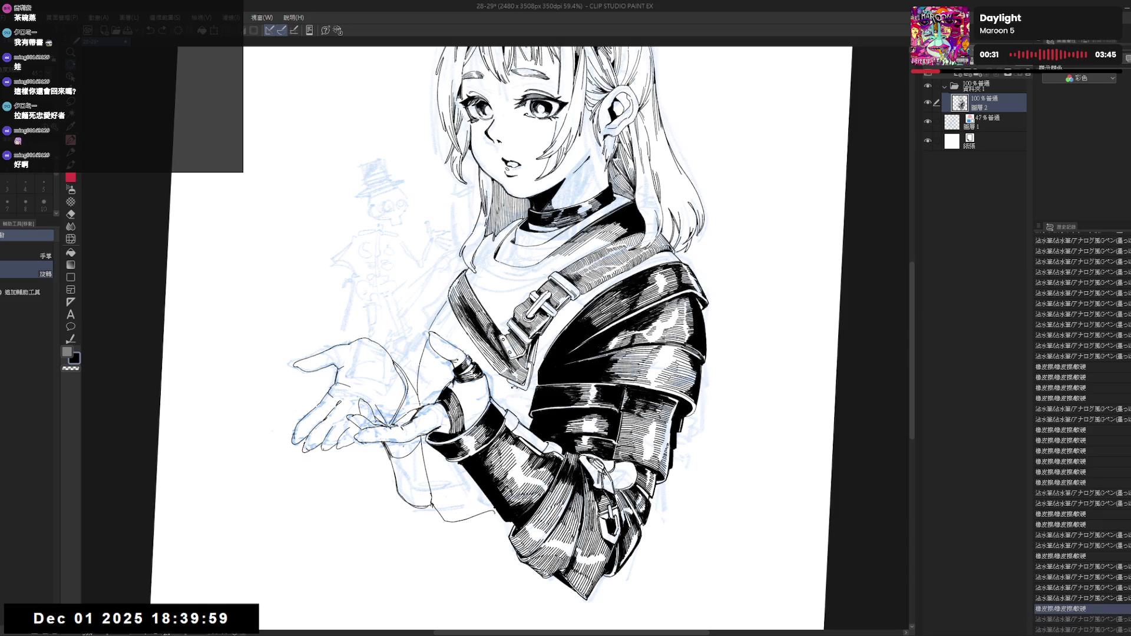
key(e)
drag(506, 377, 521, 391)
Toggle between pencil and G-pen, then undo and redo to restore the earlier strokes.
key(p)
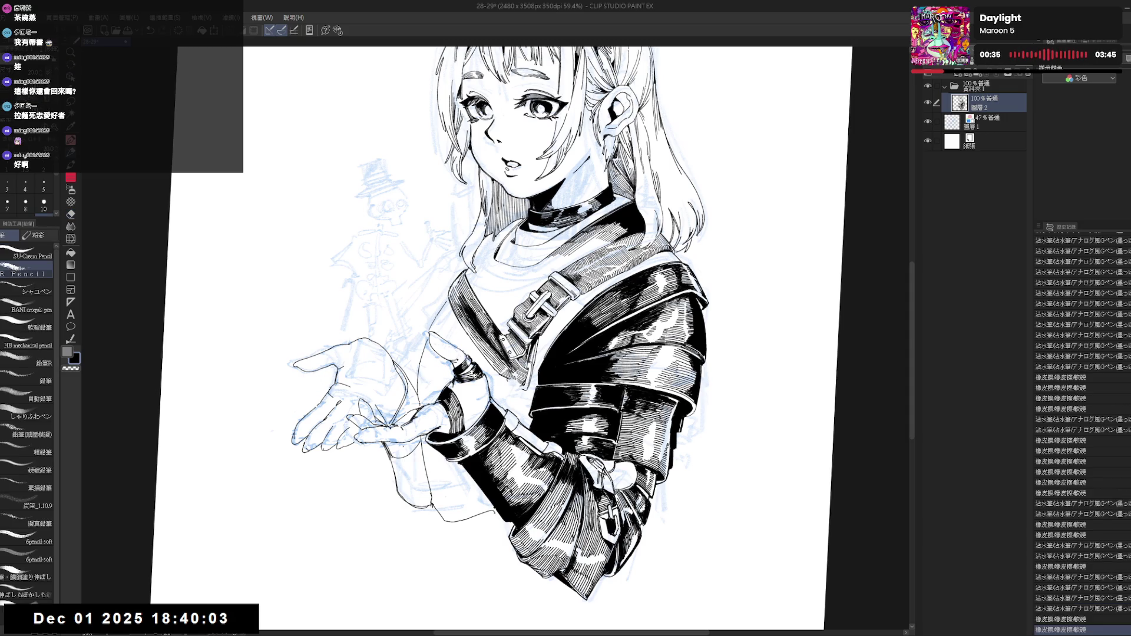
key(p)
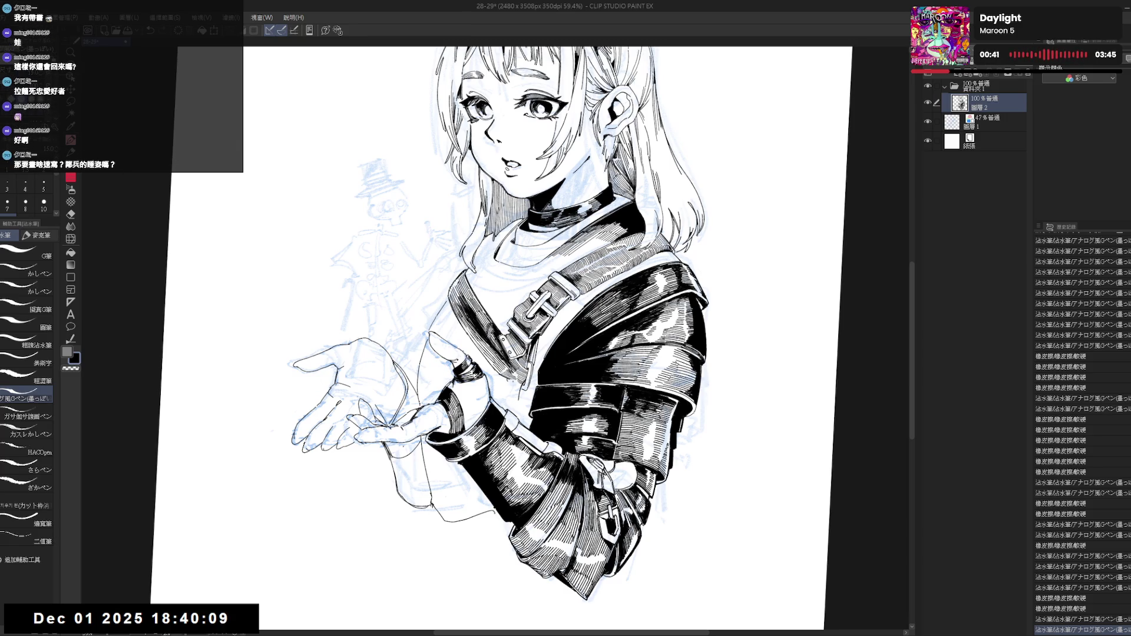
key(p)
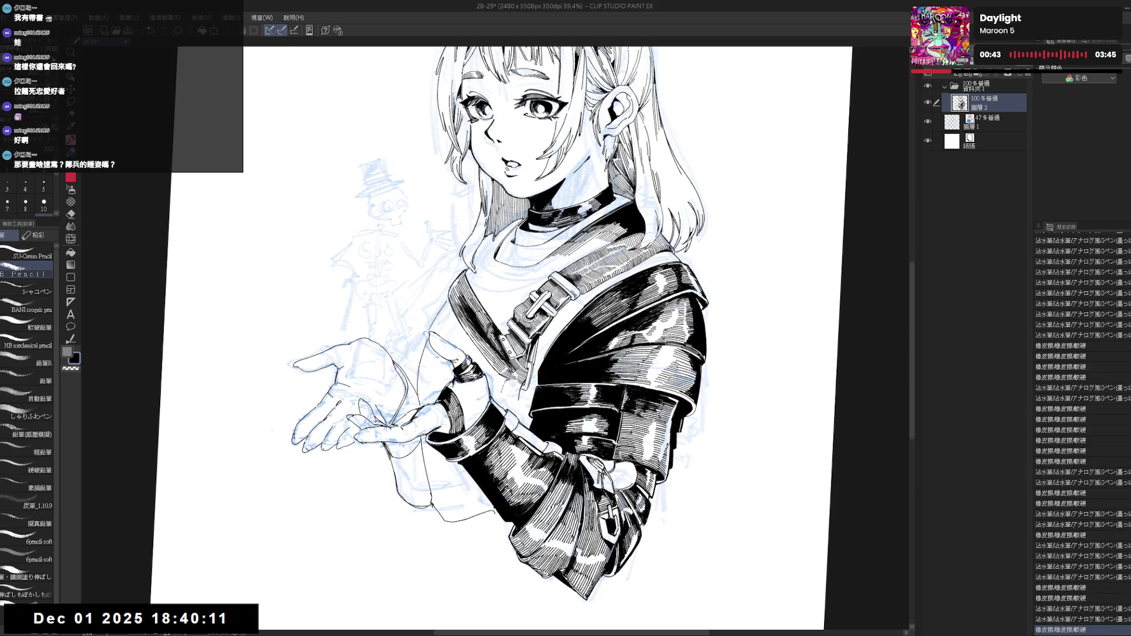
key(p)
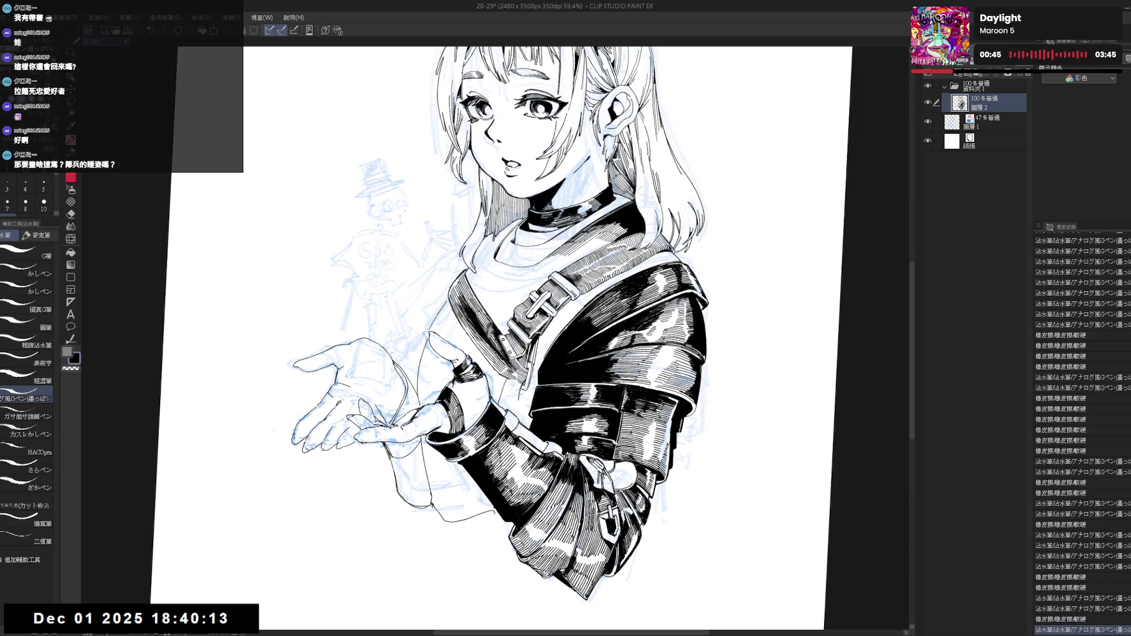
key(ctrl+z)
key(ctrl+z)
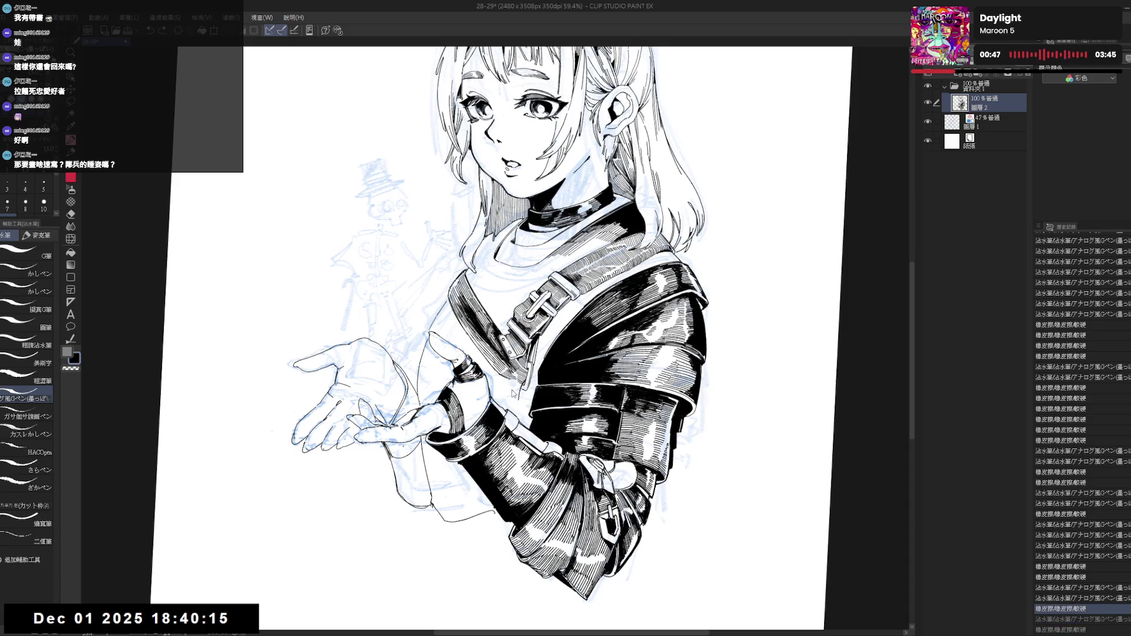
key(ctrl+y)
key(ctrl+y)
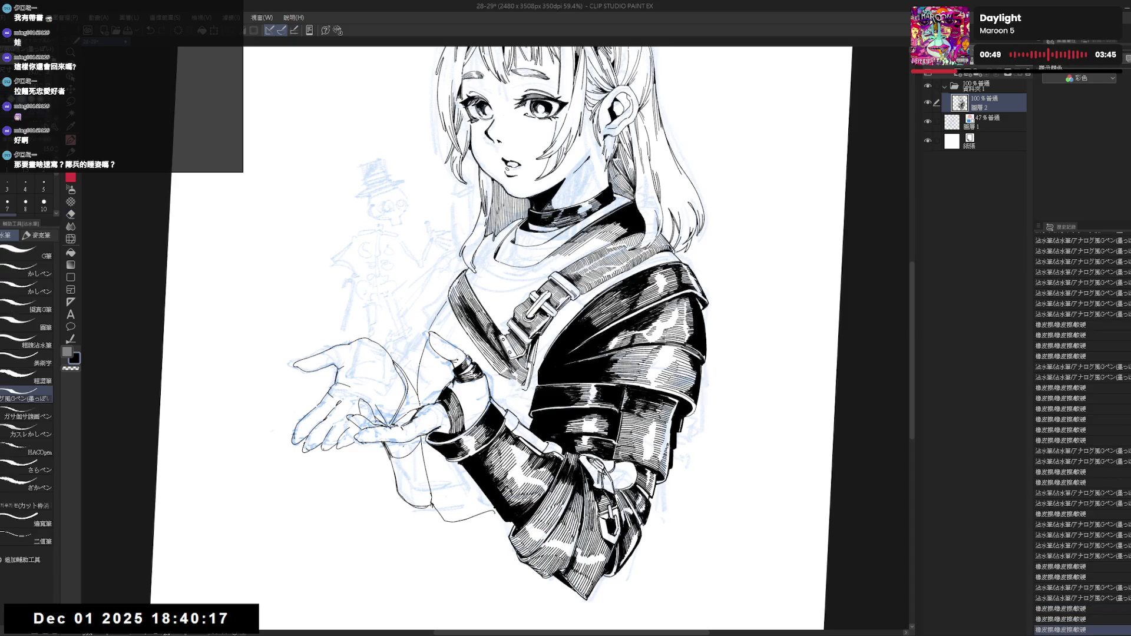
key(ctrl+y)
key(ctrl+y)
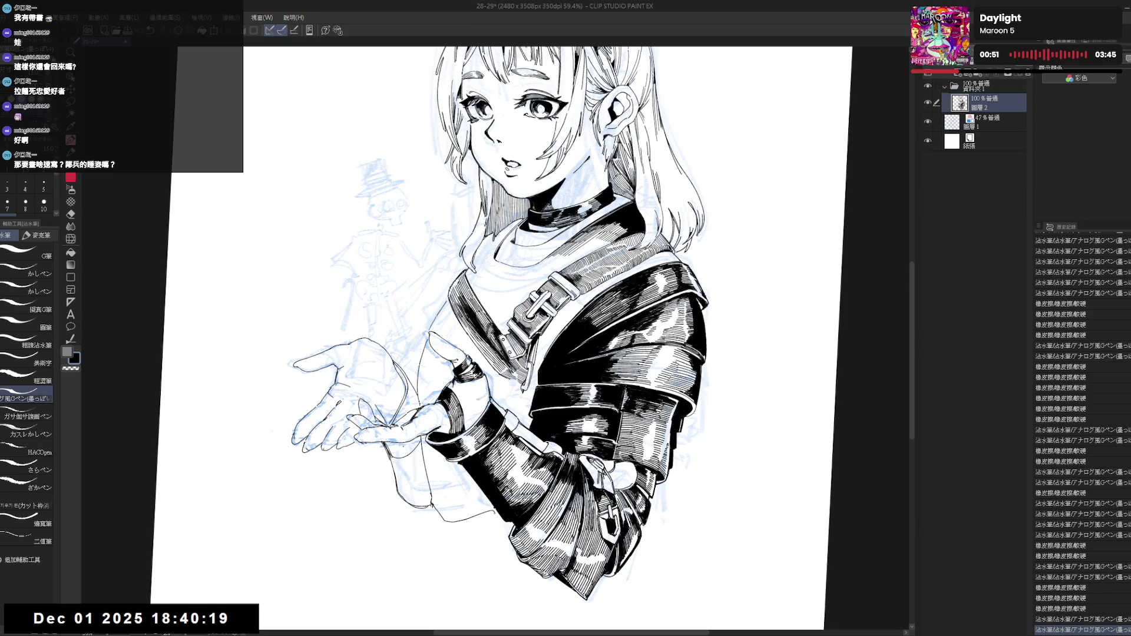
key(ctrl+y)
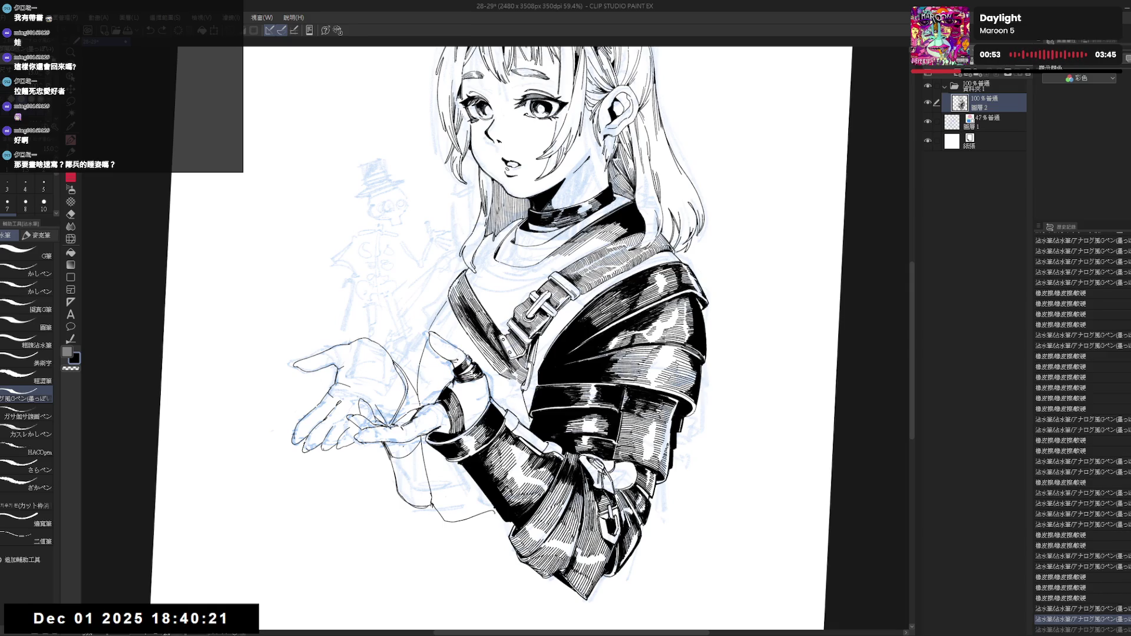
key(ctrl+y)
key(ctrl+y)
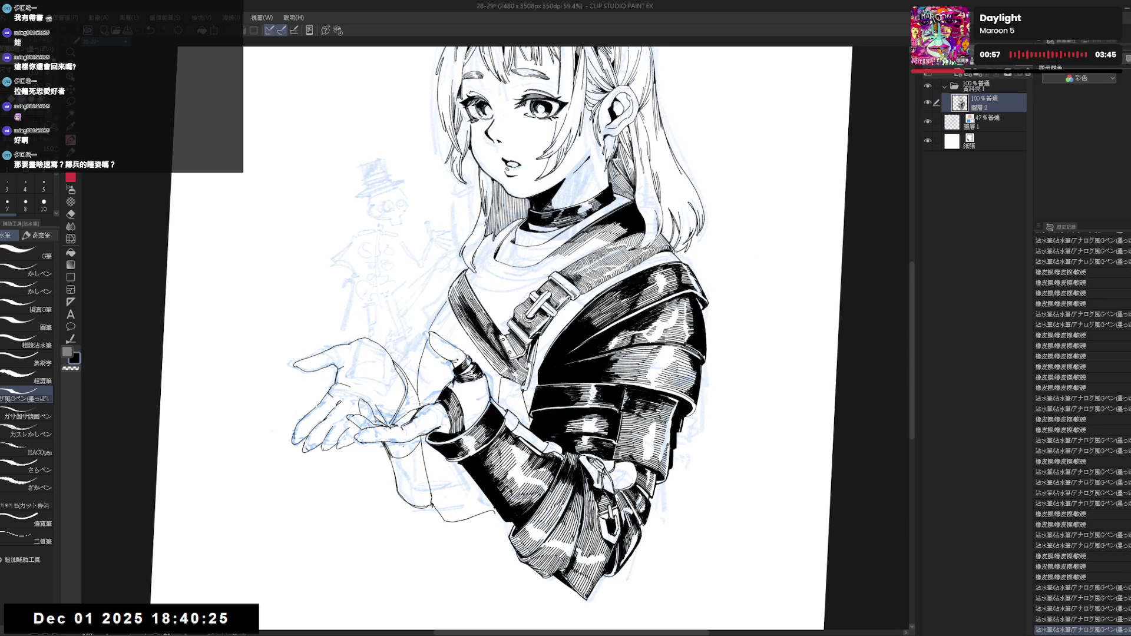
key(ctrl+y)
Zoom out to view the whole figure and erase a stray ink mark on the jacket.
key(ctrl+minus)
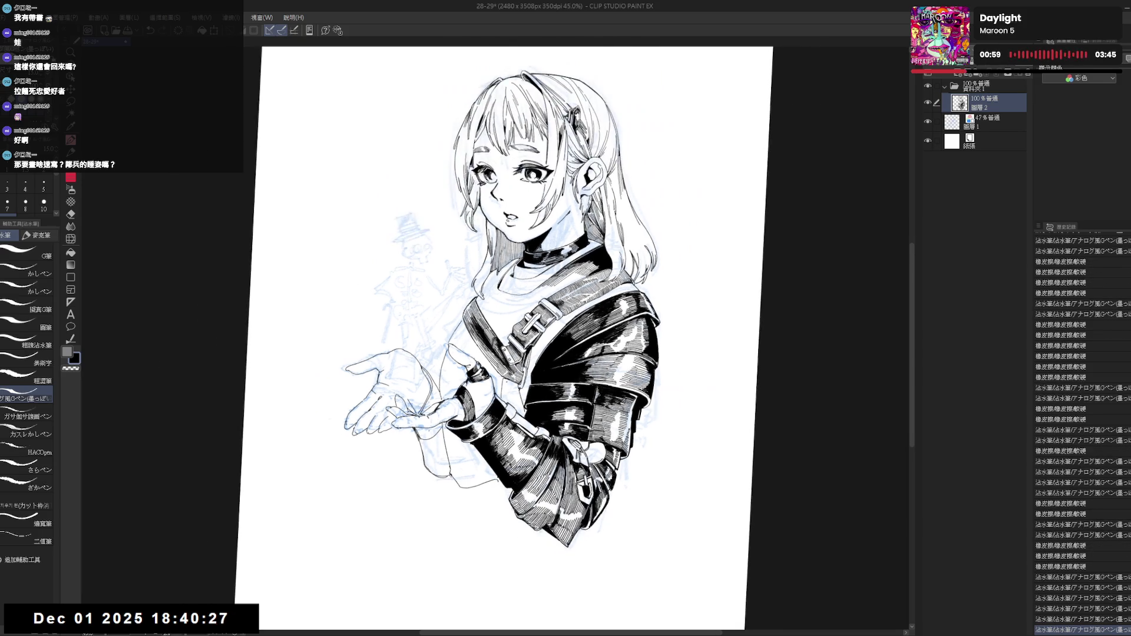
key(ctrl+minus)
scroll(455, 395, up, 2)
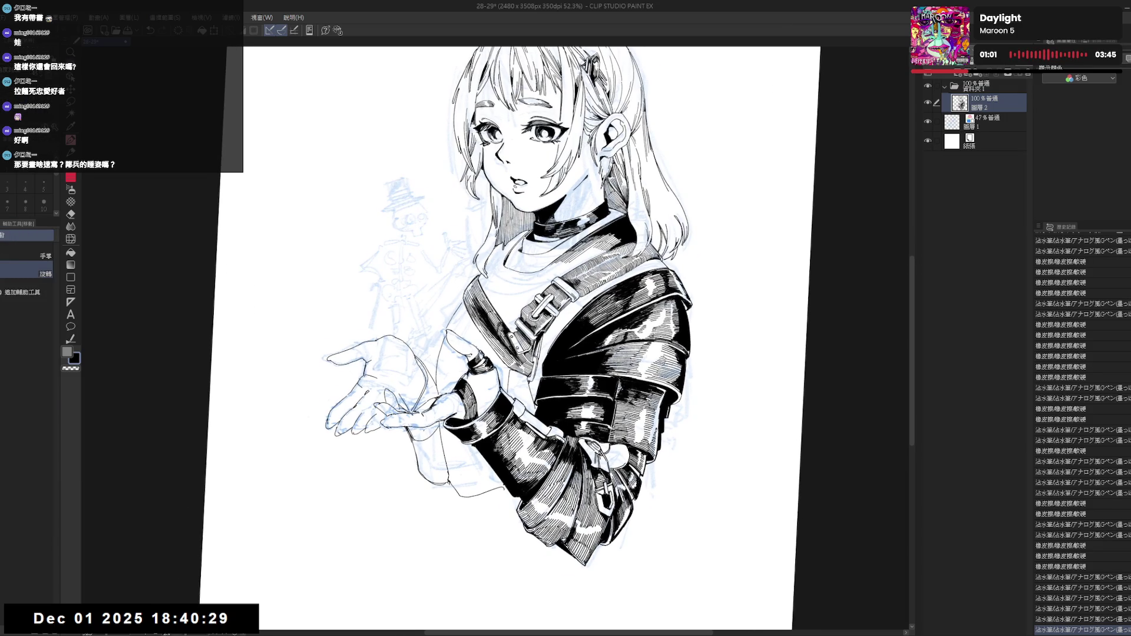
key(e)
click(506, 377)
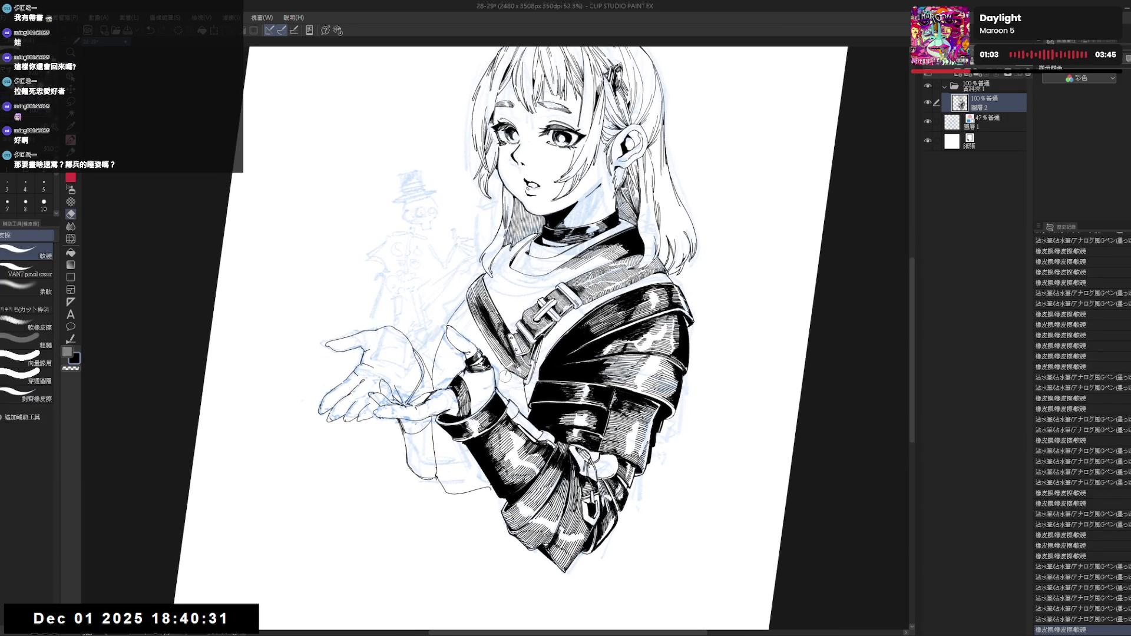
Add a small G-pen stroke on the leather sleeve and erase the excess ink bits.
key(p)
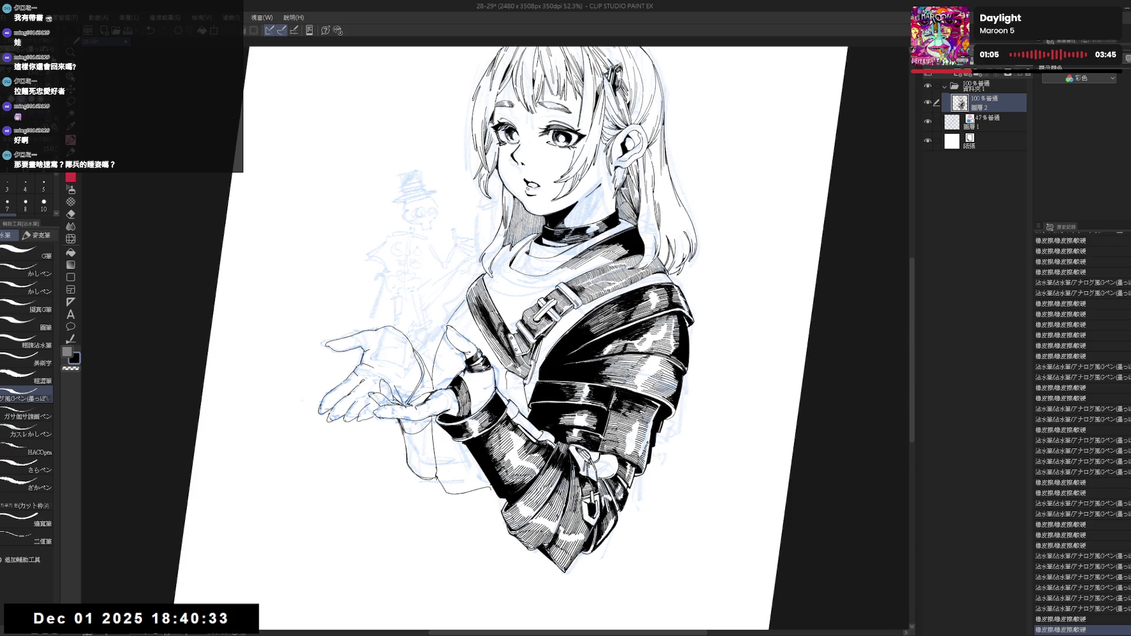
click(525, 398)
key(e)
click(525, 400)
click(525, 401)
click(526, 404)
click(525, 400)
Alternate pen and eraser to lay small sleeve strokes and remove stray marks.
key(p)
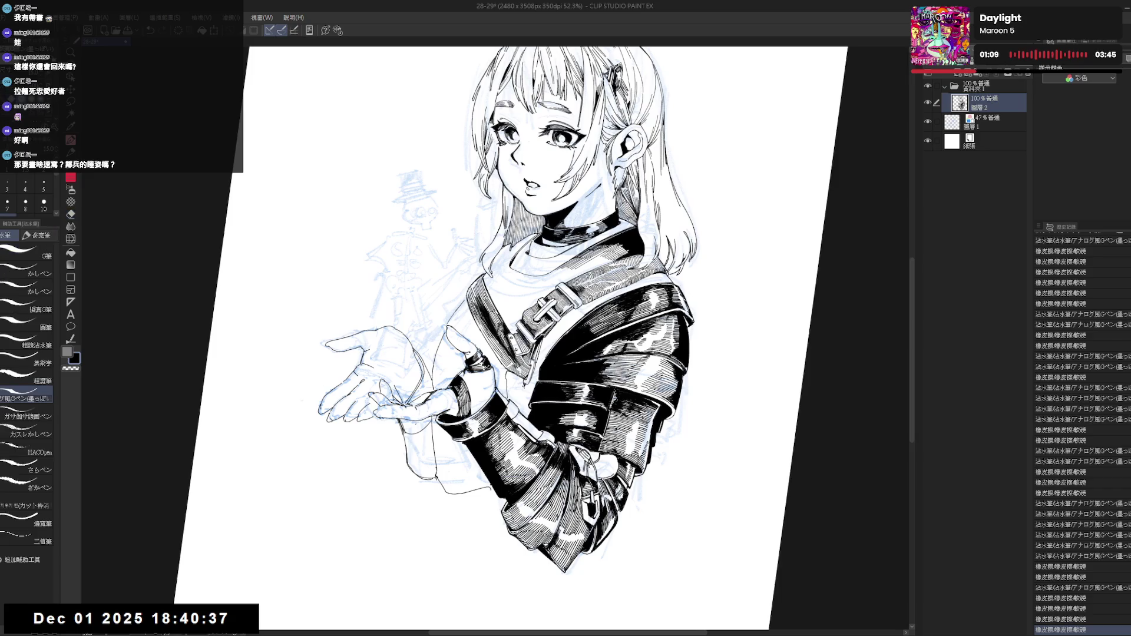
click(525, 389)
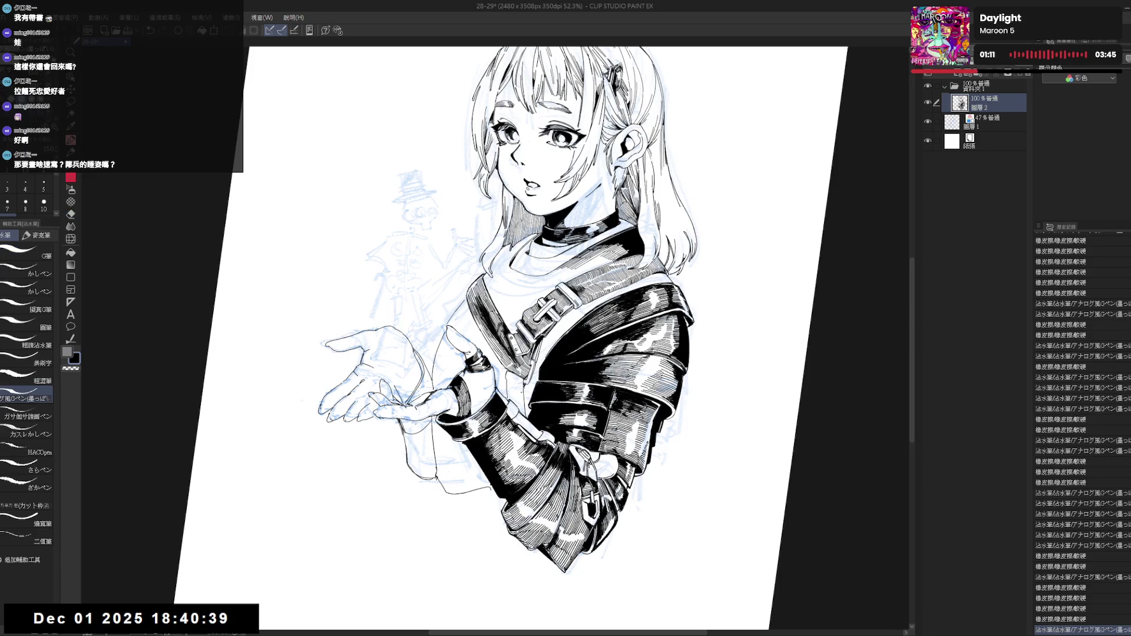
key(e)
click(523, 389)
key(p)
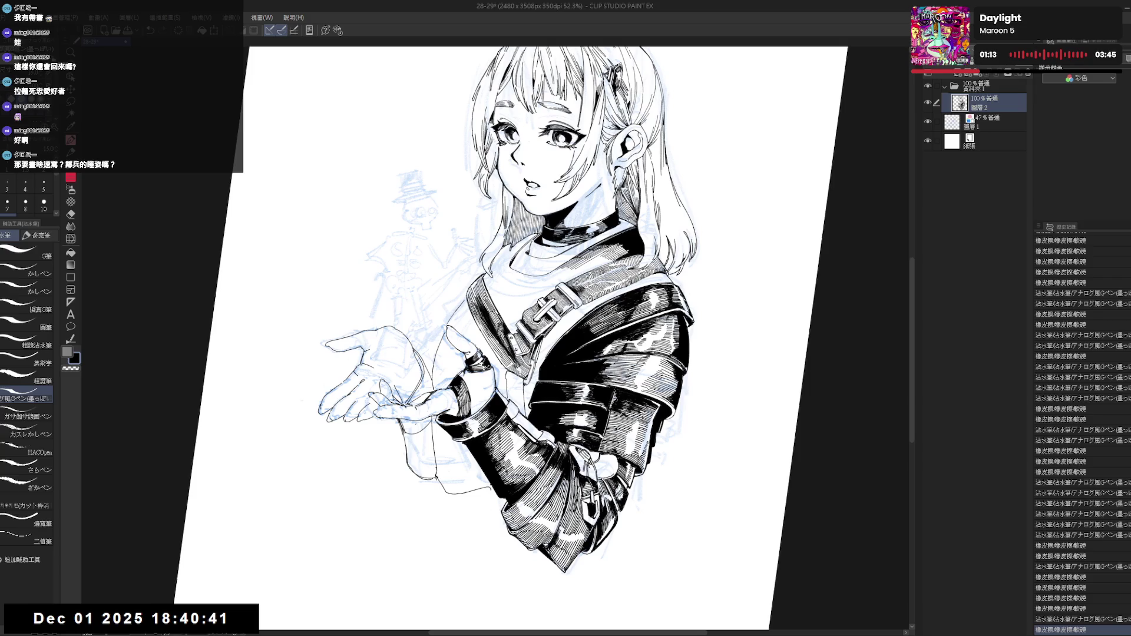
click(524, 388)
key(e)
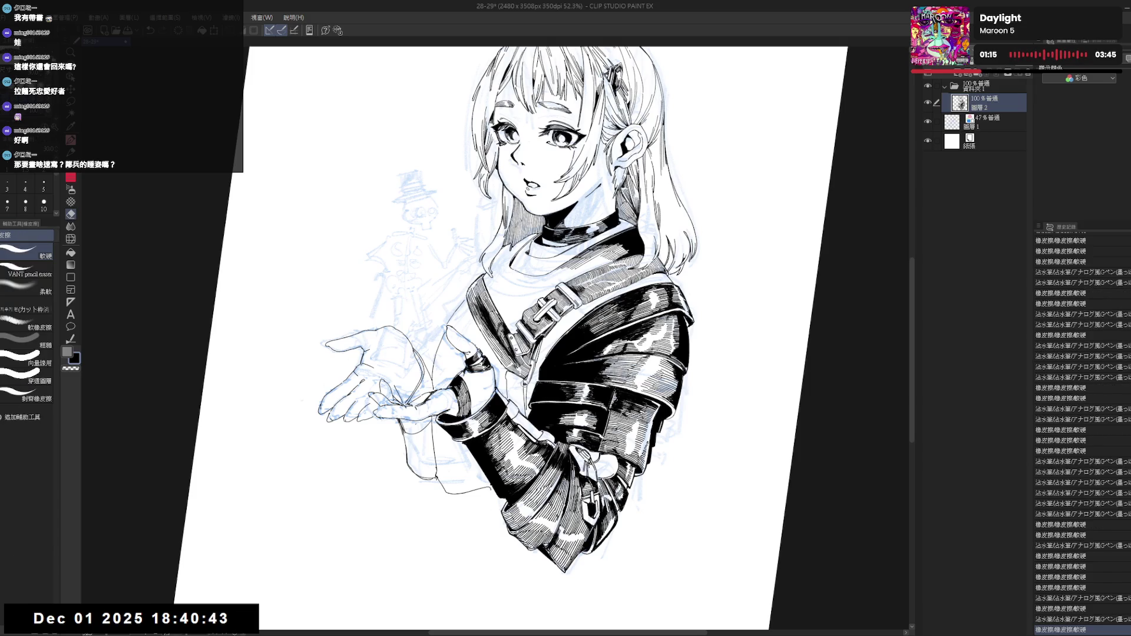
click(523, 383)
key(p)
click(524, 383)
Fill the small gaps in the jacket solid black with the Fill tool.
key(g)
click(523, 381)
click(523, 382)
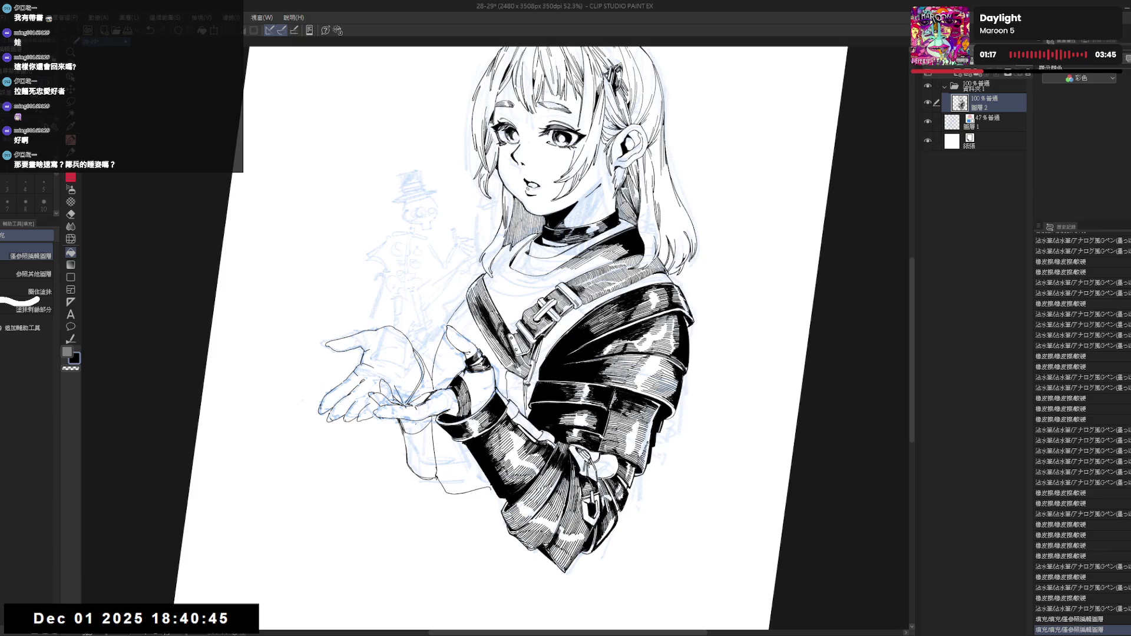
click(523, 381)
click(523, 382)
click(523, 382)
Add a few more small ink strokes on the sleeve, tilting the canvas counter-clockwise.
key(p)
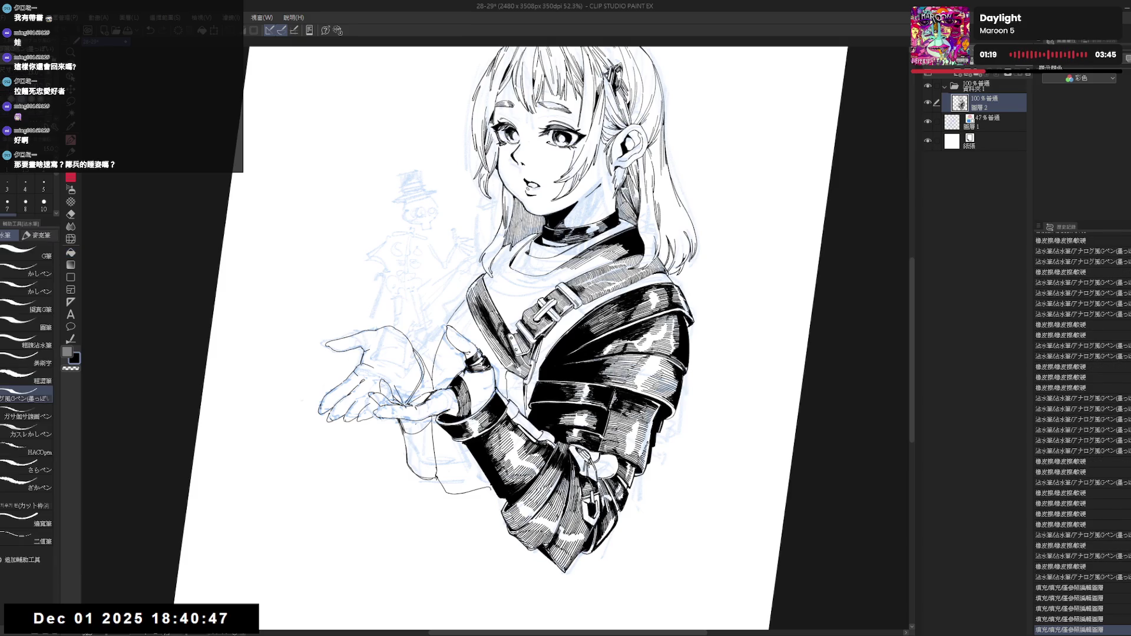
click(523, 381)
click(523, 382)
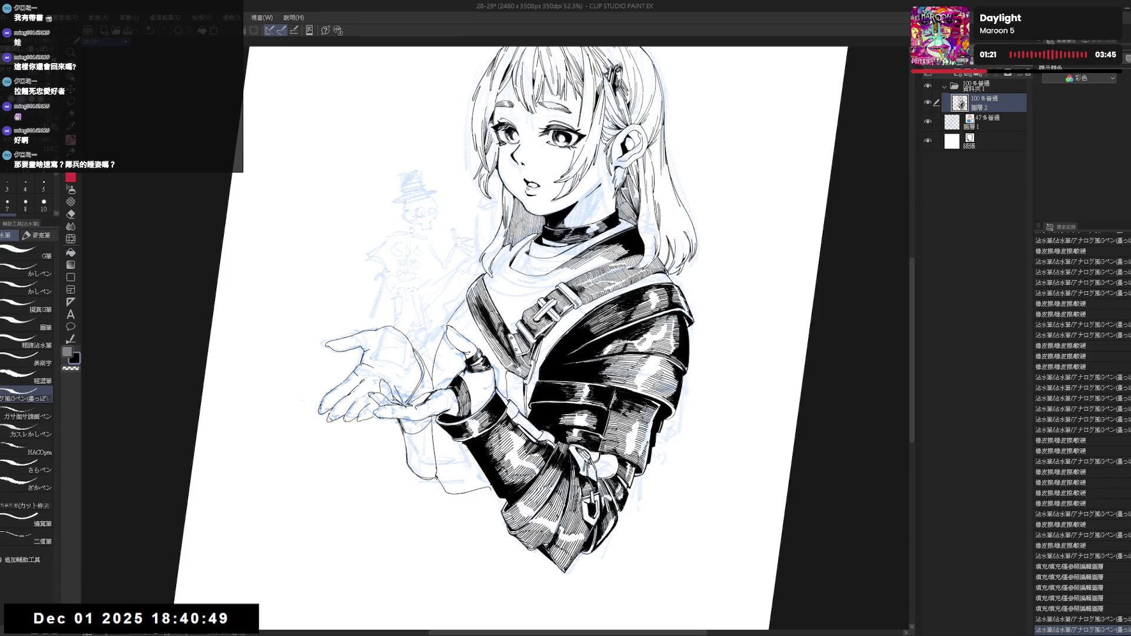
click(523, 381)
mouse_move(523, 382)
mouse_down()
mouse_move(557, 306)
mouse_move(589, 294)
mouse_move(500, 414)
mouse_up()
key(e)
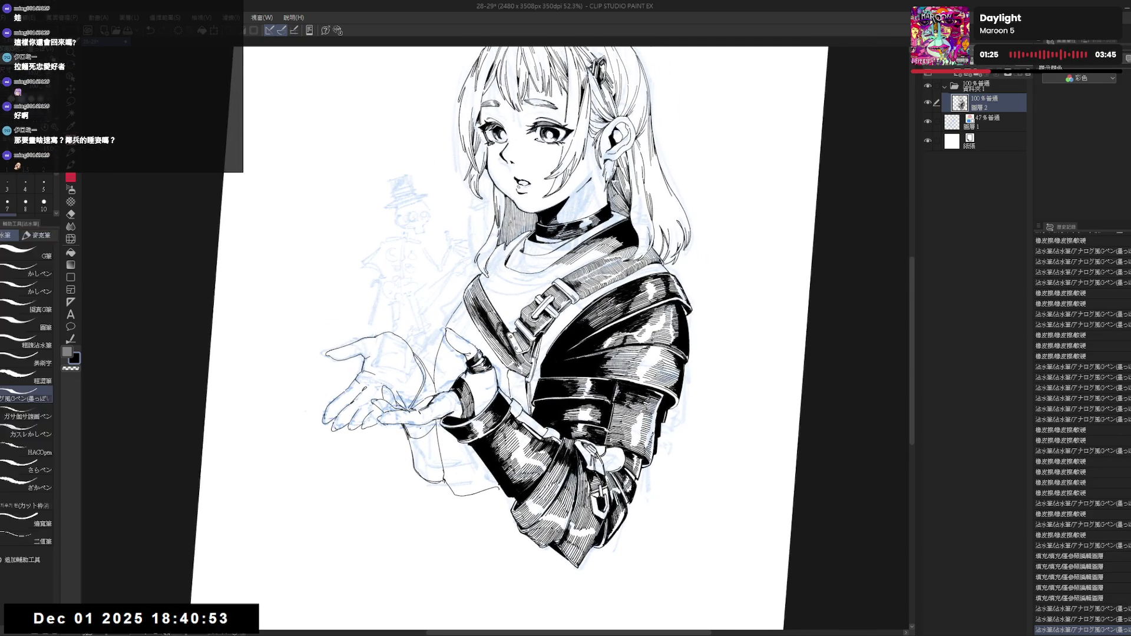
key(p)
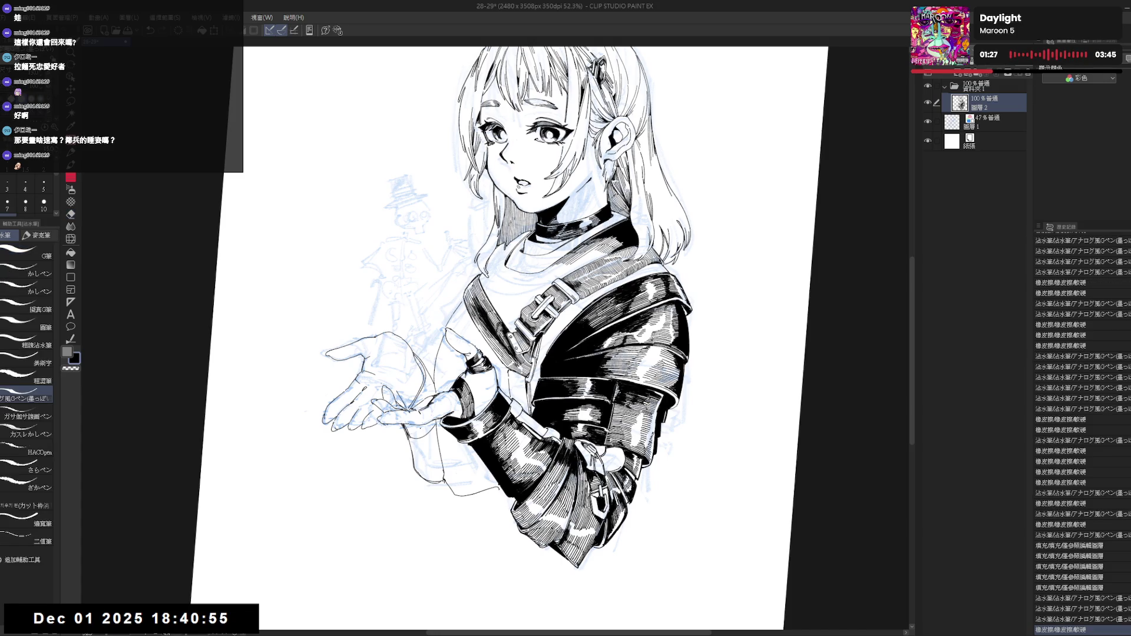
click(523, 381)
Erase a stray sleeve mark, then dab a series of tiny ink touches onto the sleeve.
key(e)
click(523, 382)
key(p)
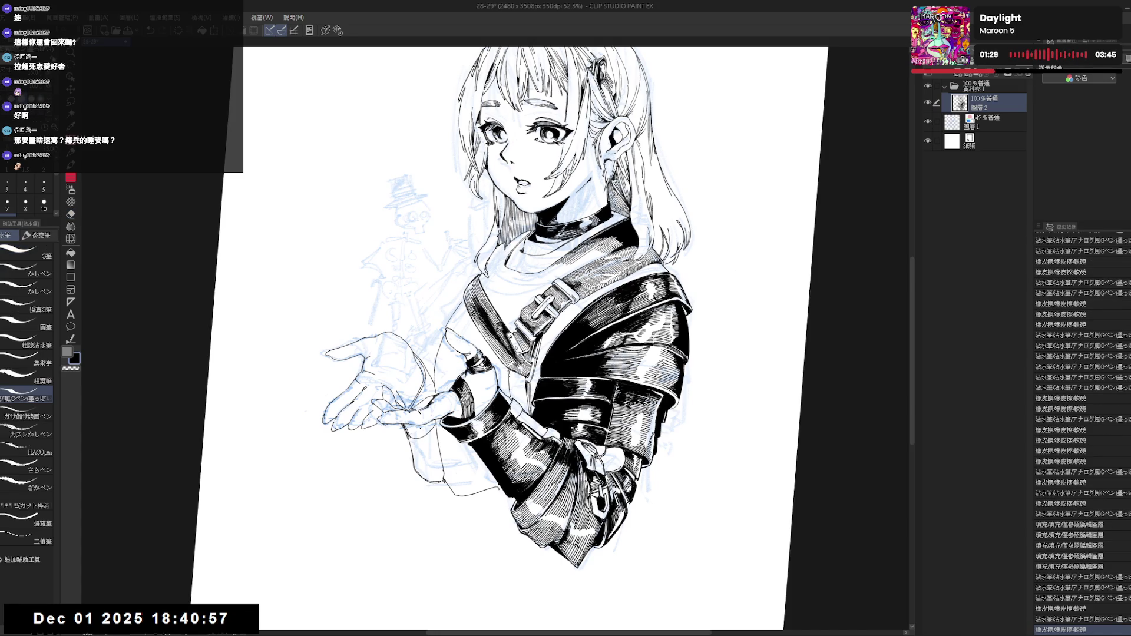
click(523, 382)
key(e)
click(523, 381)
key(p)
click(523, 382)
click(524, 381)
click(523, 382)
click(524, 382)
click(523, 381)
click(523, 382)
click(524, 382)
click(523, 382)
Touch up the sleeve and its surroundings with many tiny ink marks.
click(524, 382)
click(523, 382)
click(523, 382)
click(523, 382)
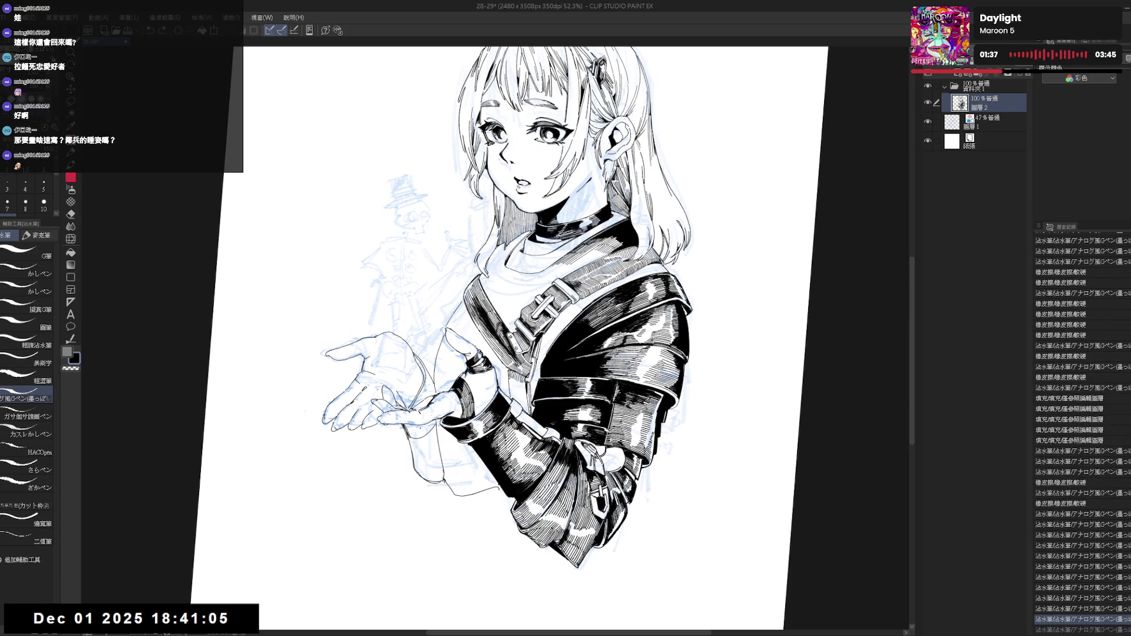
click(523, 382)
click(523, 382)
click(523, 382)
click(523, 382)
click(523, 382)
click(523, 382)
click(523, 382)
click(523, 382)
click(523, 382)
click(523, 382)
click(523, 382)
click(523, 382)
click(523, 382)
click(523, 381)
click(523, 382)
click(523, 382)
click(523, 382)
click(523, 382)
click(523, 381)
click(523, 382)
click(523, 382)
click(523, 381)
click(523, 382)
Add tiny ink marks along the lower edge of the sleeve, then straighten the view.
click(525, 403)
click(526, 403)
click(526, 403)
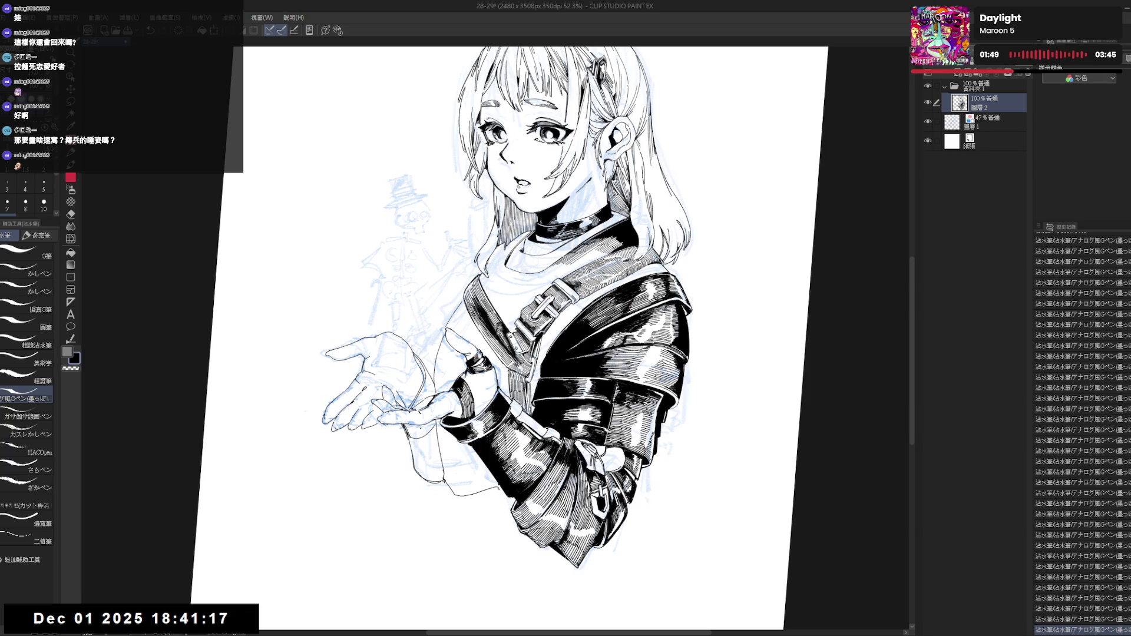
click(526, 412)
click(526, 412)
click(527, 408)
click(528, 412)
click(527, 414)
key(ctrl+shift+@)
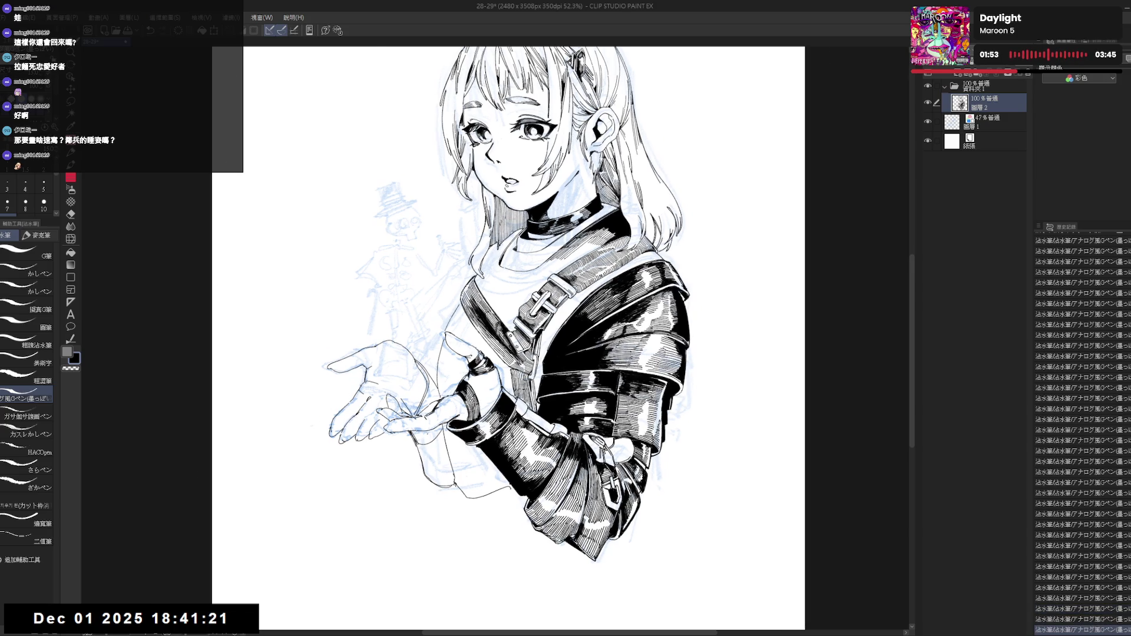
Mirror and tilt the view to check proportions, discarding a test stroke near the hand.
scroll(530, 335, up, 3)
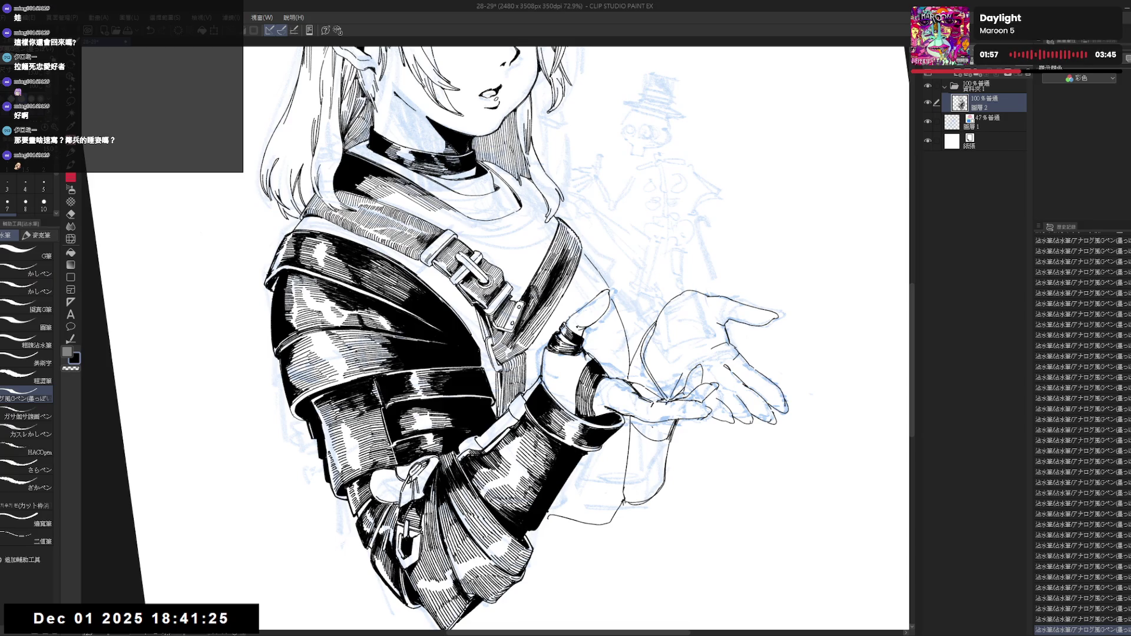
key(asciicircum)
key(asciicircum)
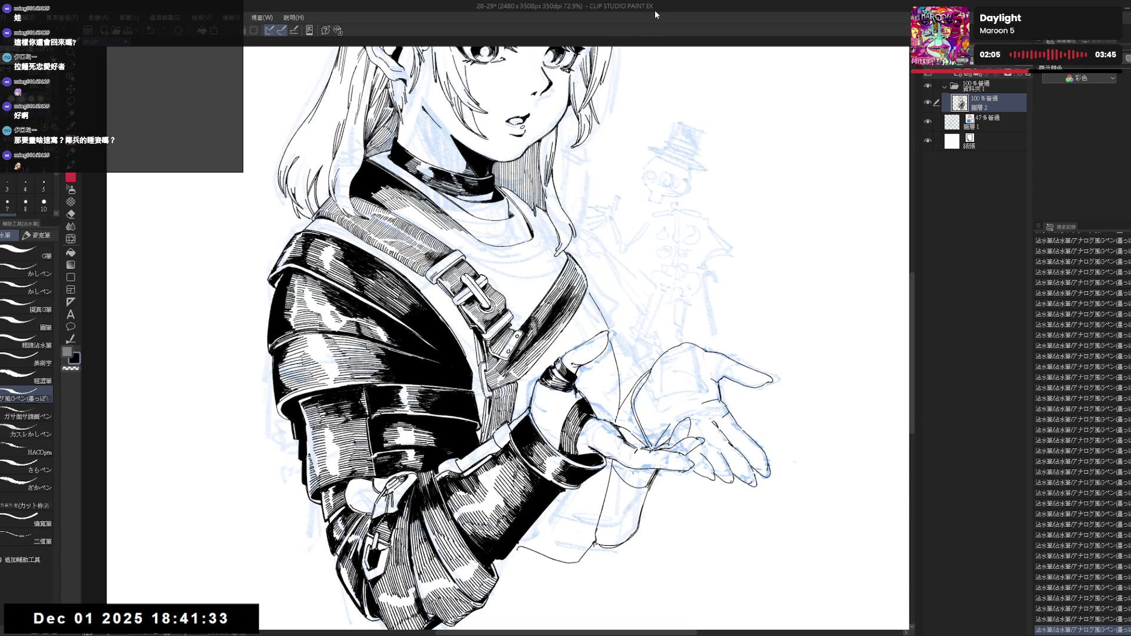
key(h)
key(r)
key(p)
drag(496, 390, 497, 420)
key(ctrl+z)
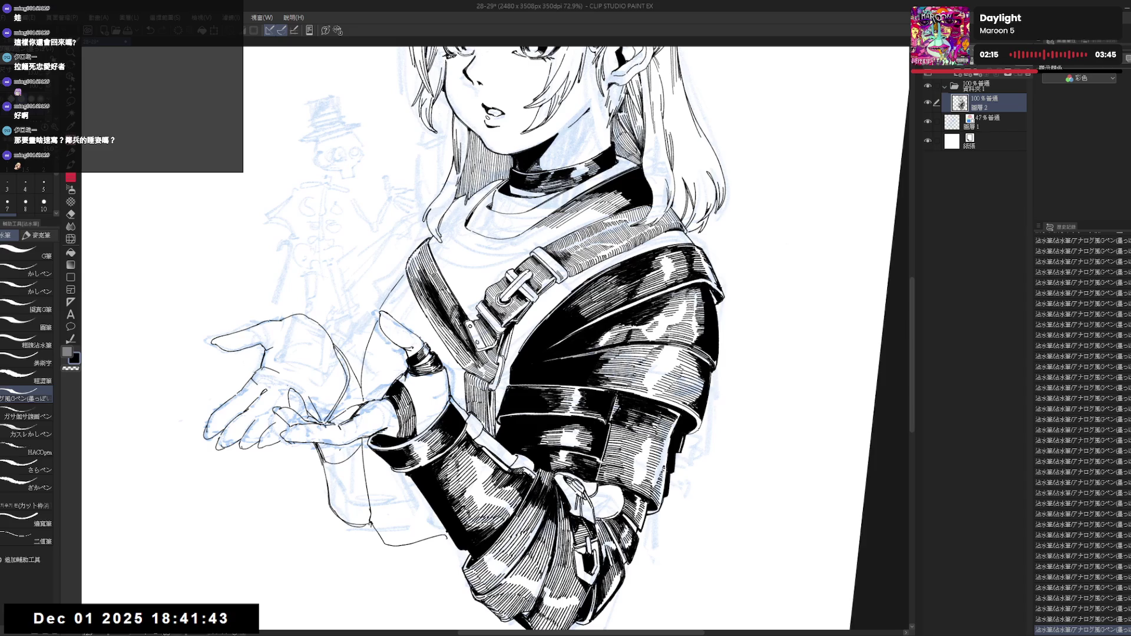
key(ctrl+@)
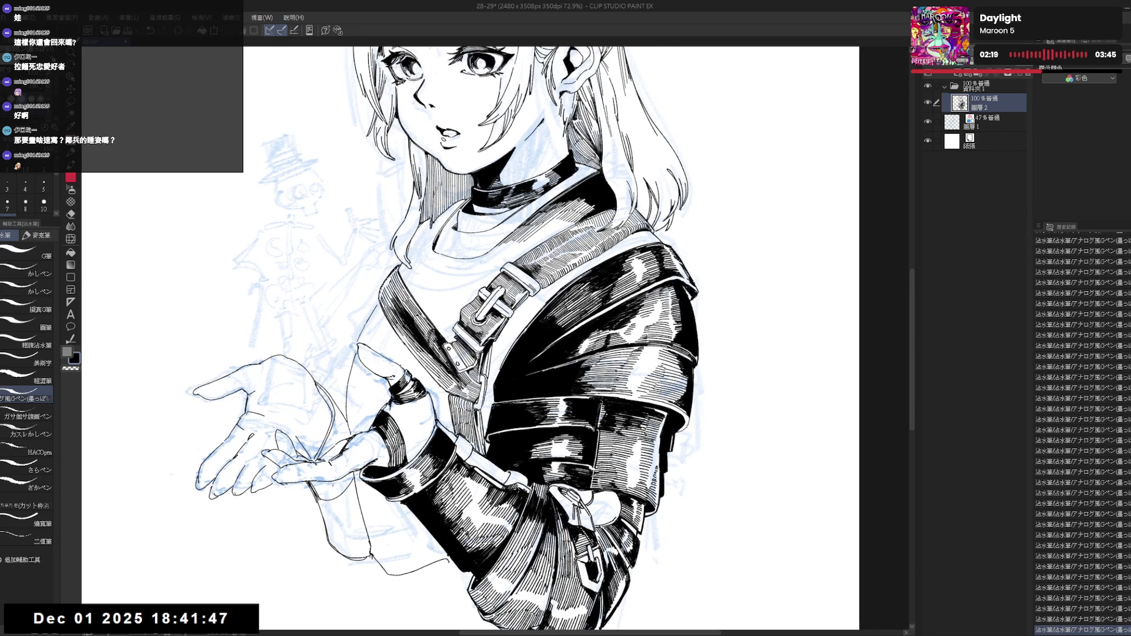
Zoom out to review the whole page, then reframe the view on the girl's figure.
key(ctrl+minus)
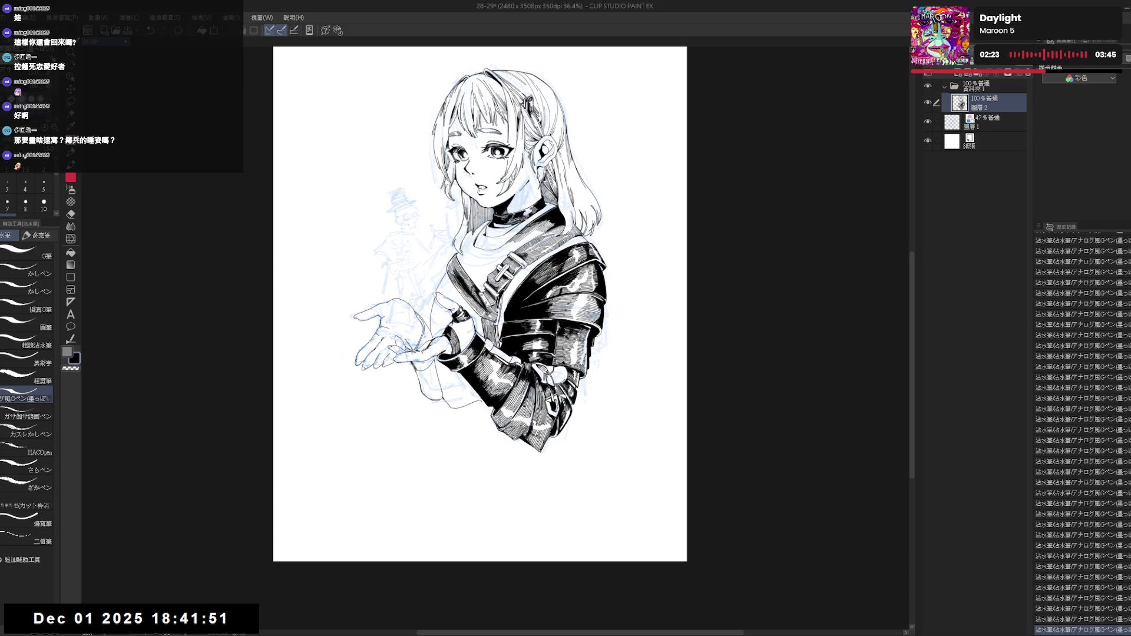
scroll(466, 350, up, 2)
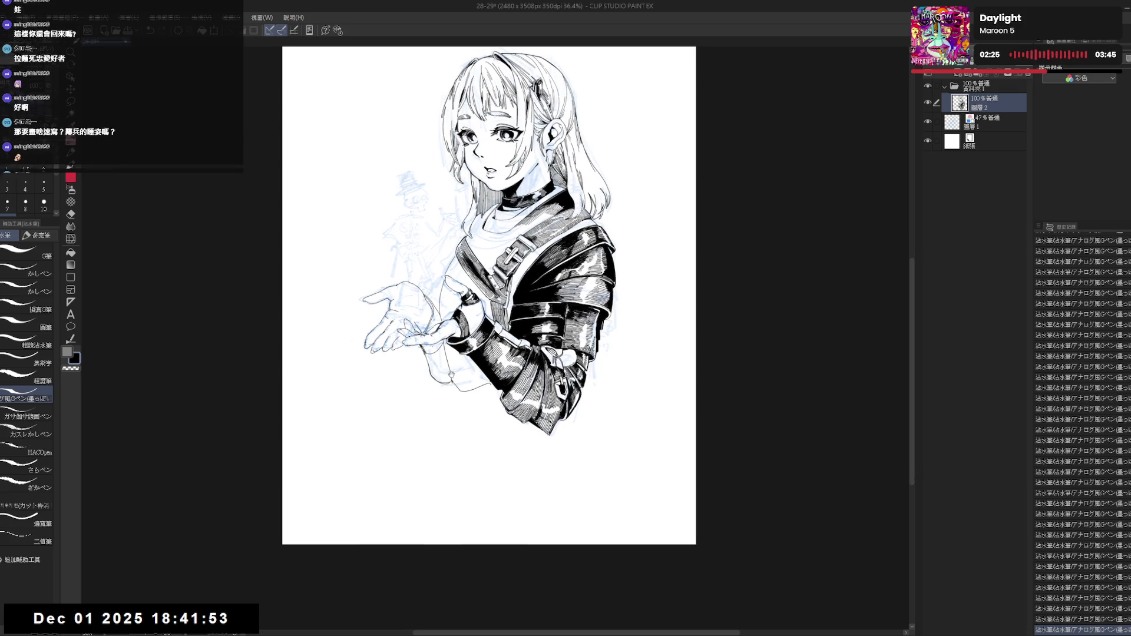
scroll(507, 243, up, 3)
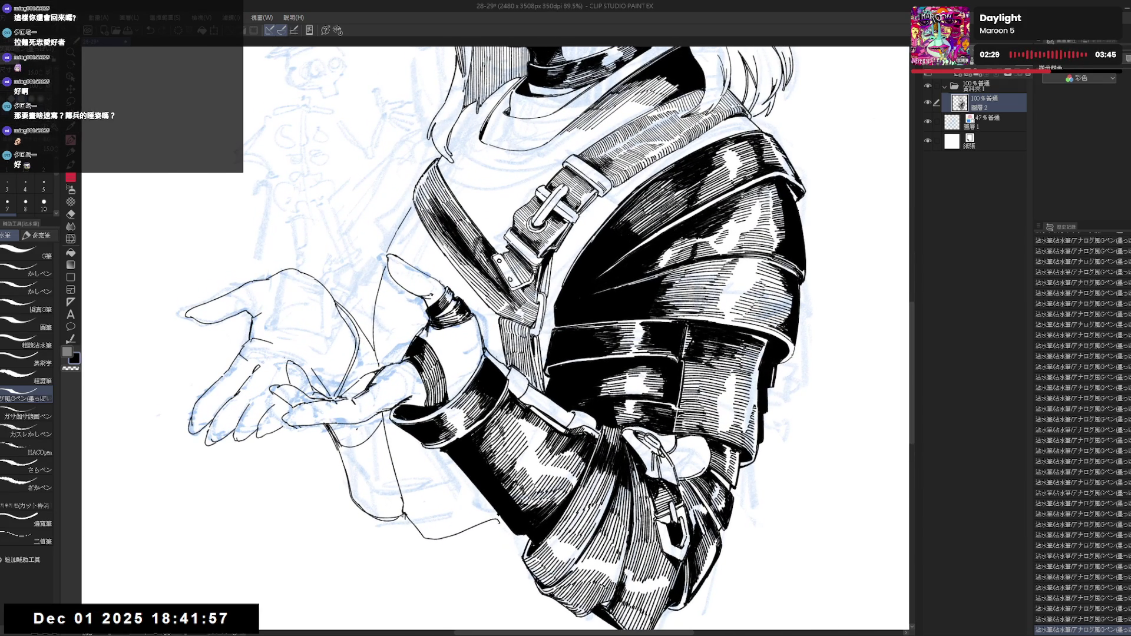
key(ctrl+z)
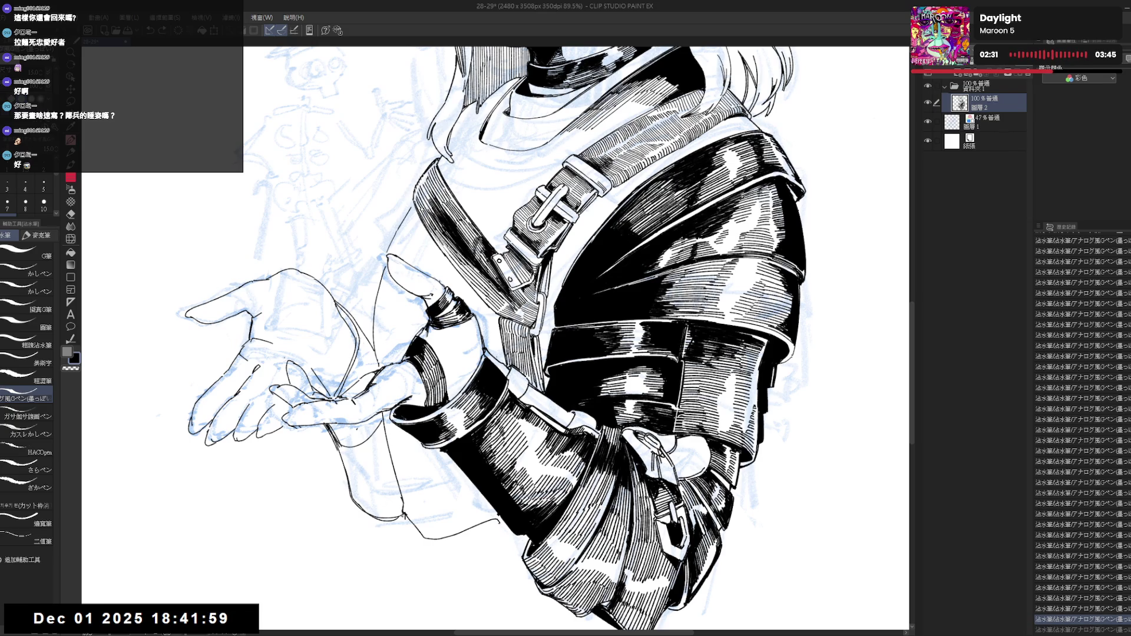
key(ctrl+y)
mouse_move(552, 115)
mouse_down()
mouse_move(528, 336)
mouse_move(505, 287)
mouse_up()
scroll(505, 287, down, 4)
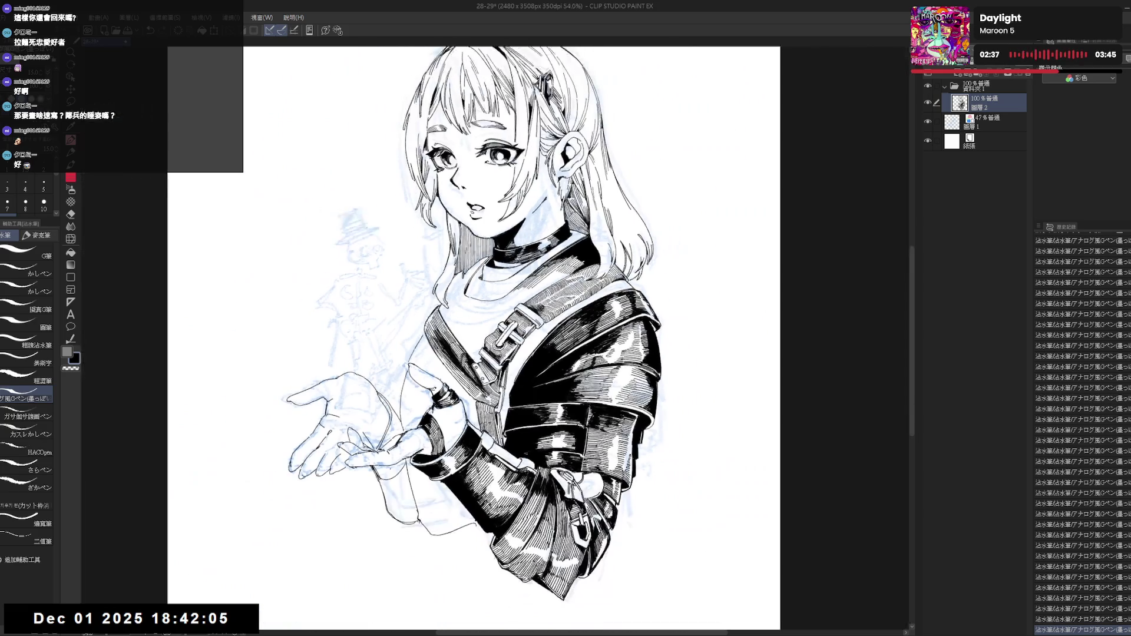
mouse_move(431, 505)
mouse_down()
mouse_move(447, 467)
mouse_move(471, 492)
mouse_move(490, 485)
mouse_move(497, 506)
mouse_up()
Erase the stray blue sketch lines below the girl's outstretched hand.
key(e)
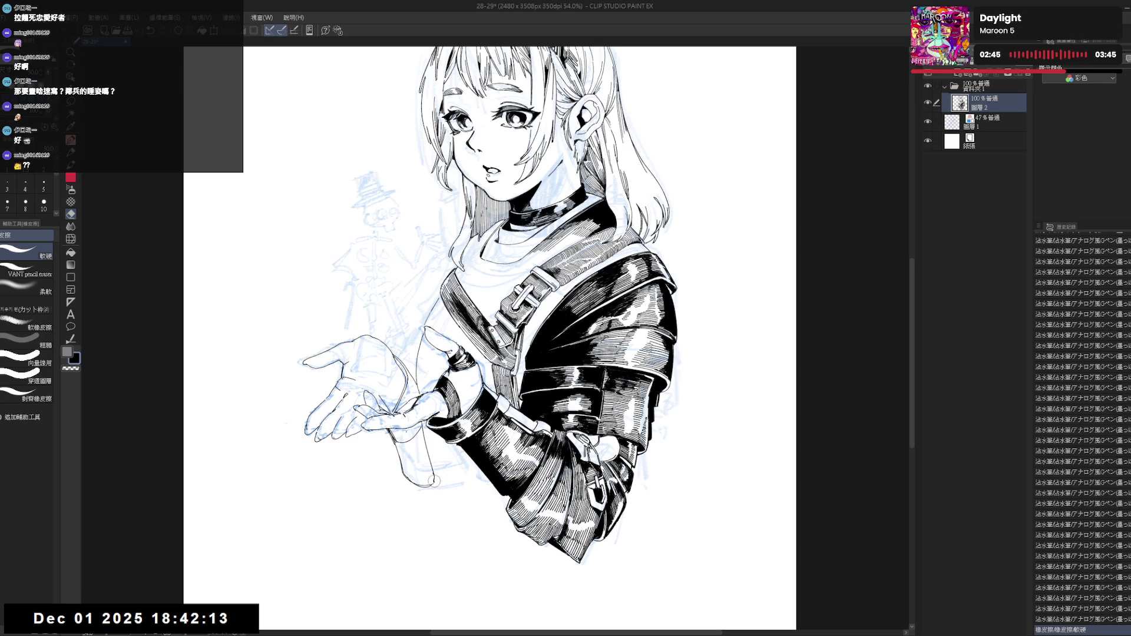
key(p)
scroll(448, 498, down, 2)
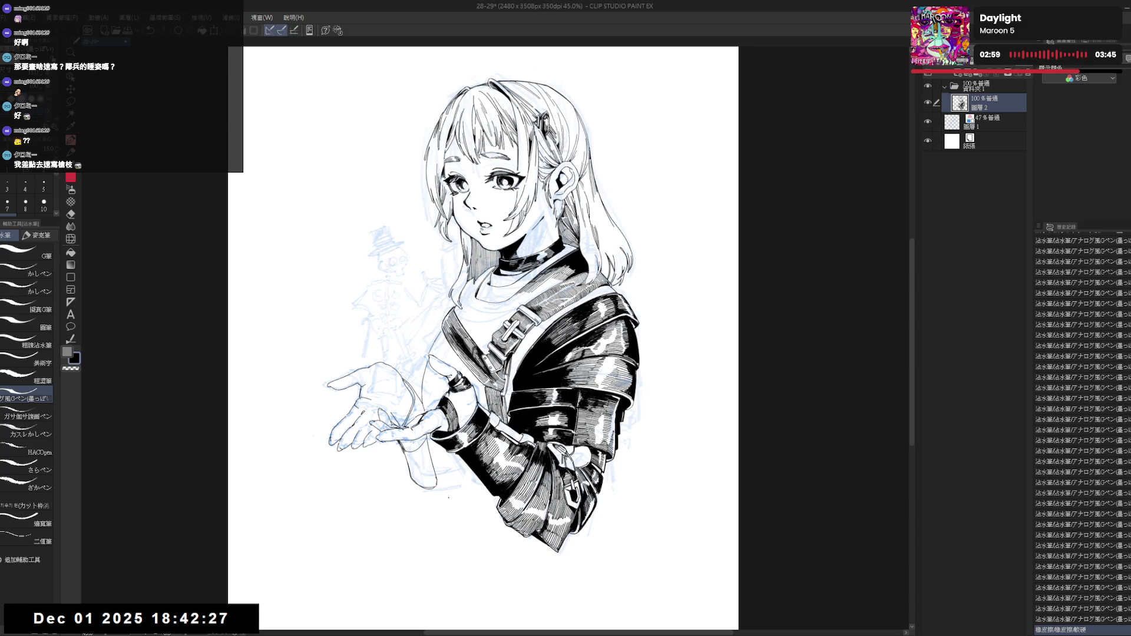
scroll(486, 339, down, 1)
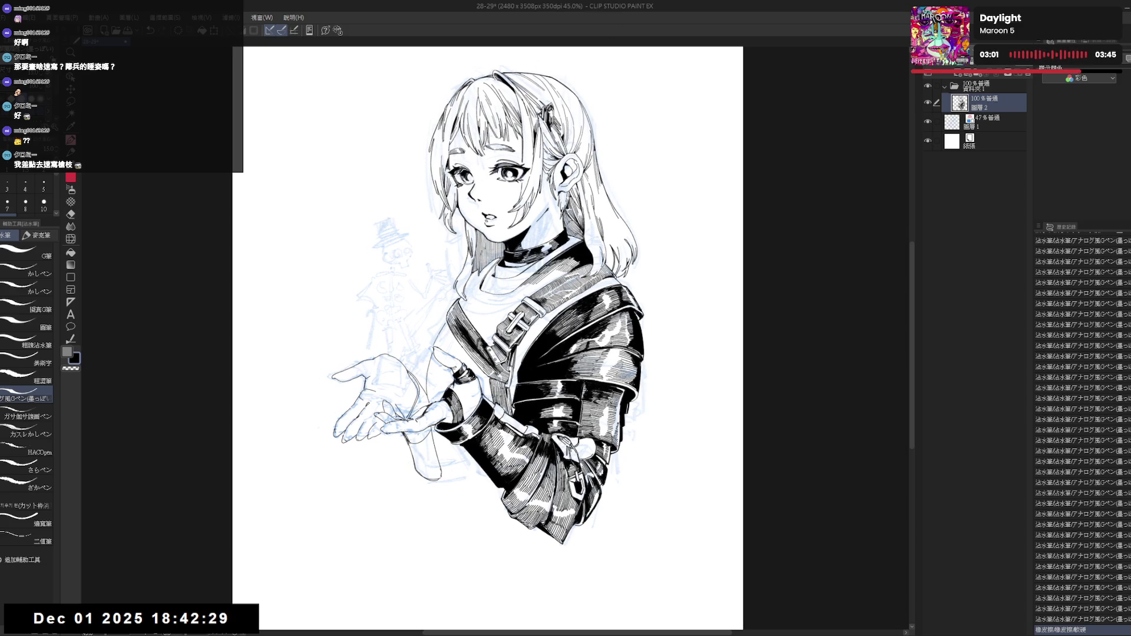
key(e)
mouse_move(438, 469)
mouse_down()
mouse_move(433, 435)
mouse_move(403, 441)
mouse_up()
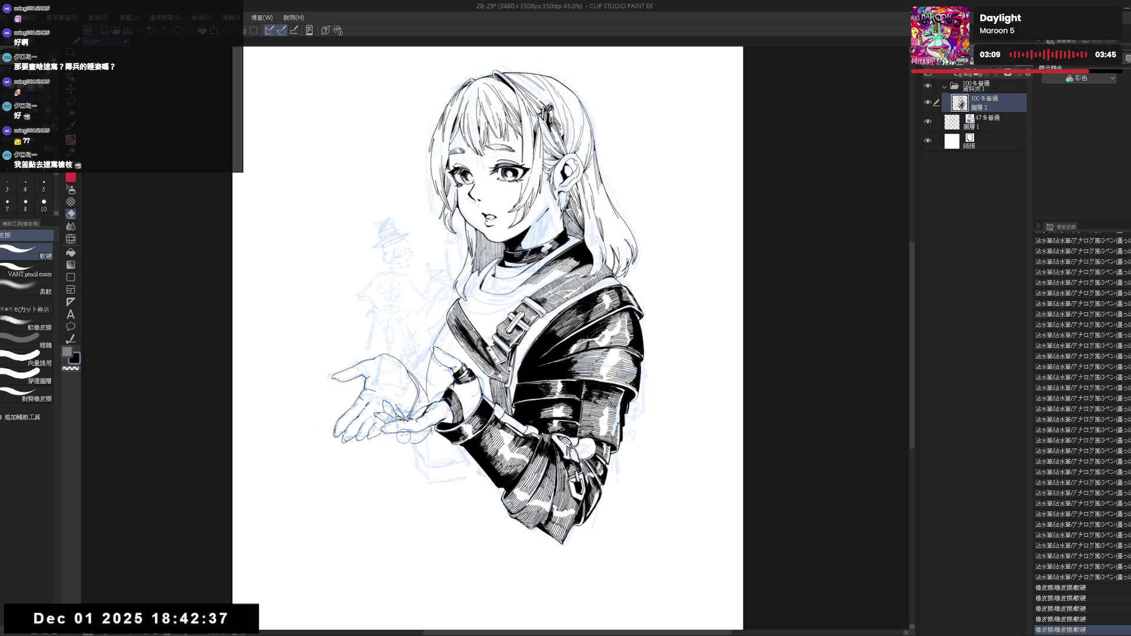
key(asciicircum)
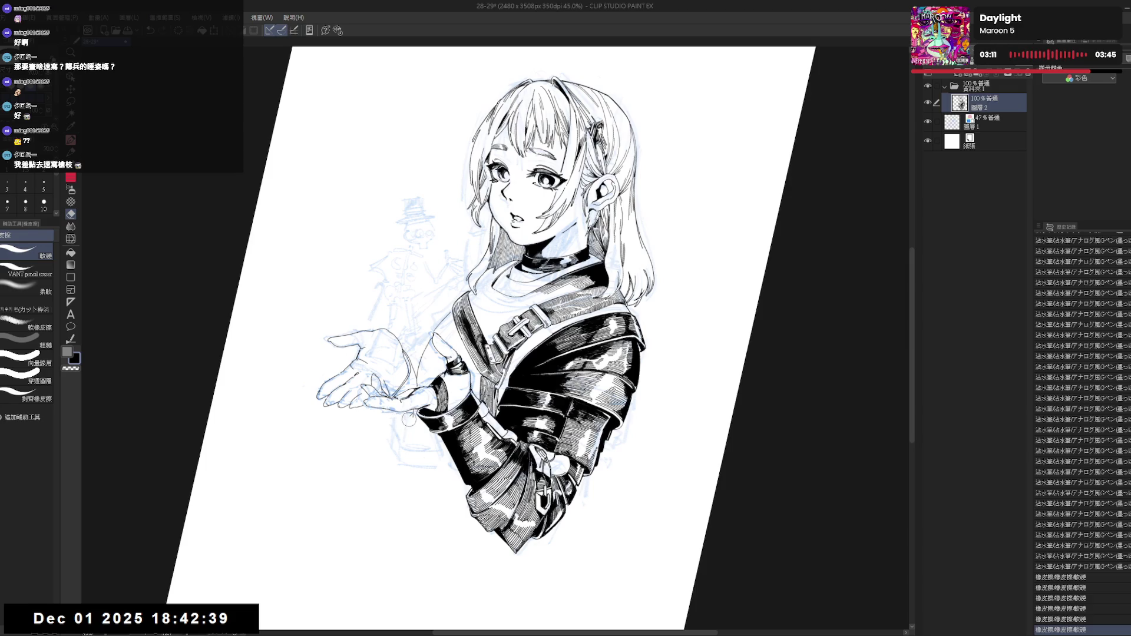
Discard a short line near the offered hand and erase stray ink beside it.
key(p)
drag(404, 442, 390, 412)
key(ctrl+z)
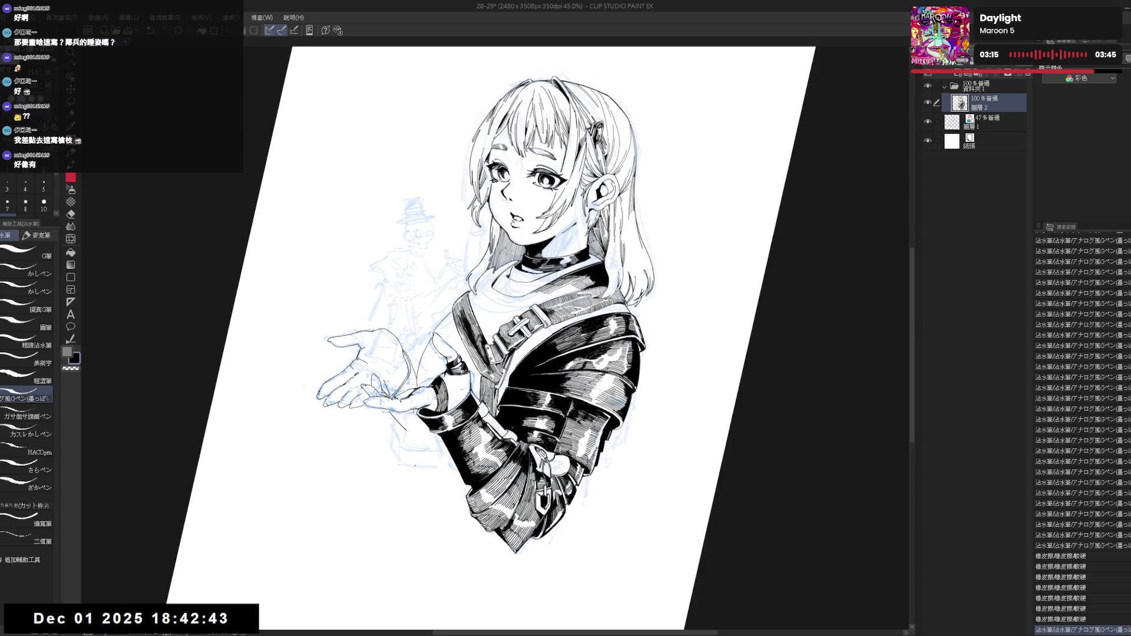
key(minus)
key(e)
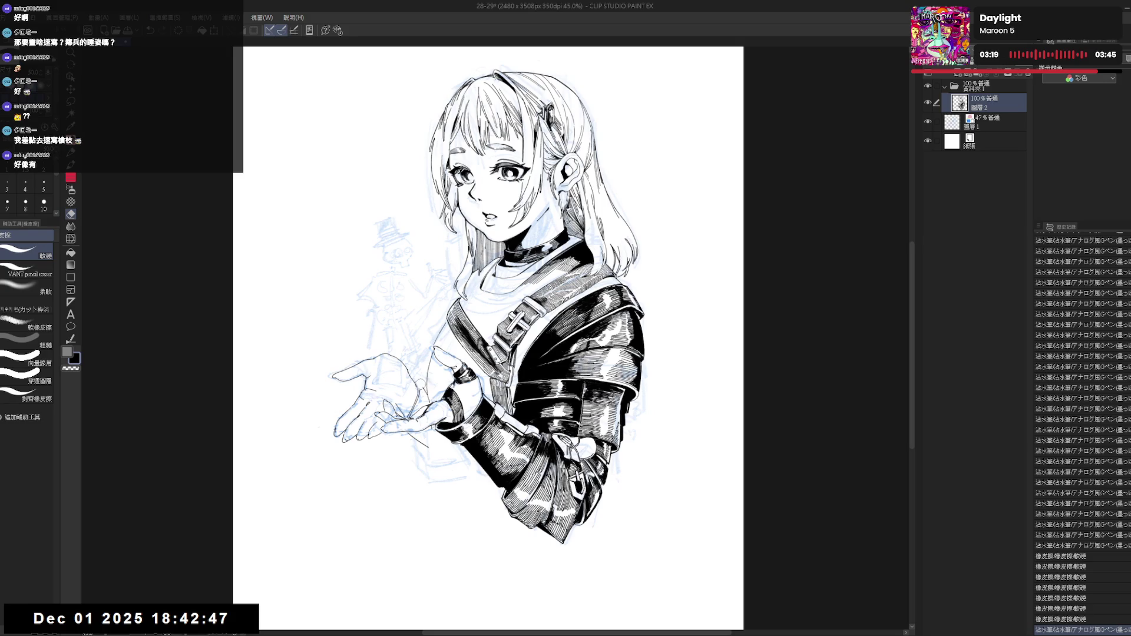
drag(419, 384, 424, 390)
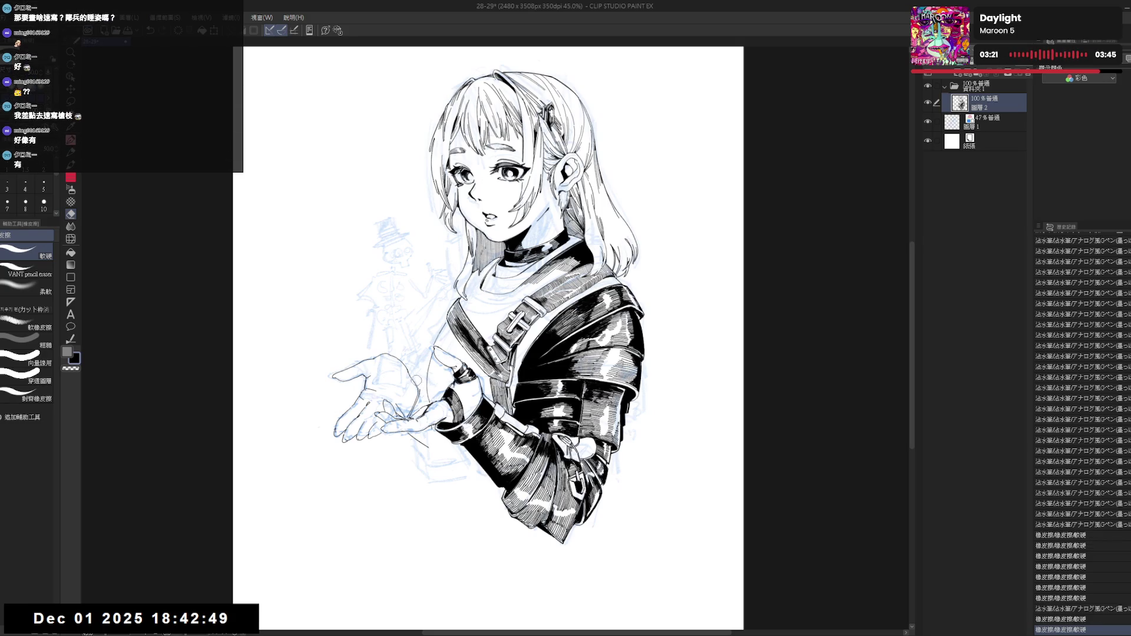
Mirror and tilt the canvas view about 20°, trying and undoing a small pen mark.
key(r)
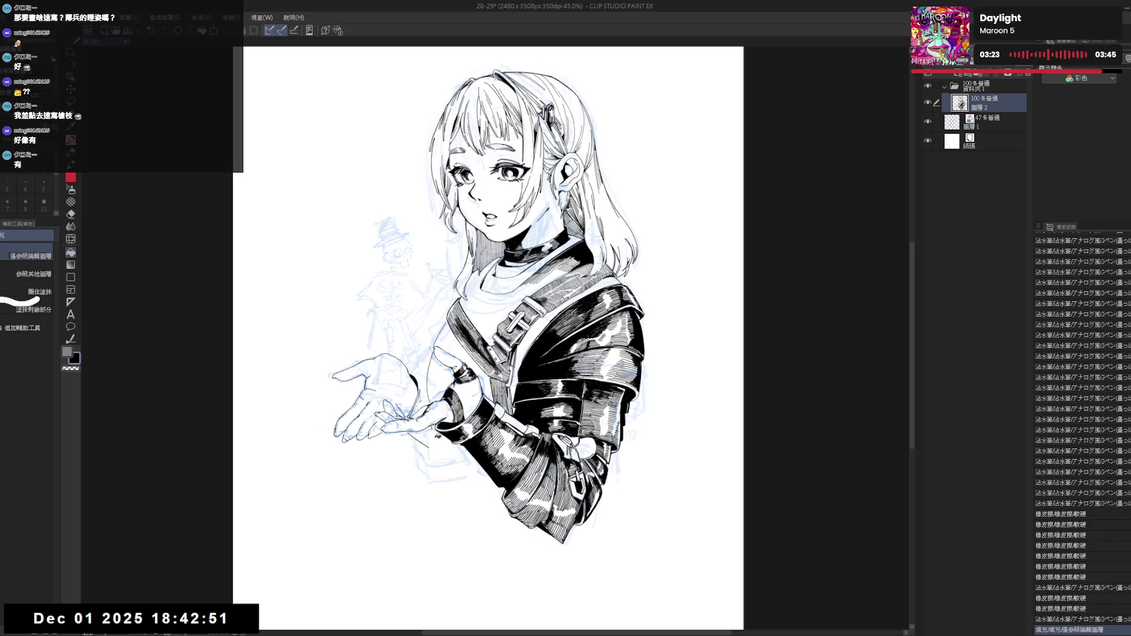
key(ctrl+h)
drag(530, 318, 567, 358)
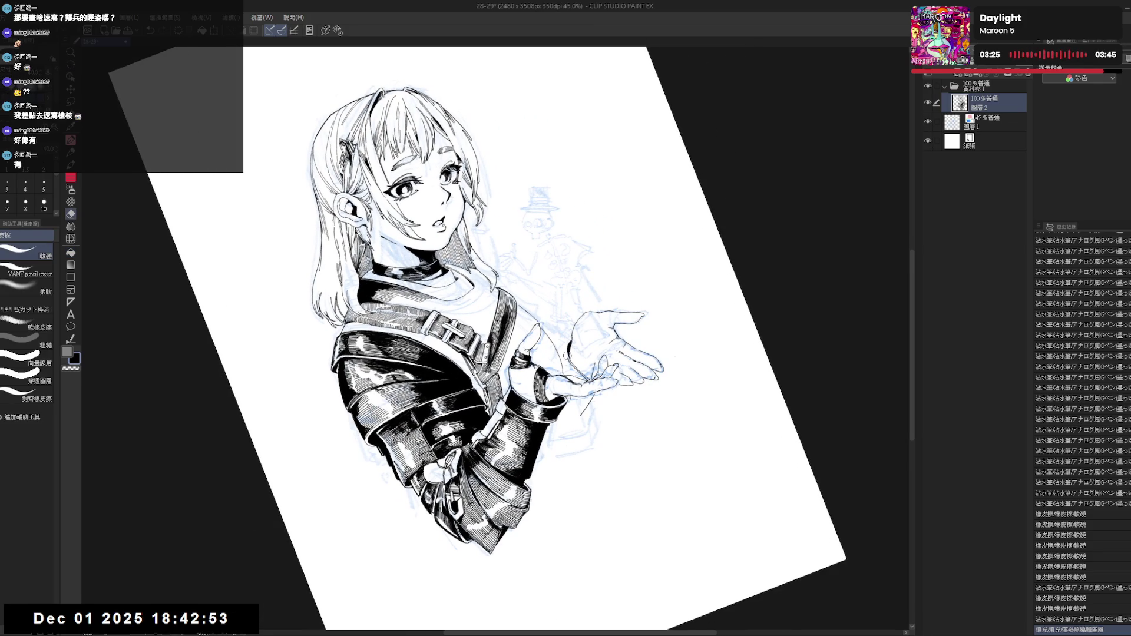
key(p)
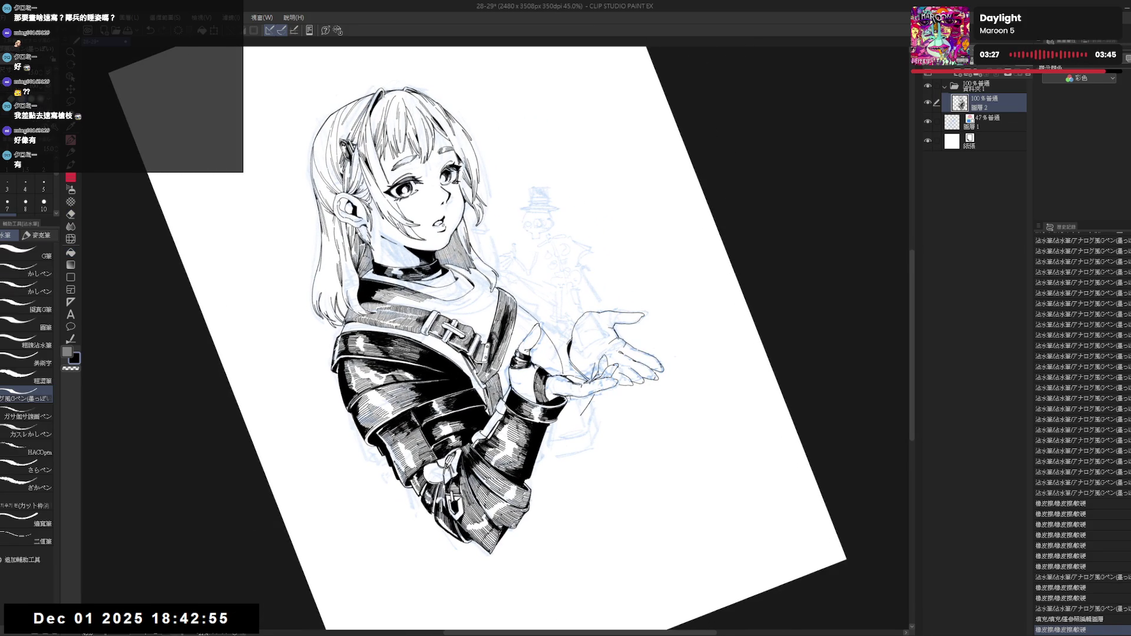
click(571, 343)
key(ctrl+z)
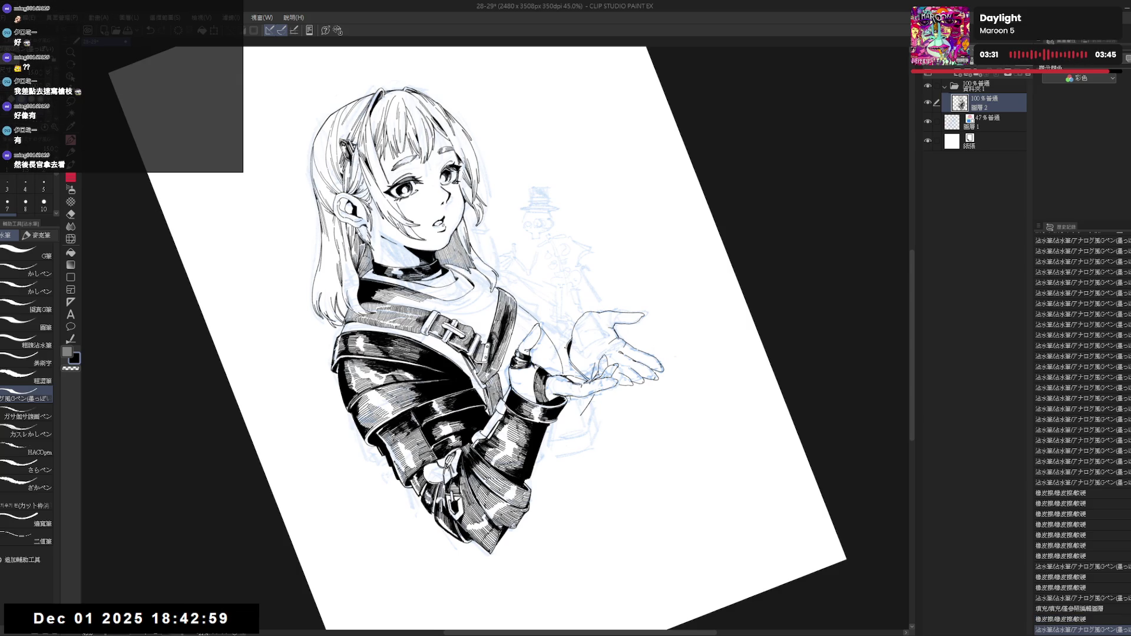
Ink a short stroke near the hand, keeping it after an undo and redo.
key(r)
key(p)
mouse_move(420, 330)
mouse_down()
mouse_move(429, 348)
mouse_move(412, 452)
mouse_up()
key(ctrl+z)
key(ctrl+y)
Reset the view upright, remove the small stroke, and ink another short line by the hand.
key(r)
key(ctrl+at)
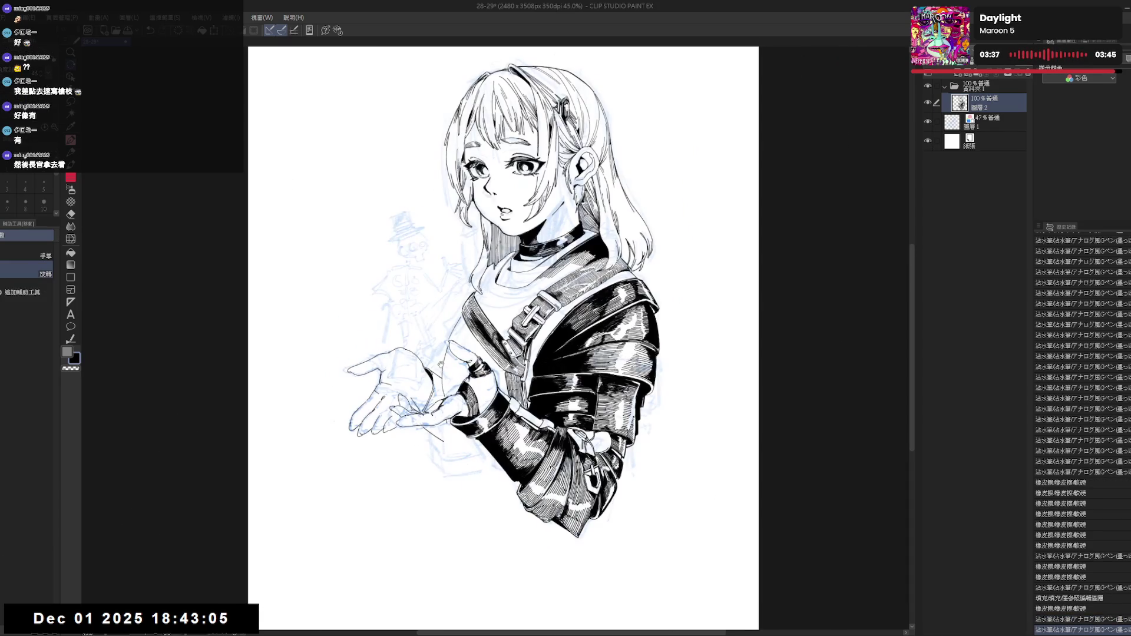
key(ctrl+z)
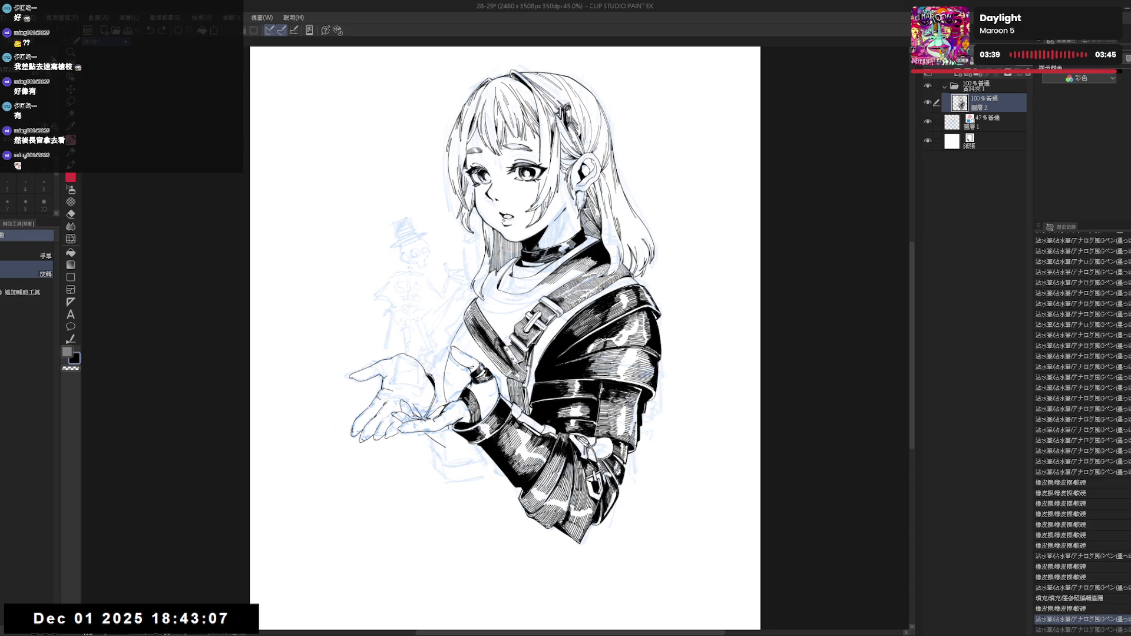
key(p)
drag(425, 379, 436, 372)
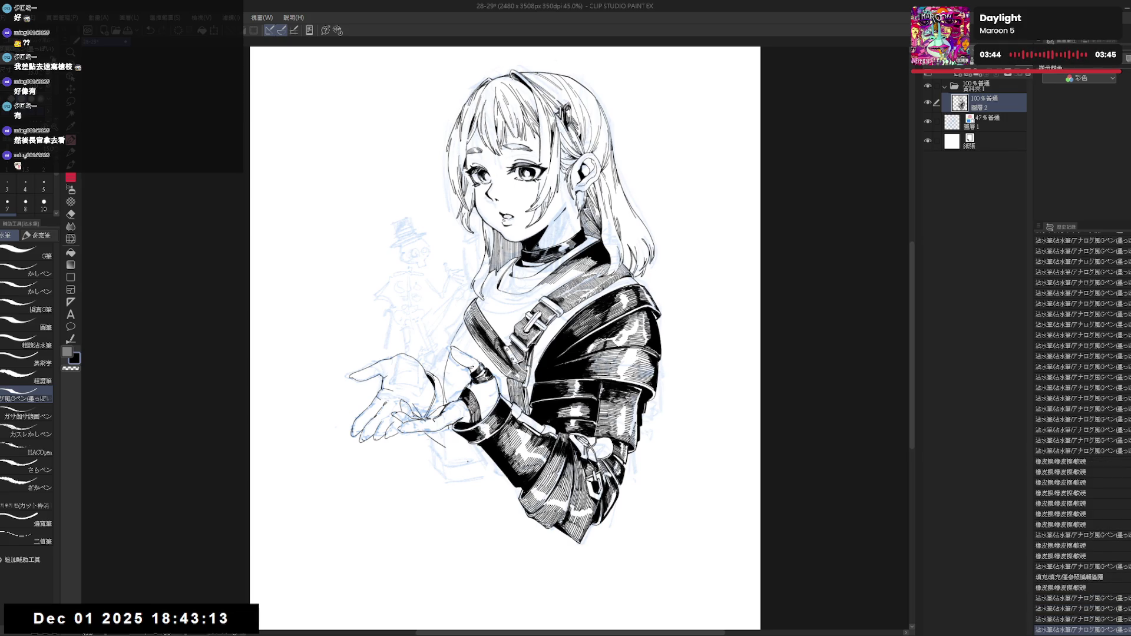
Undo and redo the last pen stroke, shifting the view over the hand.
key(ctrl+z)
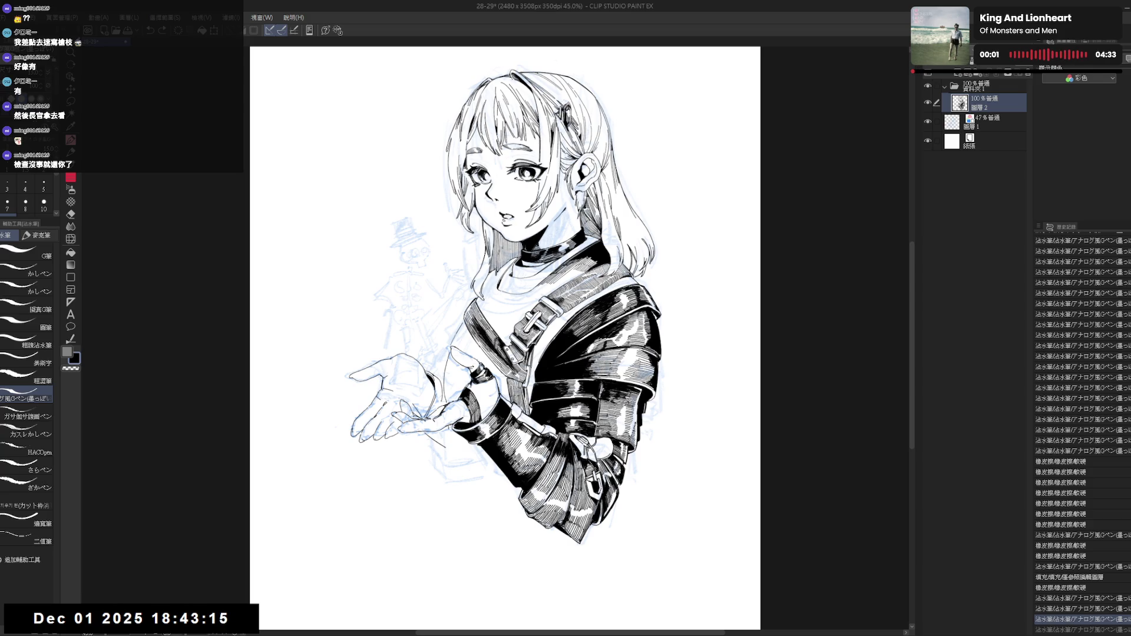
key(ctrl+y)
key(h)
key(h)
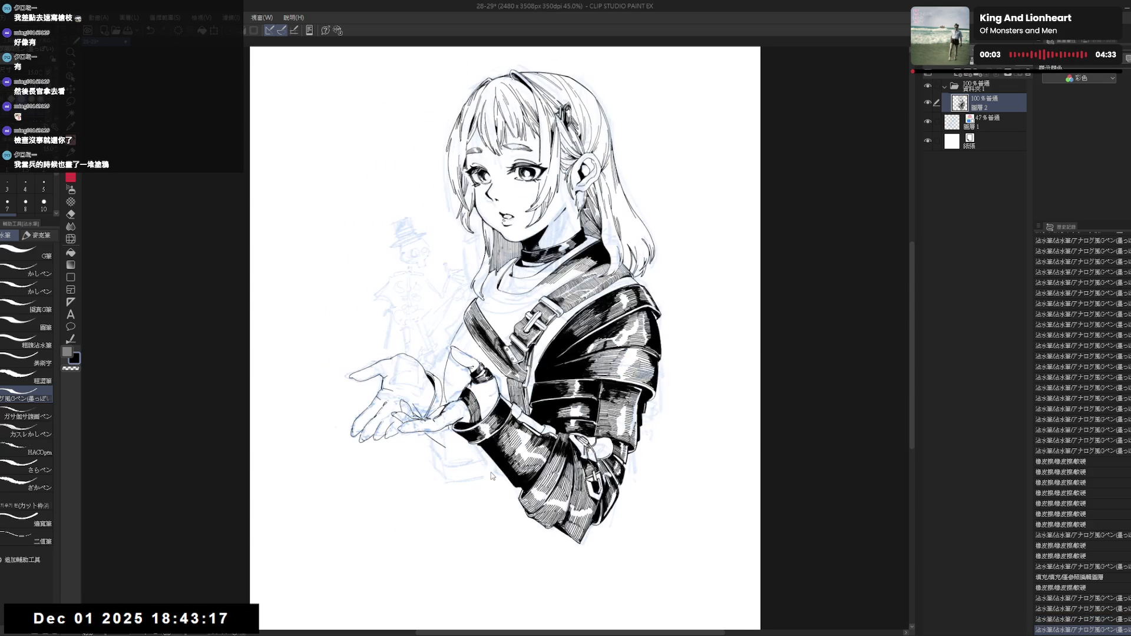
drag(471, 420, 448, 351)
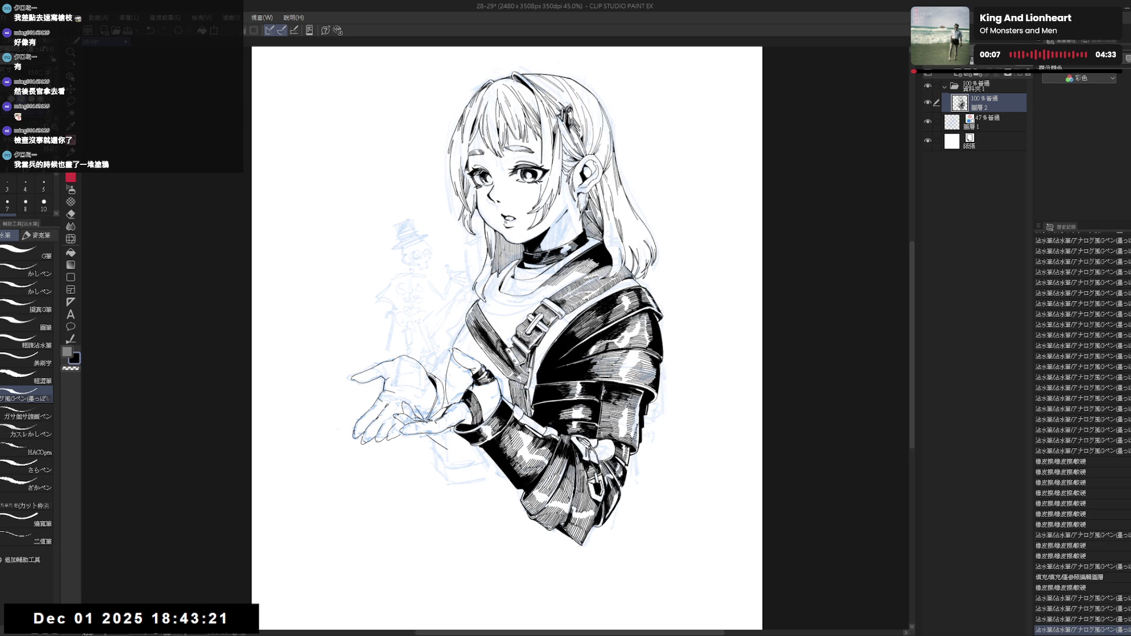
drag(407, 500, 416, 498)
Erase a stray mark near the hand and fill two small enclosed ink areas.
key(e)
drag(446, 439, 462, 452)
key(p)
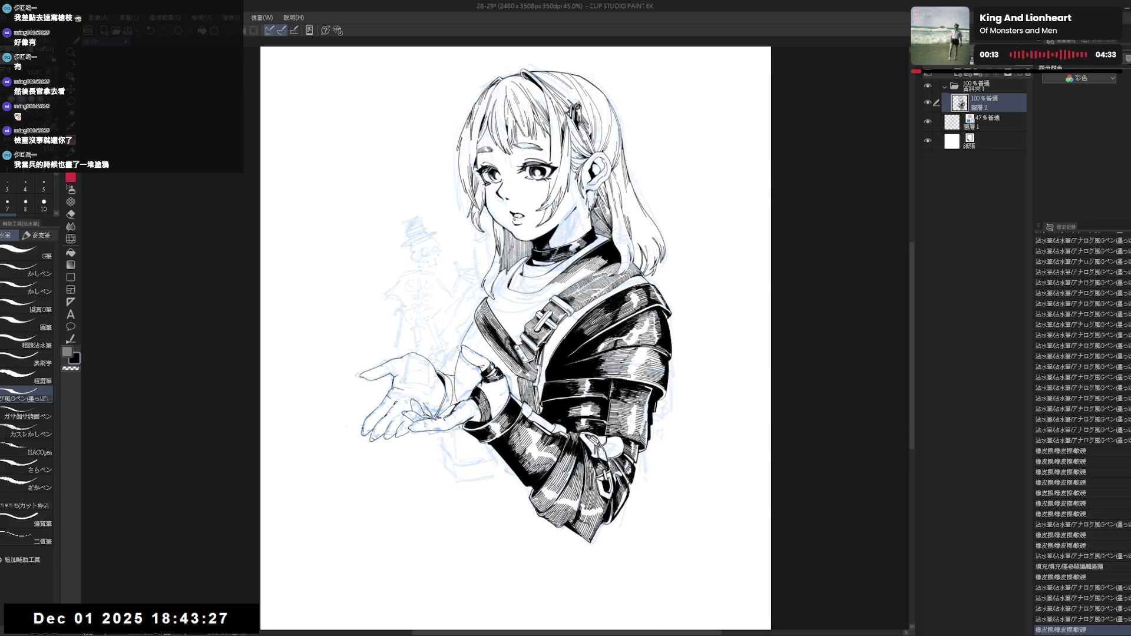
key(g)
click(460, 396)
click(457, 398)
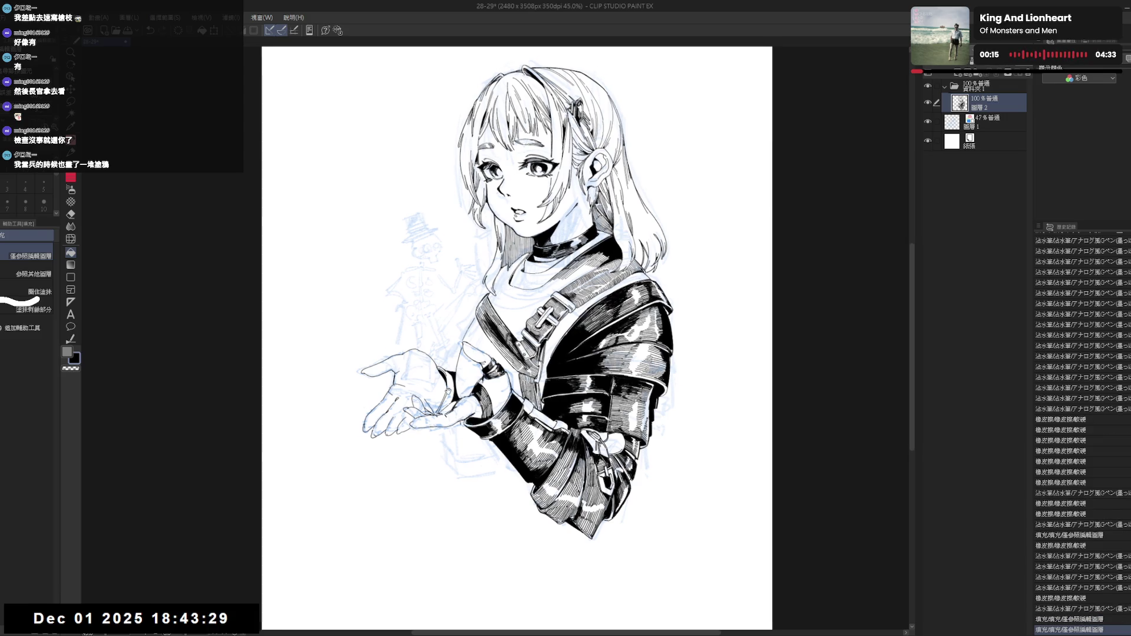
key(p)
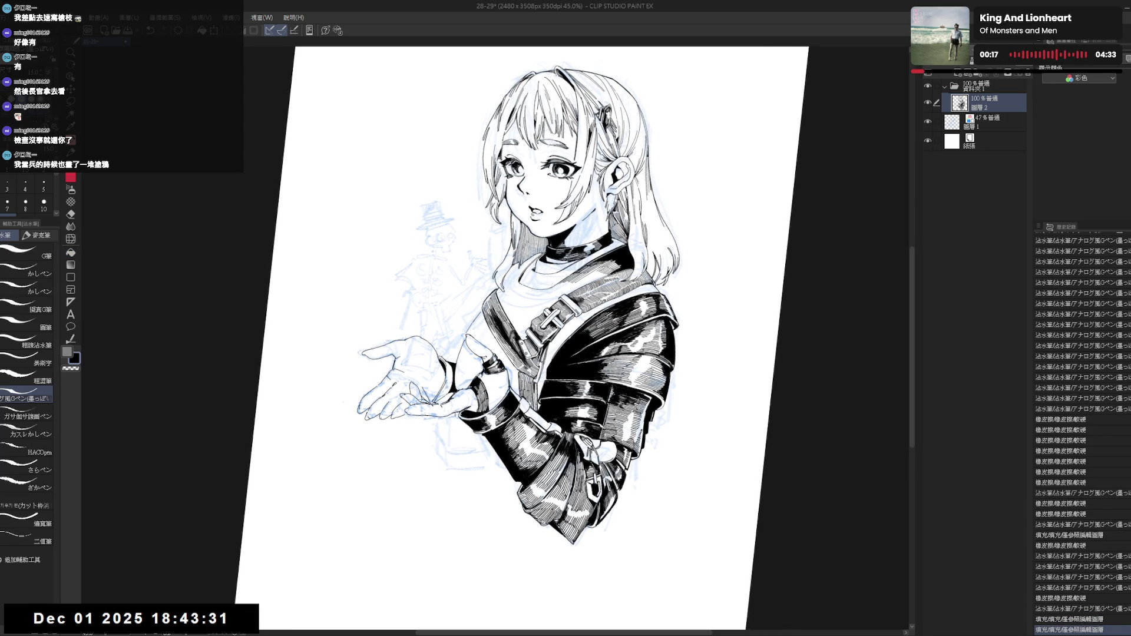
Replace two undone small marks with a longer pen stroke, then tilt and zoom the view to 69.4%.
drag(445, 358, 446, 370)
key(ctrl+z)
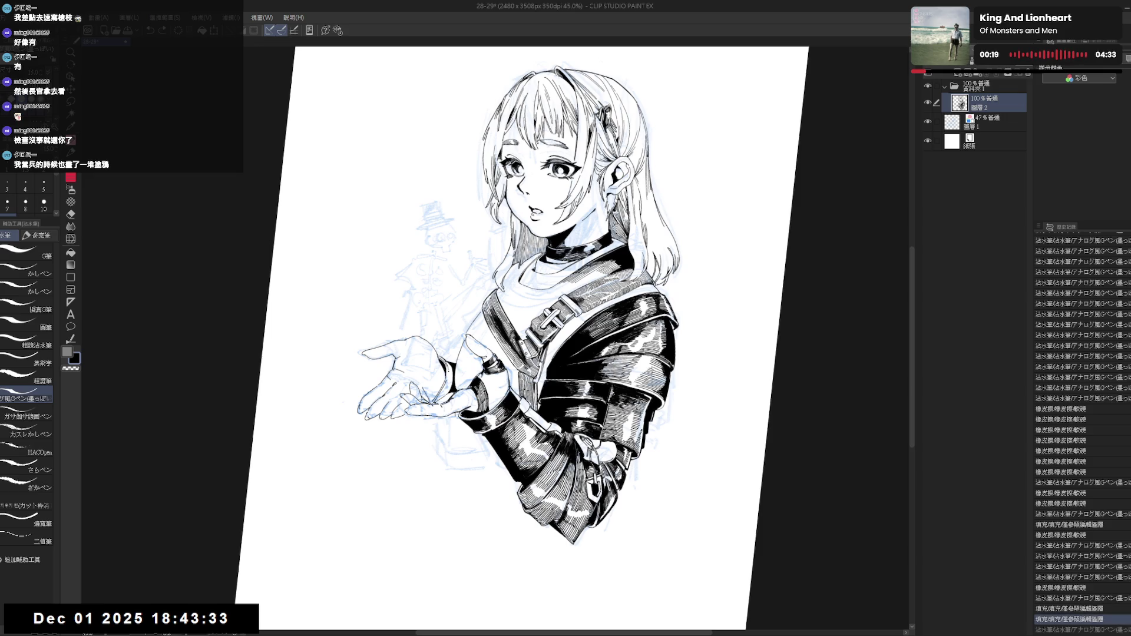
key(ctrl+z)
drag(446, 360, 484, 404)
key(r)
key(p)
key(r)
scroll(465, 380, up, 3)
key(p)
Ink two short strokes on the open hand and erase small stray lines beside it.
drag(483, 395, 488, 406)
drag(486, 395, 475, 430)
key(e)
key(p)
drag(468, 418, 473, 430)
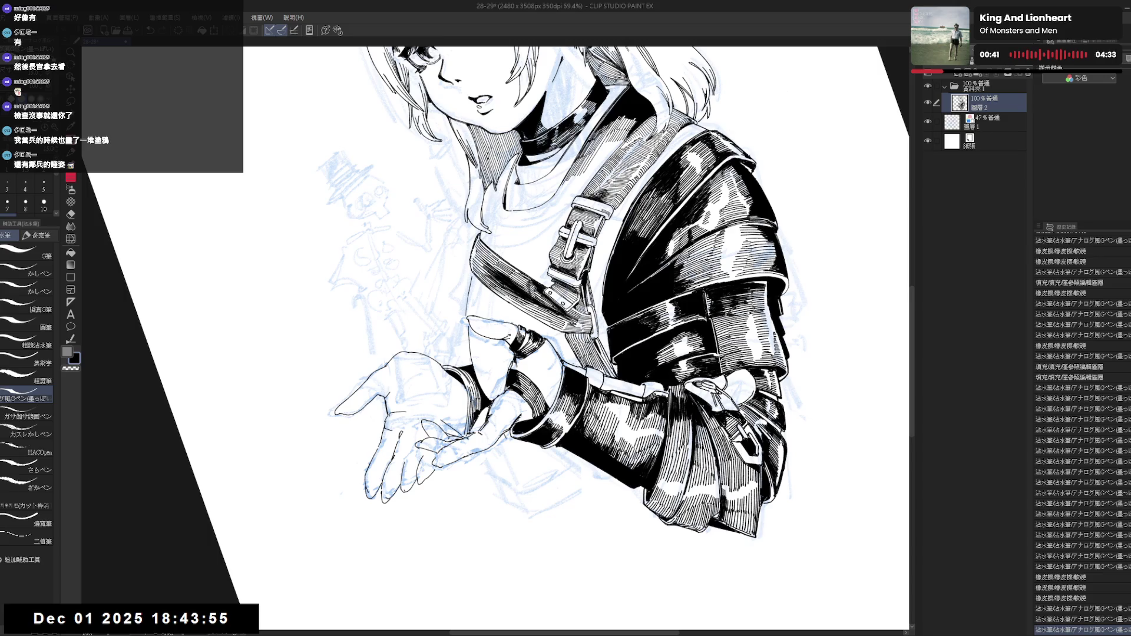
Add fine G-pen strokes near the hand and rotate the view about 35° counter-clockwise.
drag(470, 414, 473, 430)
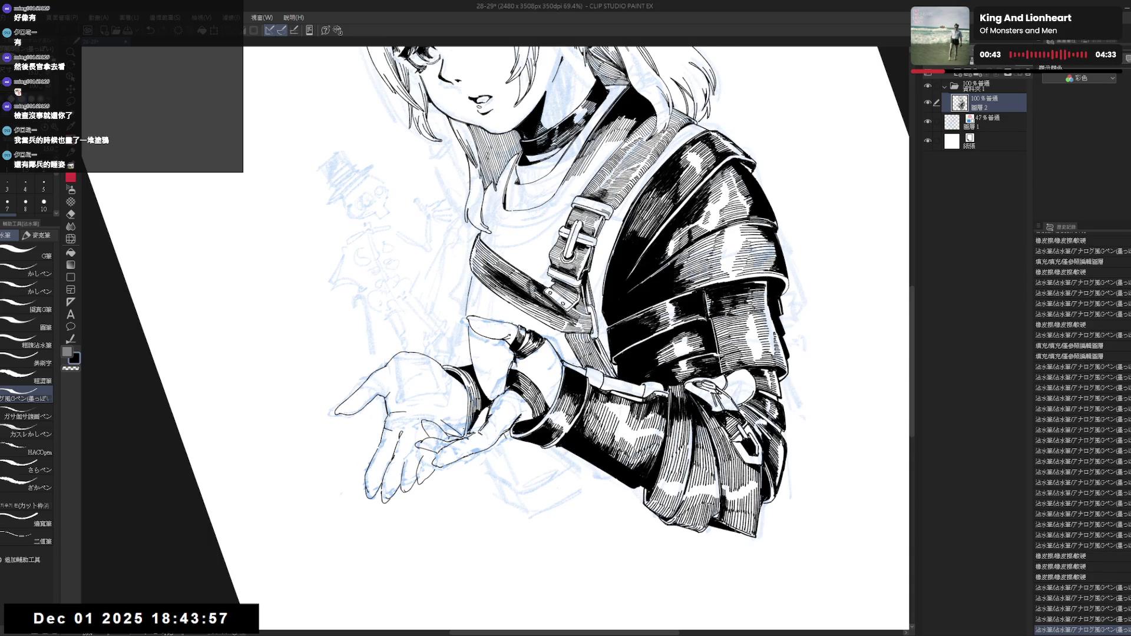
scroll(548, 330, down, 2)
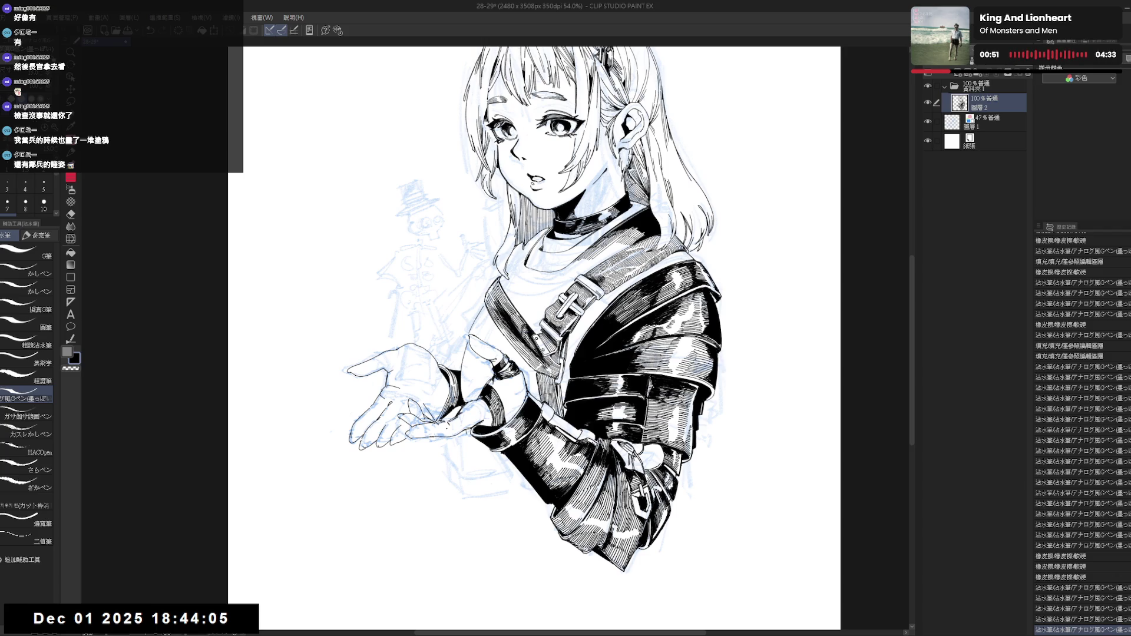
drag(530, 330, 589, 283)
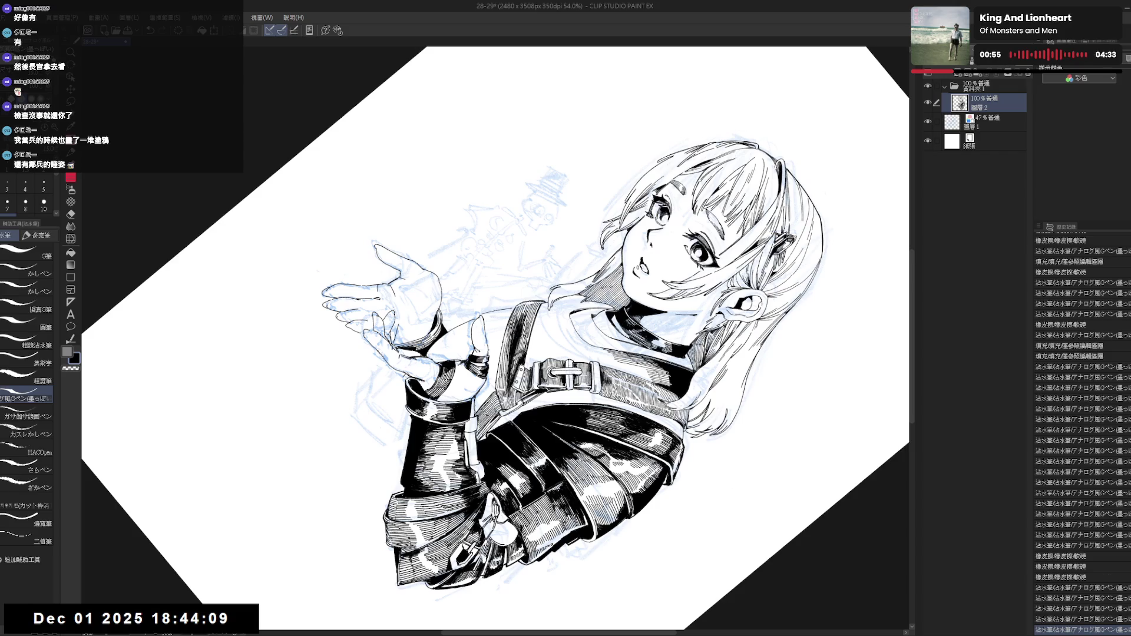
key(e)
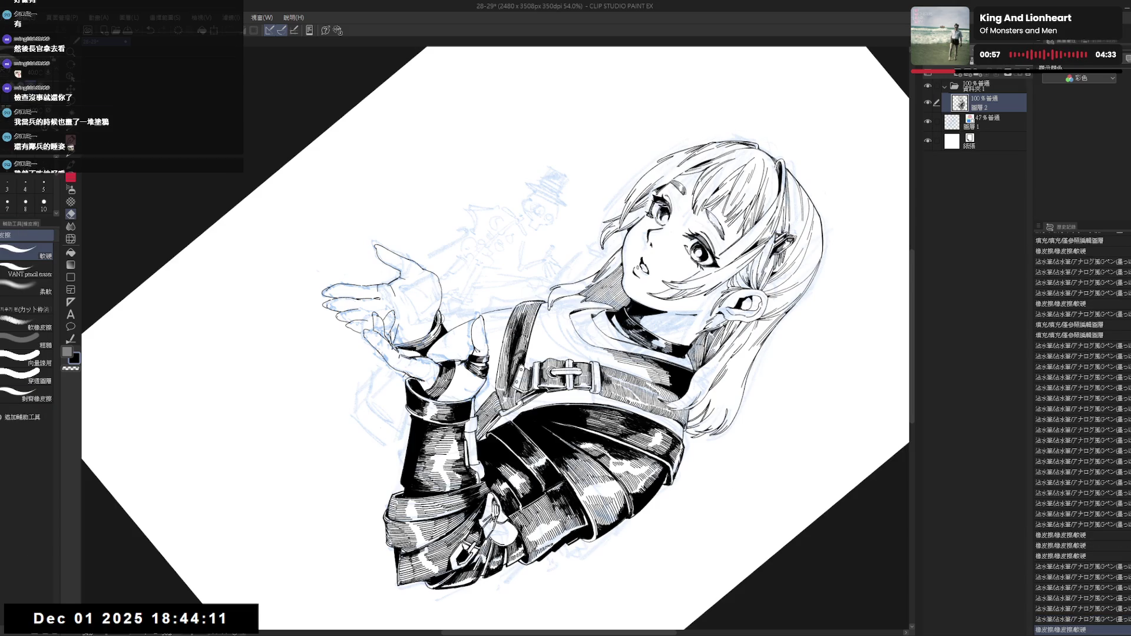
key(p)
Reset the rotation, mirror to check, add a tiny ink mark, and zoom out to 36.4%.
key(at)
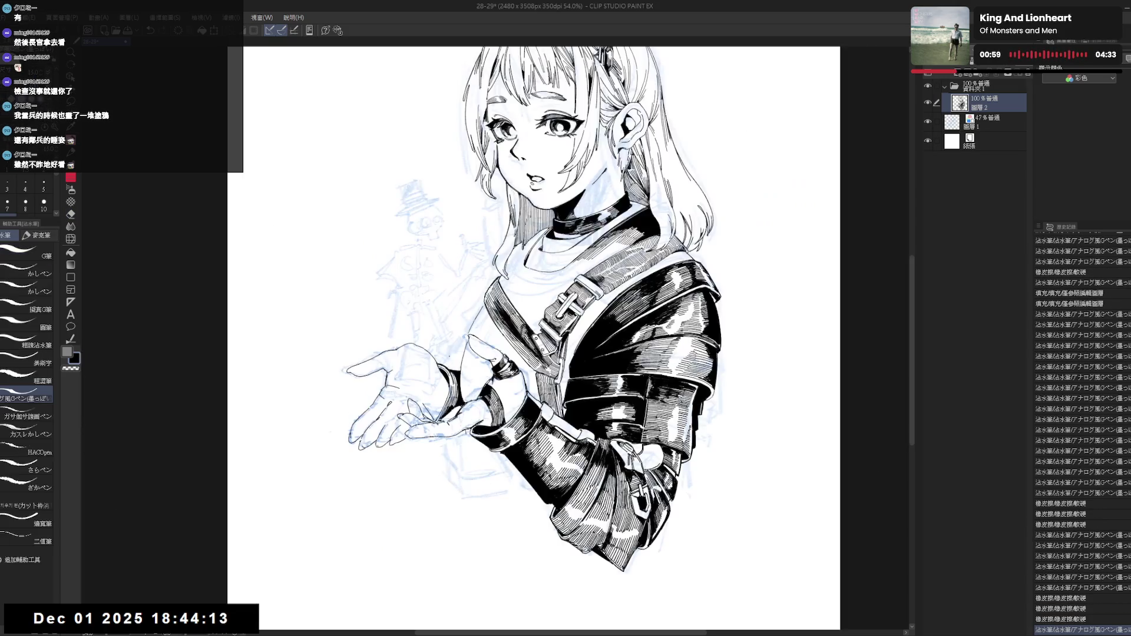
key(h)
key(h)
drag(454, 447, 466, 454)
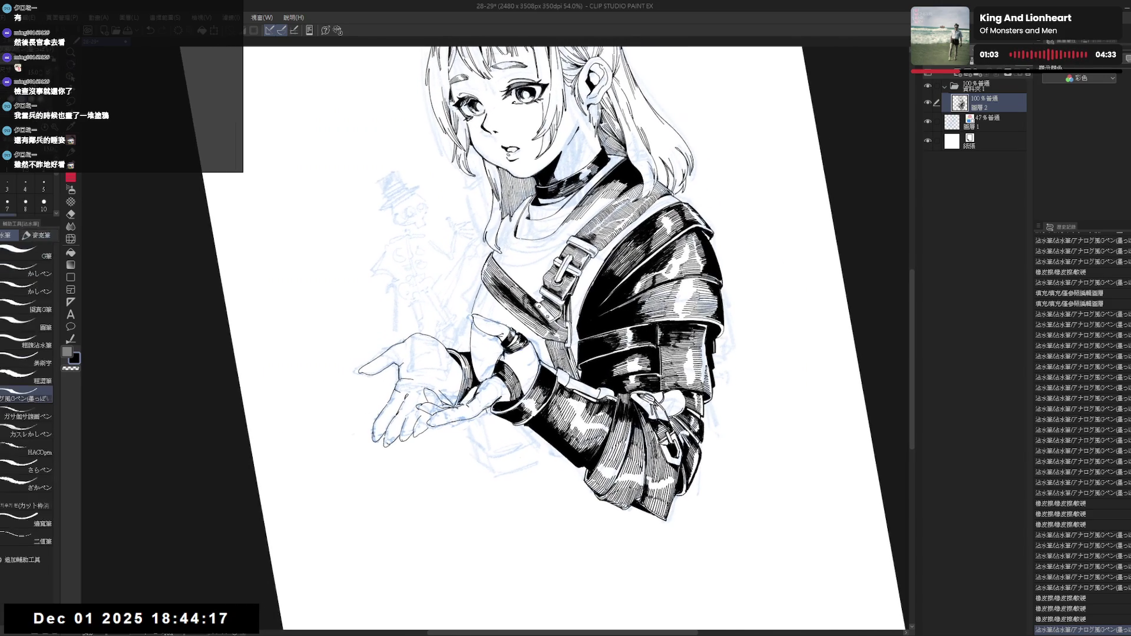
drag(469, 386, 472, 394)
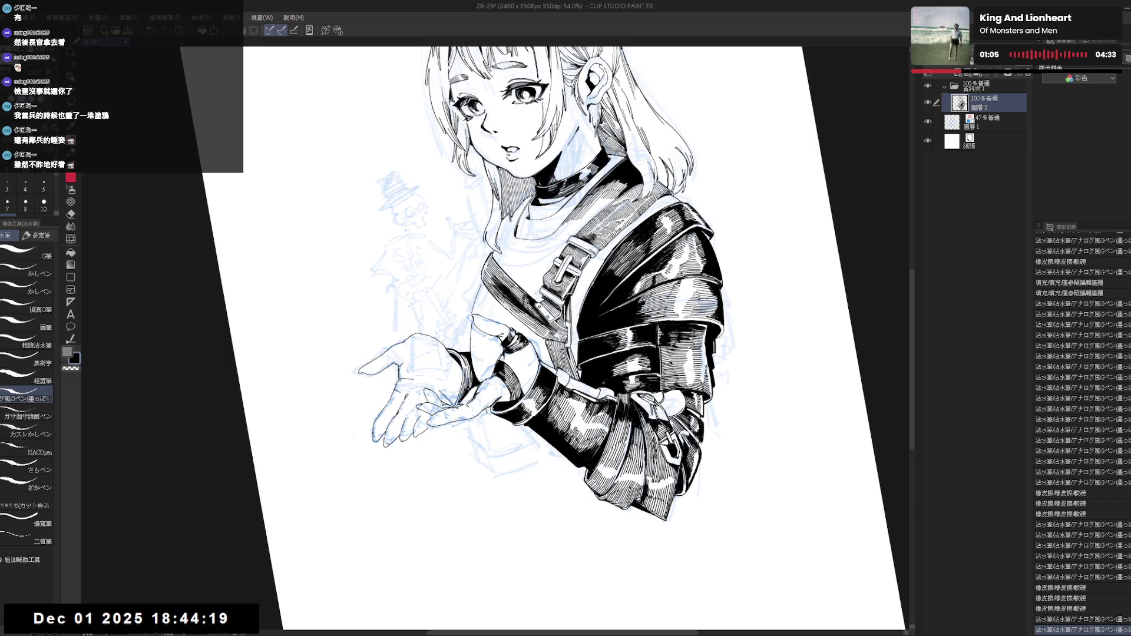
key(ctrl+asciicircum)
scroll(462, 369, down, 3)
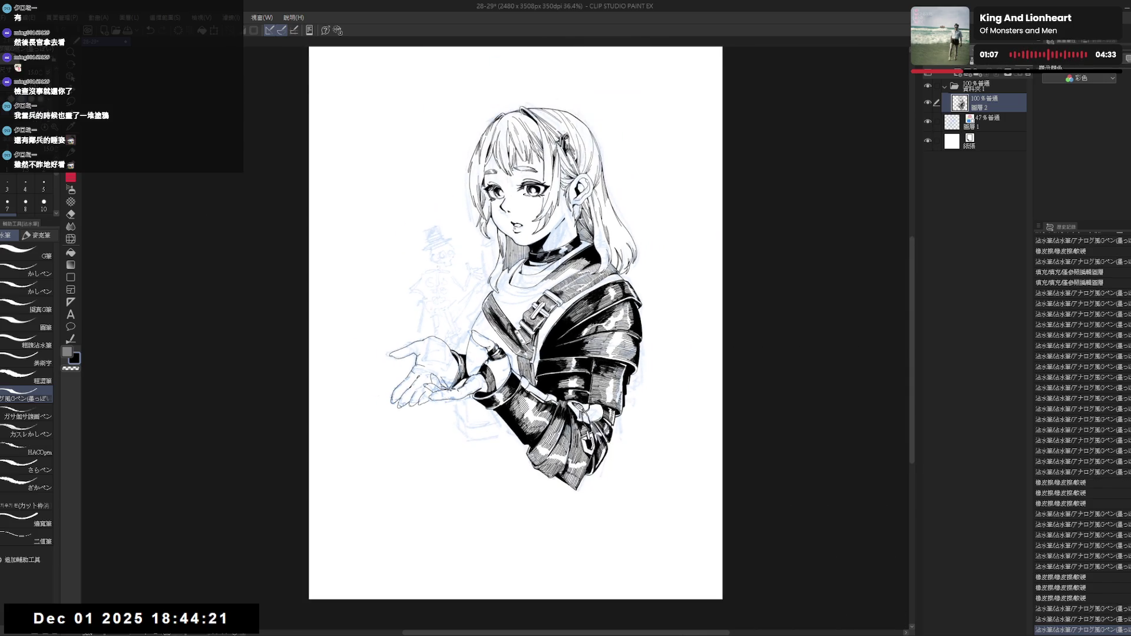
Mirror and tilt the view, then erase lines near the hand.
key(h)
key(h)
scroll(486, 343, up, 3)
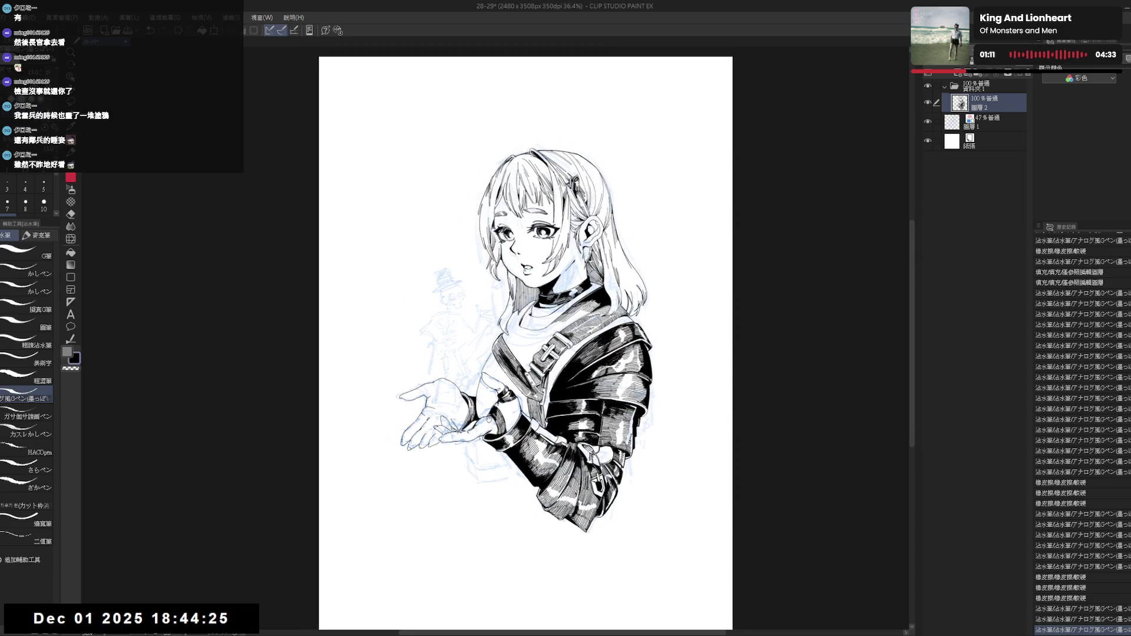
drag(474, 397, 500, 412)
key(p)
drag(504, 324, 495, 359)
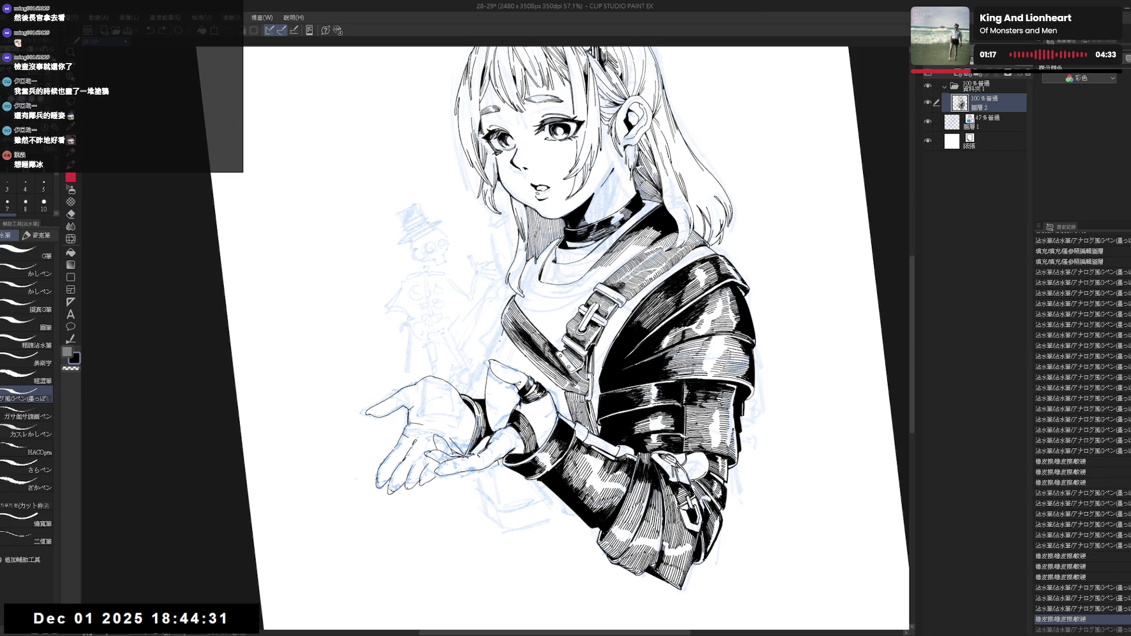
Redo the undone erasures and the short stroke near the hands.
key(ctrl+y)
key(e)
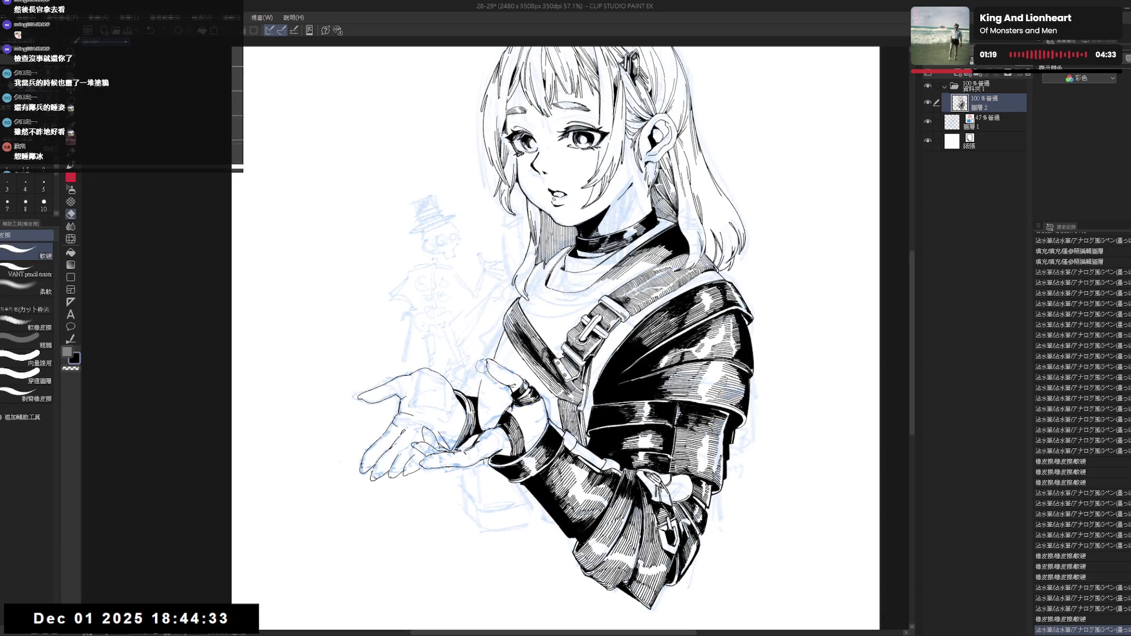
key(ctrl+y)
key(ctrl+y)
key(ctrl+y)
key(p)
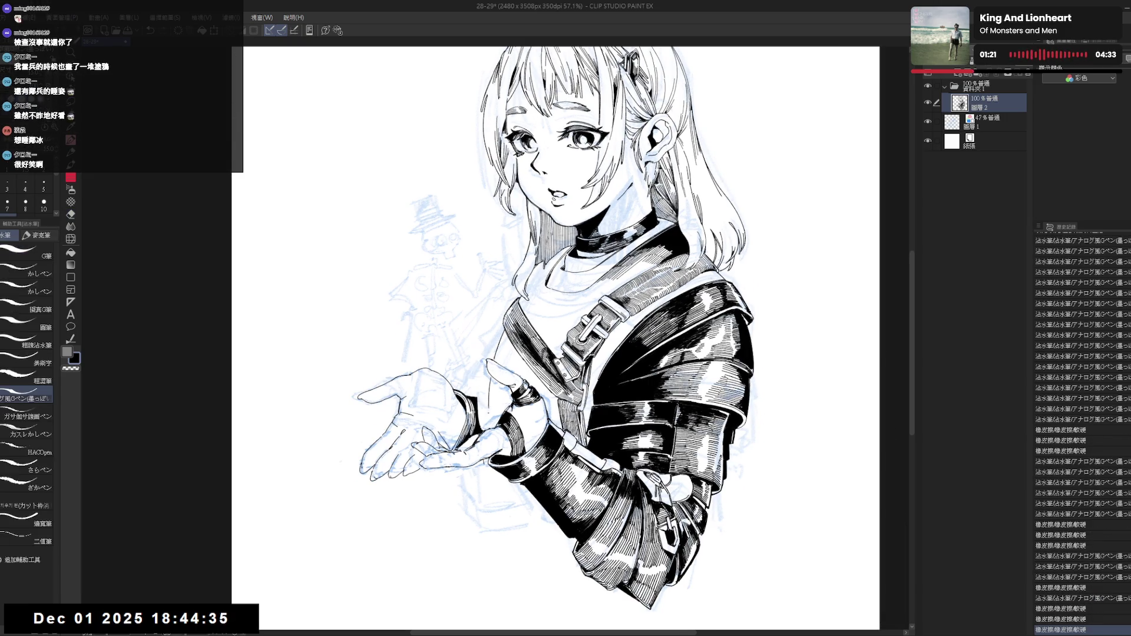
key(ctrl+y)
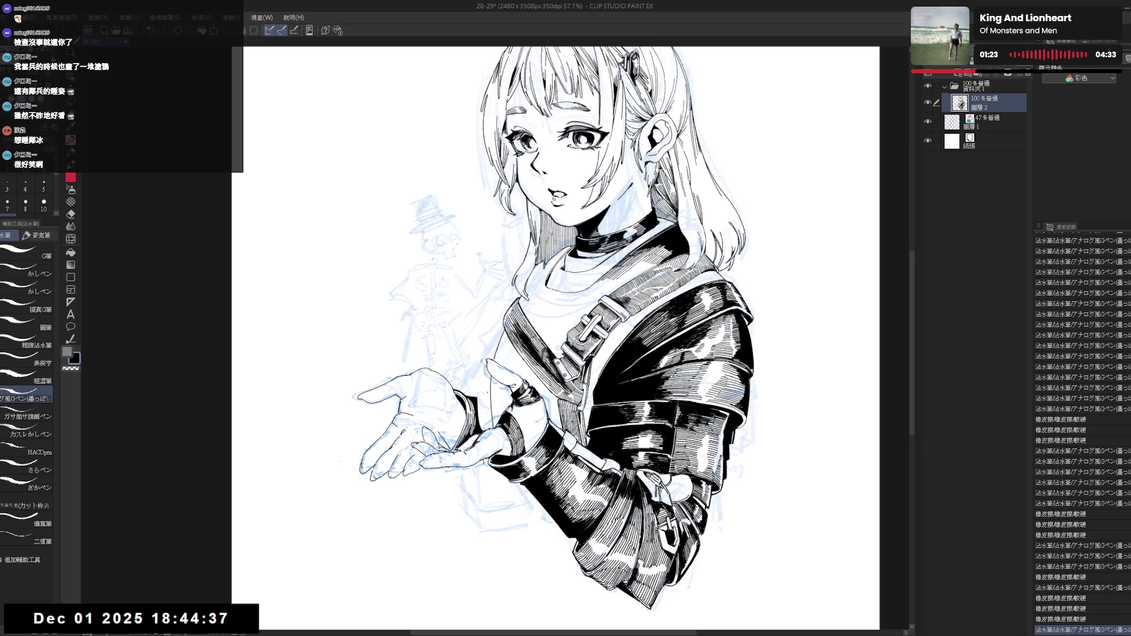
key(ctrl+z)
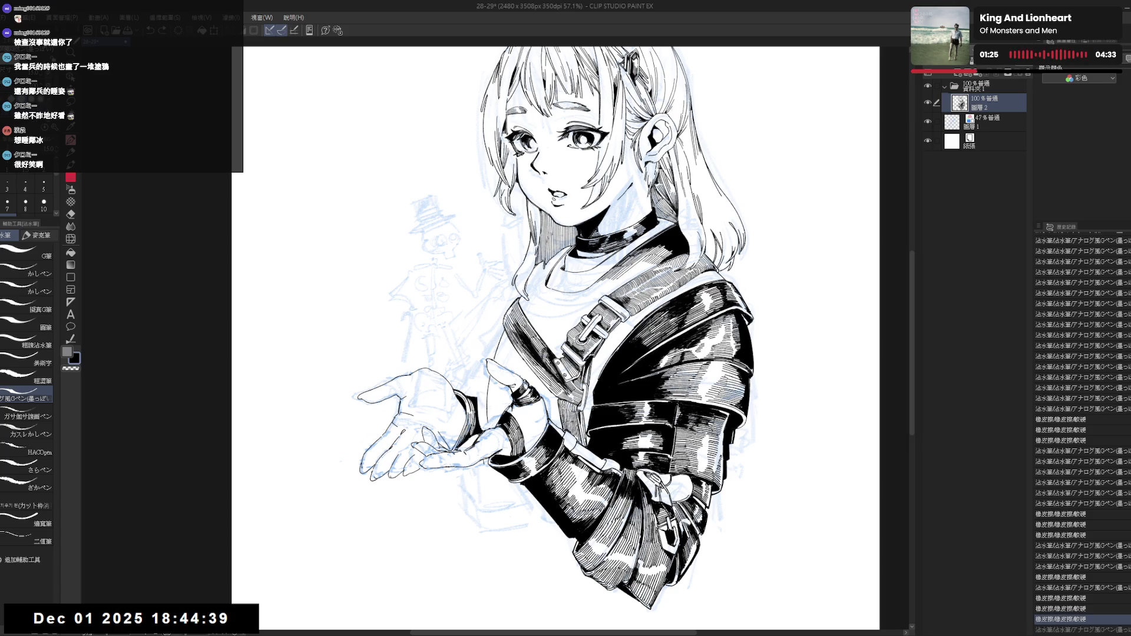
key(ctrl+y)
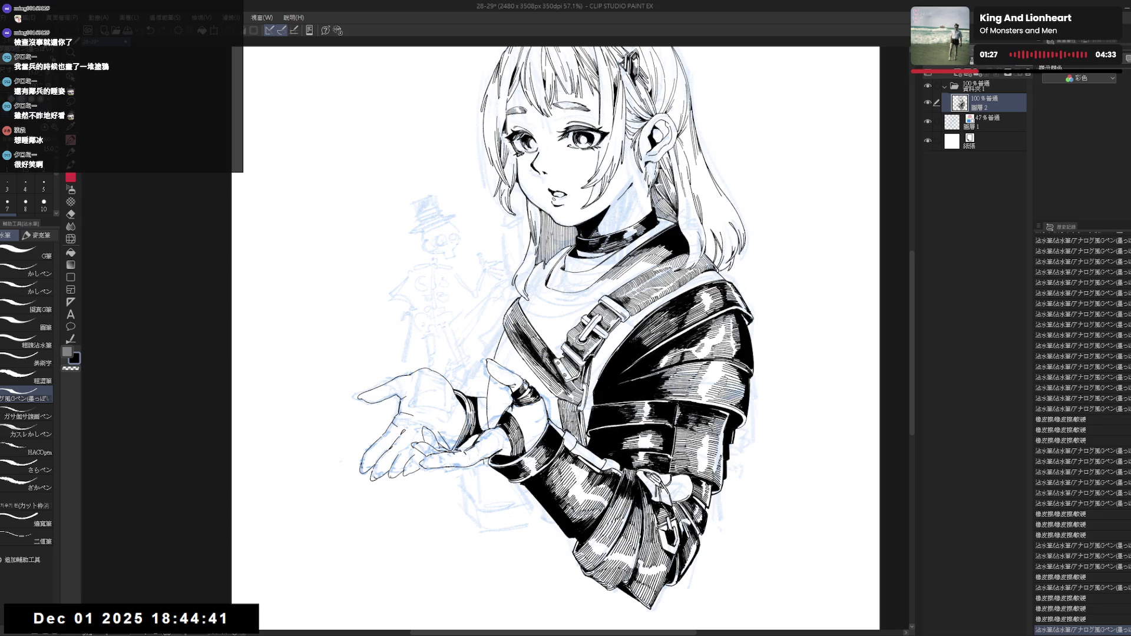
Fill an enclosed area of the line art near the hands.
key(g)
click(486, 438)
scroll(486, 440, down, 3)
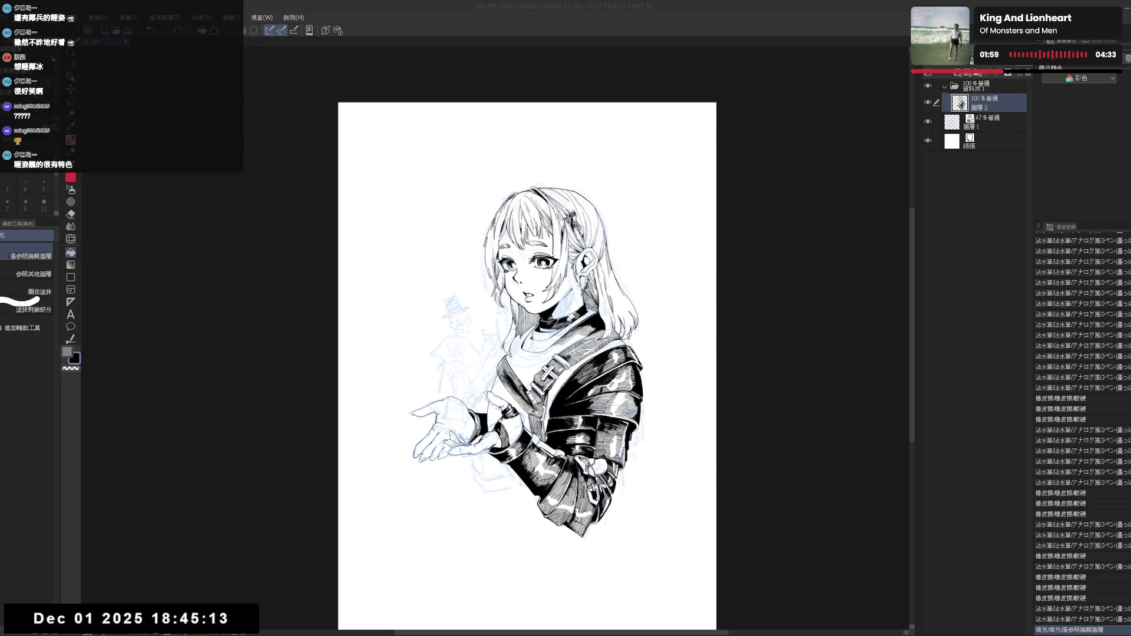
drag(527, 365, 534, 361)
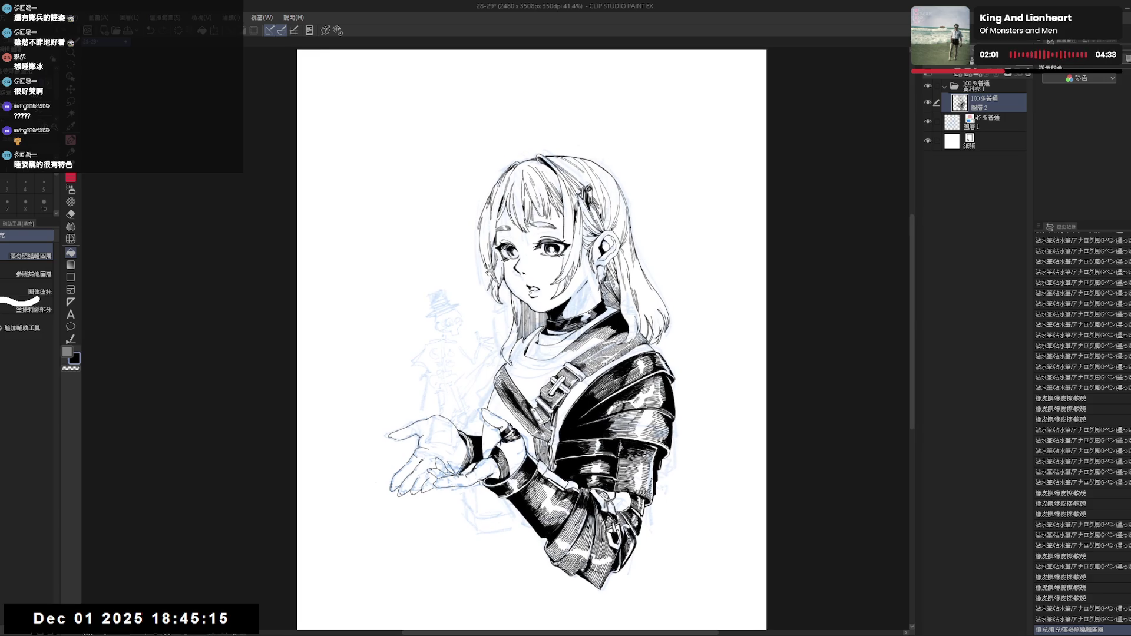
Erase stray marks near the collar and ink the left hair edge by the neck.
key(h)
key(h)
scroll(515, 295, up, 2)
key(e)
mouse_move(510, 311)
mouse_down()
mouse_move(500, 377)
mouse_move(499, 347)
mouse_up()
key(p)
drag(504, 296, 495, 369)
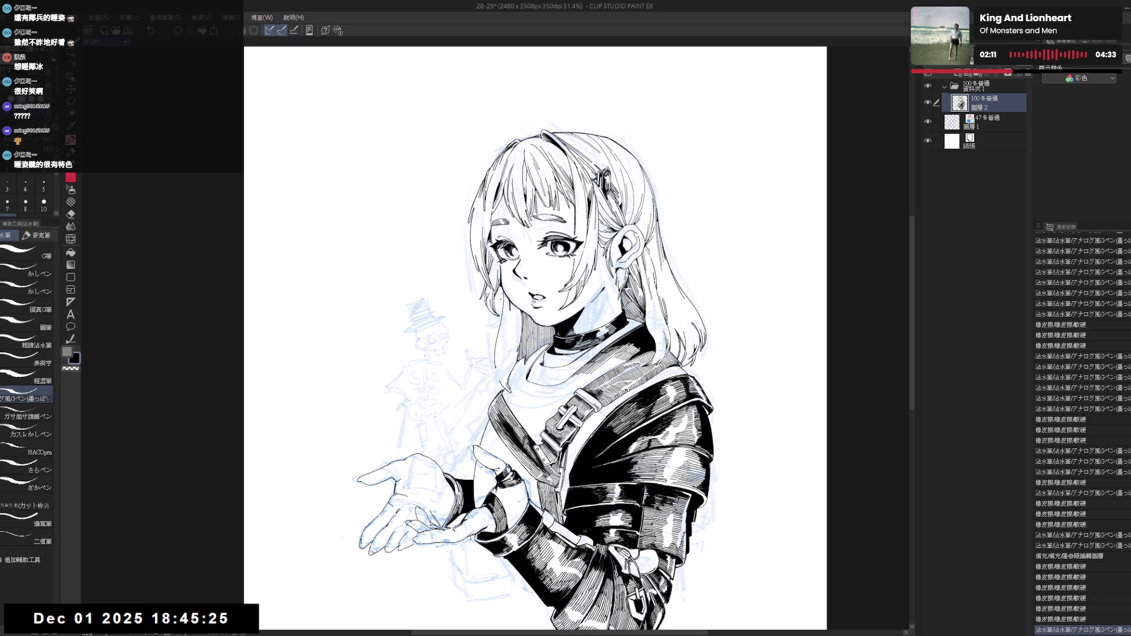
Lasso the girl's left eye, scale and rotate it with Ctrl+T, then deselect.
key(h)
key(h)
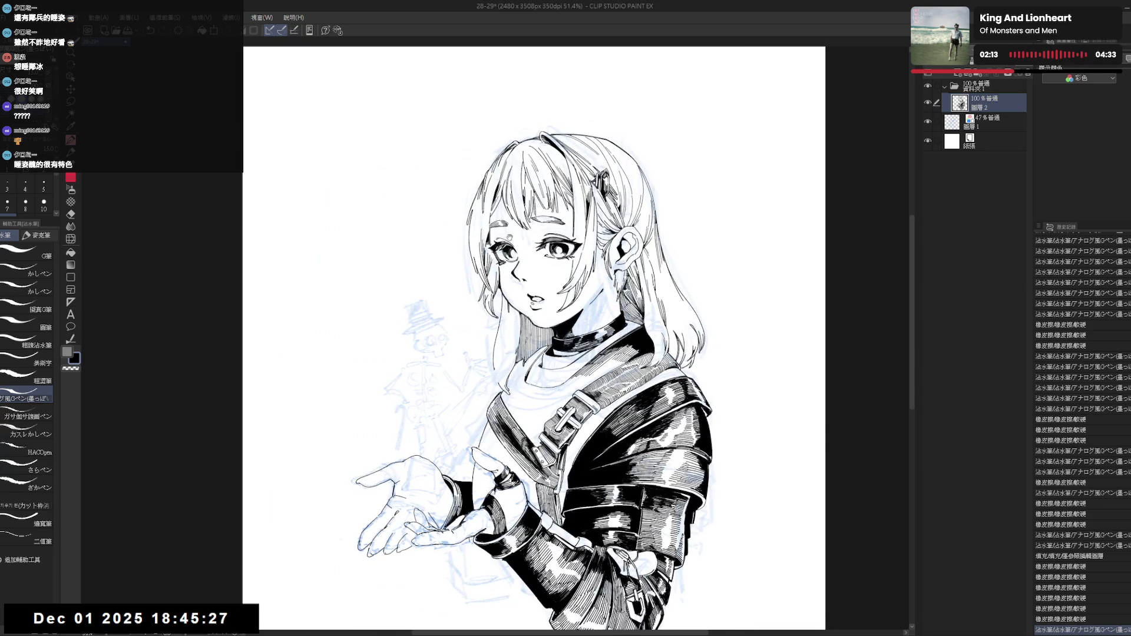
key(m)
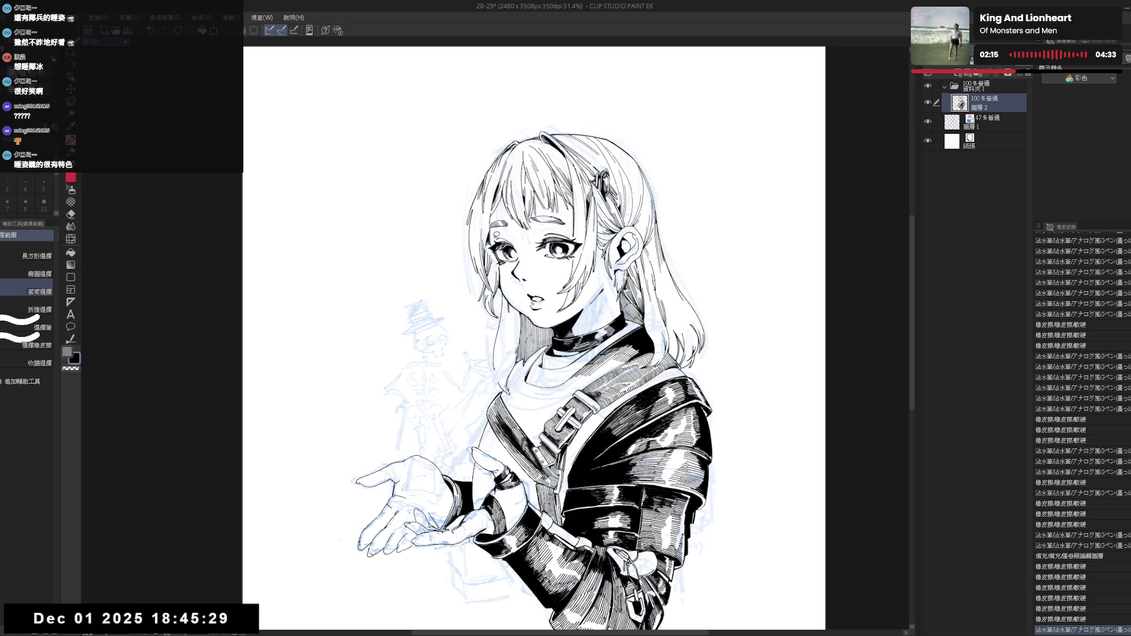
mouse_move(516, 263)
mouse_down()
mouse_move(523, 253)
mouse_move(489, 259)
mouse_move(523, 252)
mouse_up()
key(ctrl+t)
click(474, 284)
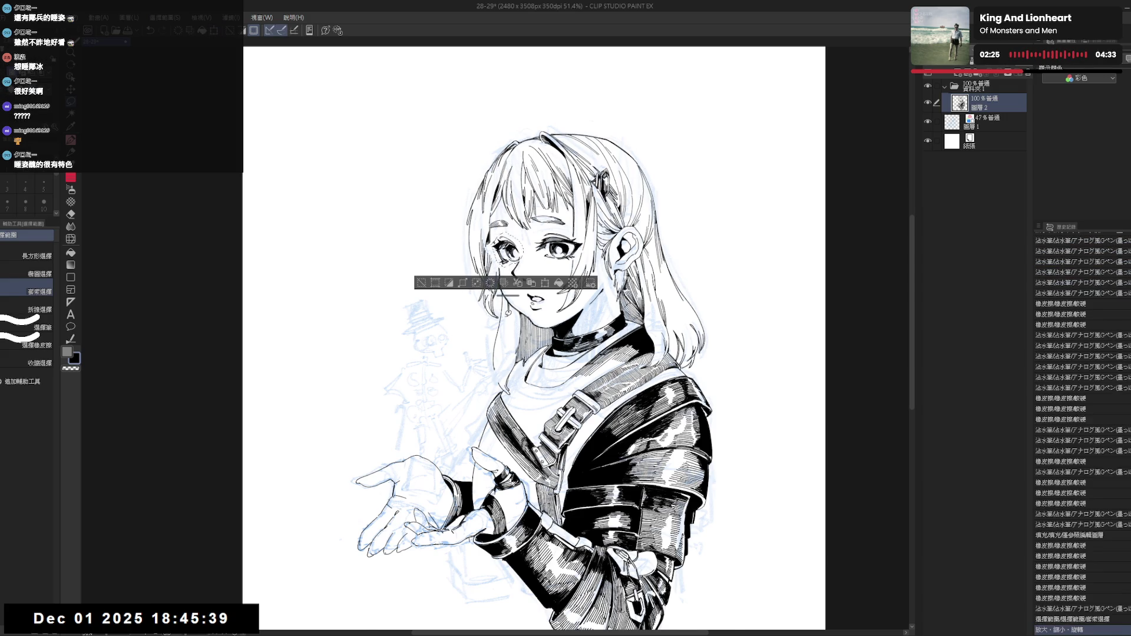
key(ctrl+d)
key(h)
key(h)
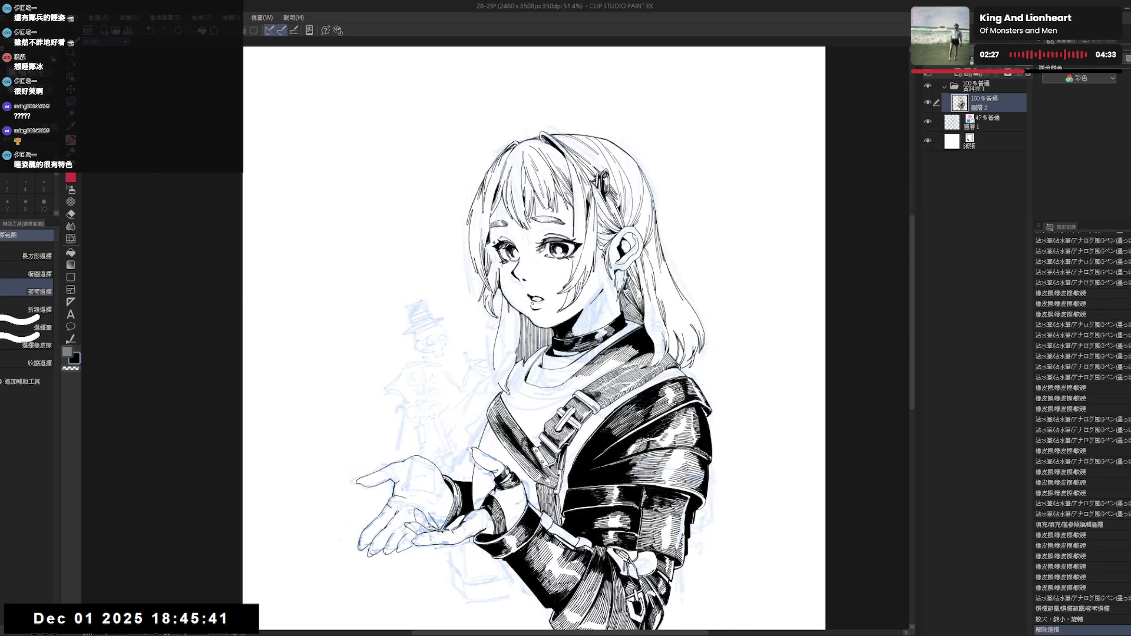
key(e)
click(496, 259)
Erase small marks around the left eye and down the cheek, mirroring to check.
click(497, 259)
click(497, 259)
key(m)
key(e)
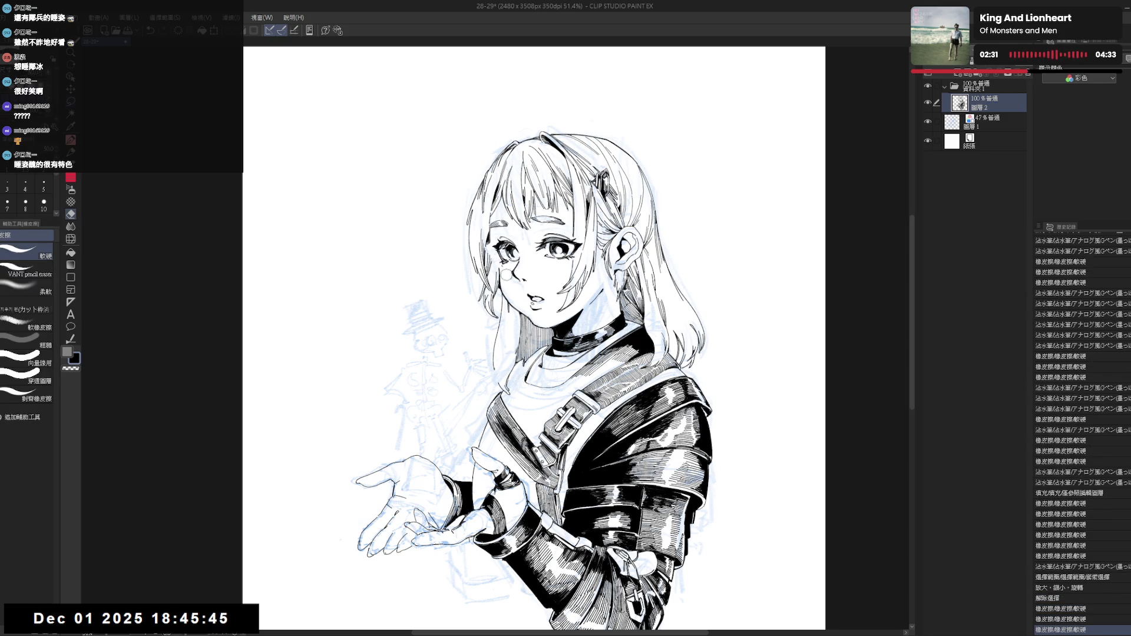
click(504, 272)
click(503, 283)
click(502, 287)
click(502, 288)
click(502, 288)
click(502, 288)
key(m)
key(h)
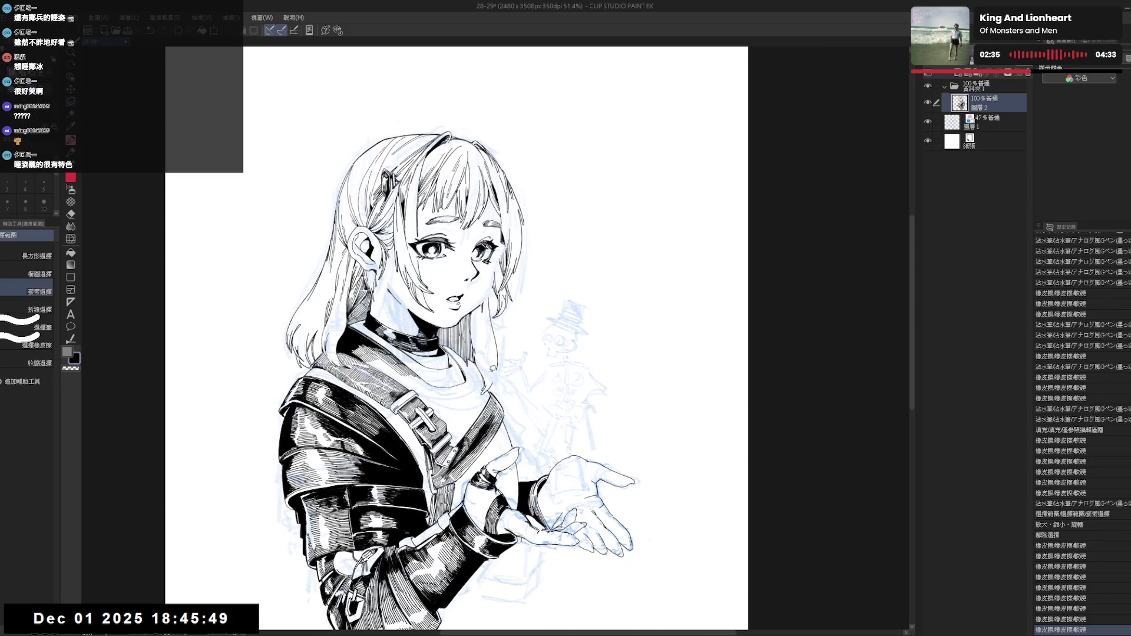
key(h)
Add short ink strokes near the face and eye, erasing a little near the eye.
key(e)
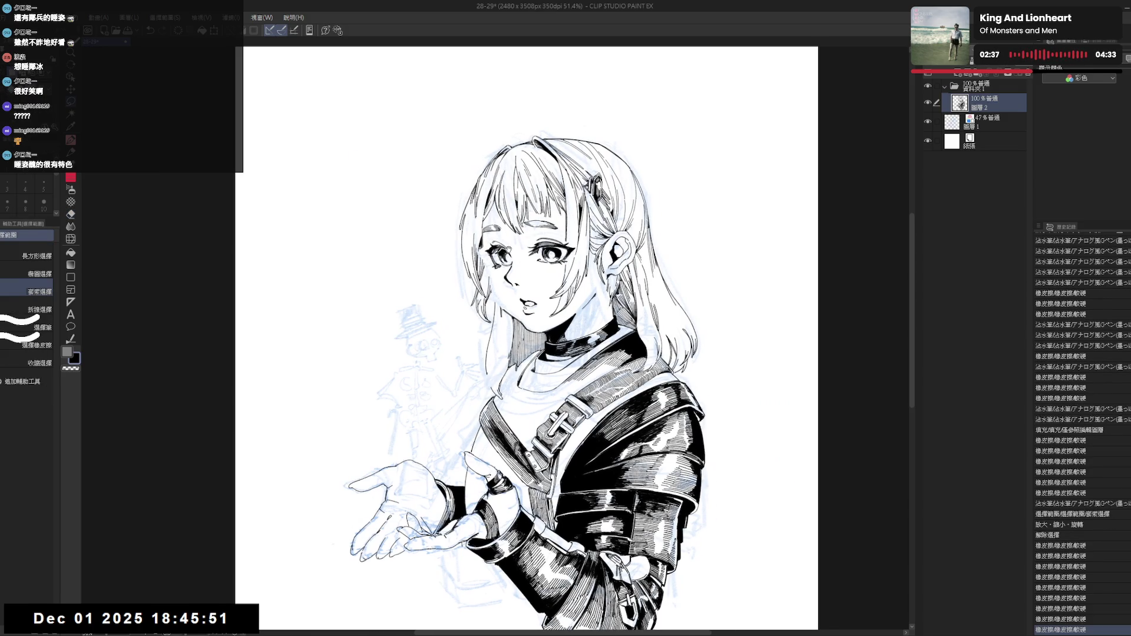
key(p)
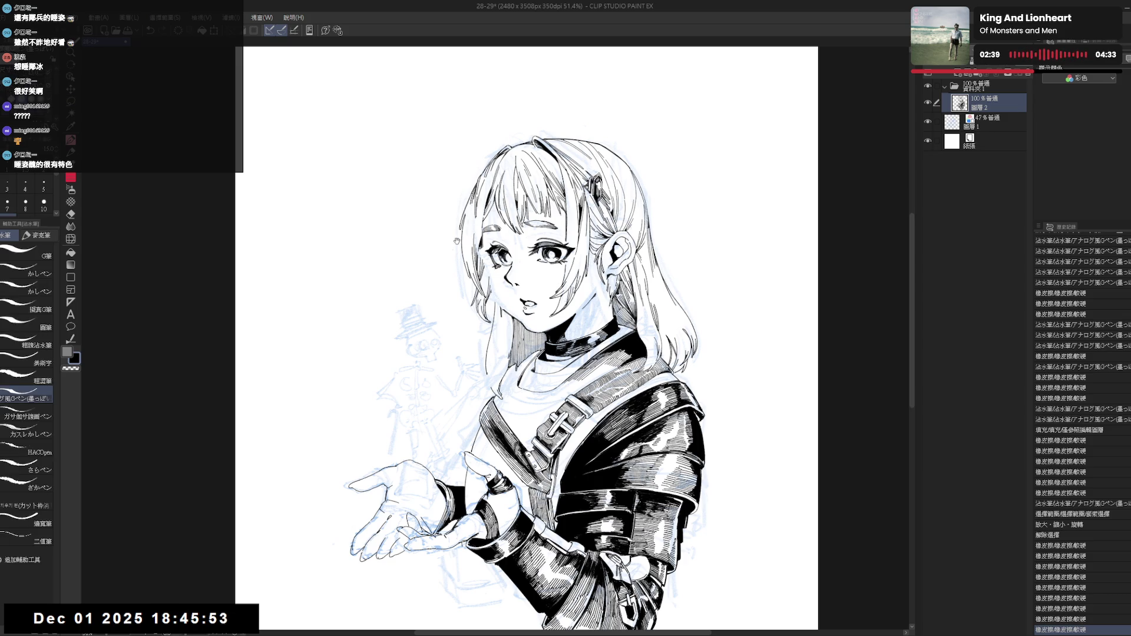
key(h)
key(h)
drag(484, 222, 483, 249)
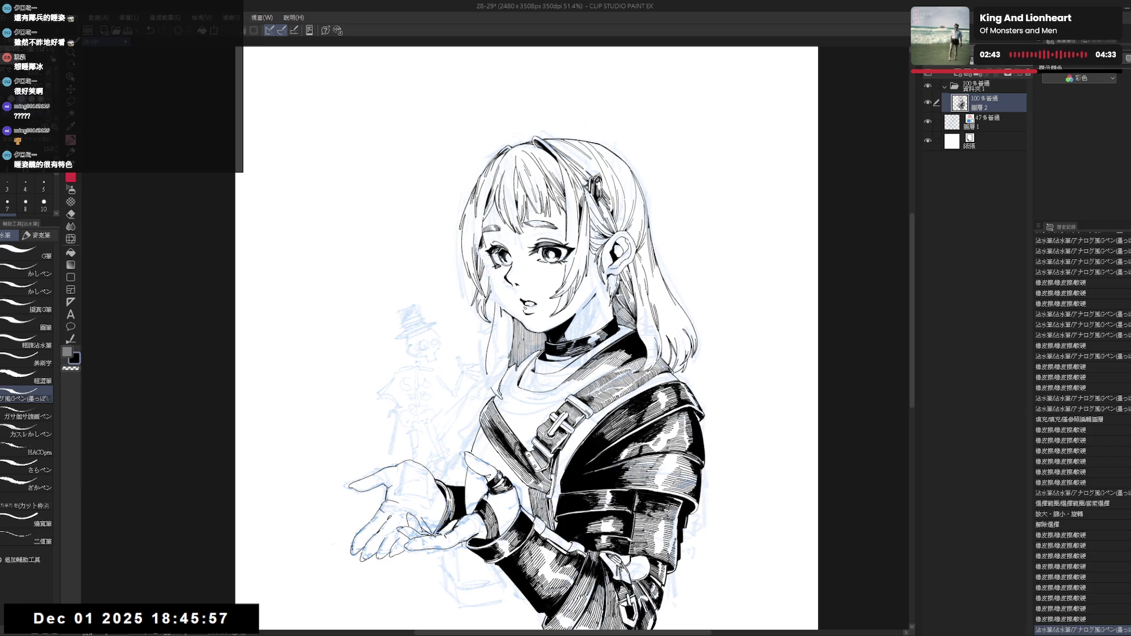
mouse_move(501, 266)
mouse_down()
mouse_move(494, 259)
mouse_move(504, 277)
mouse_move(510, 256)
mouse_move(480, 259)
mouse_move(509, 260)
mouse_move(499, 262)
mouse_up()
key(e)
key(p)
drag(502, 262, 505, 263)
drag(501, 261, 501, 263)
drag(504, 263, 503, 264)
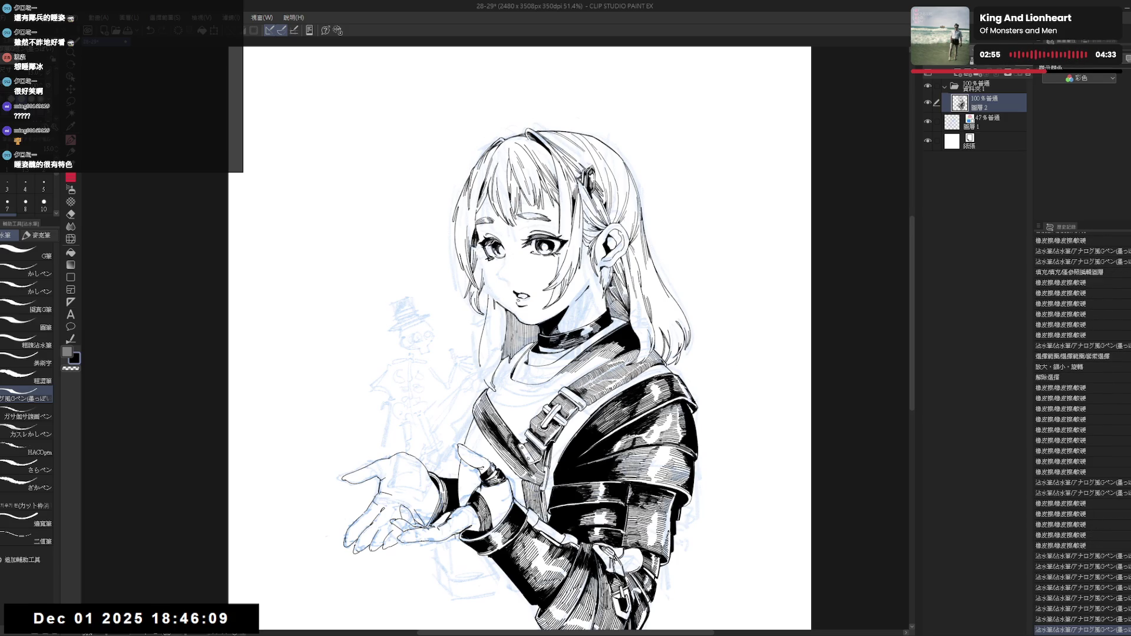
Erase small marks lower on the face and undo the latest pen stroke.
scroll(504, 298, up, 1)
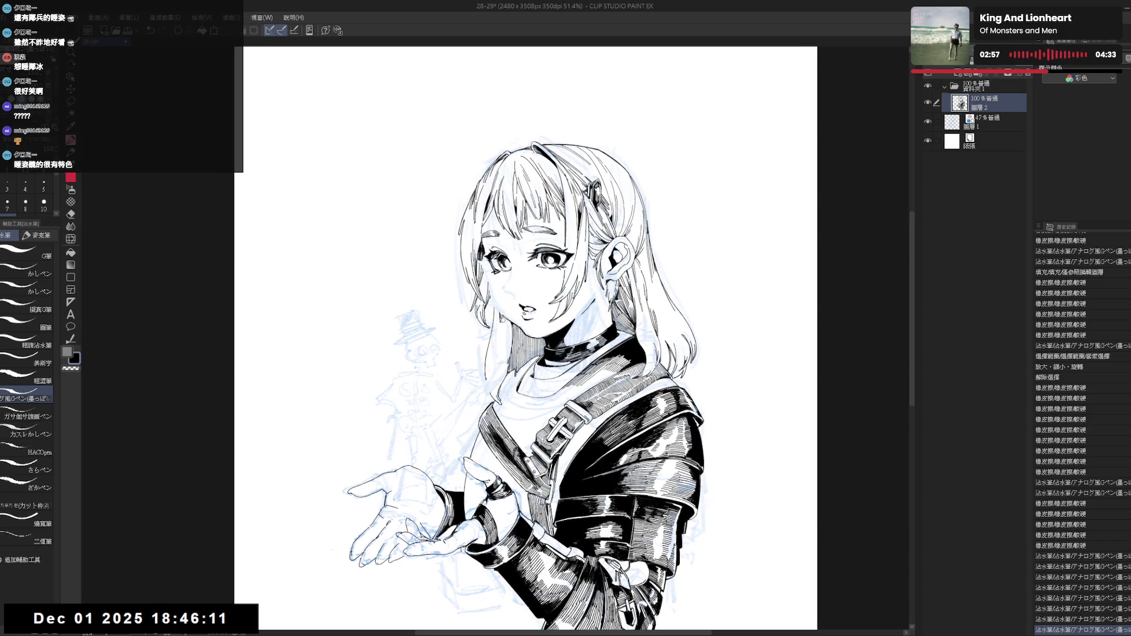
key(e)
drag(496, 303, 496, 324)
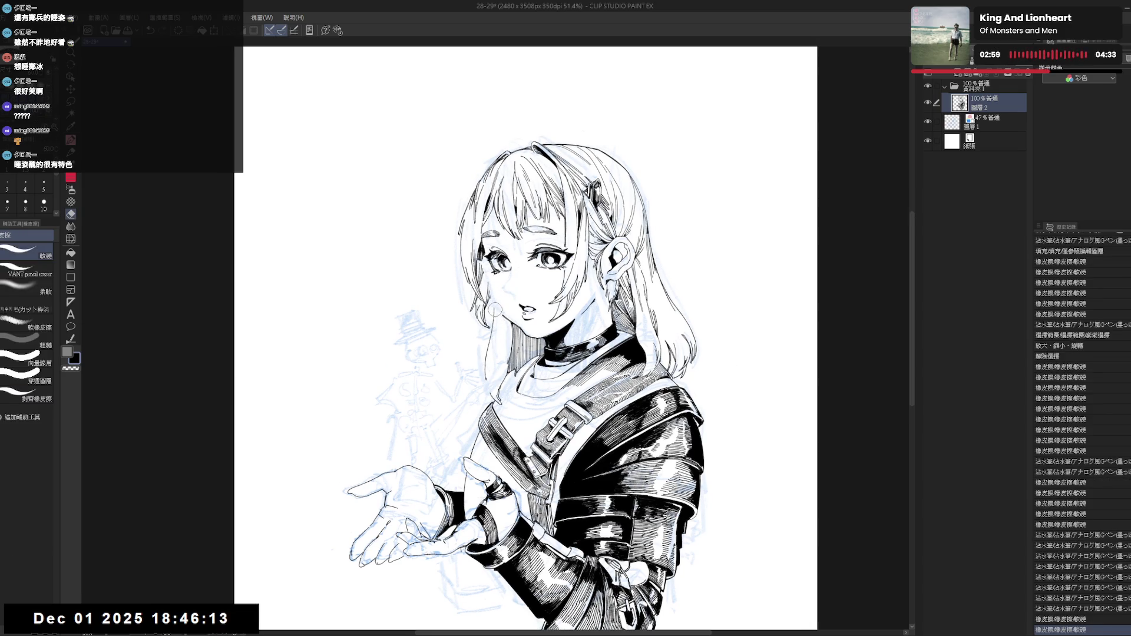
key(p)
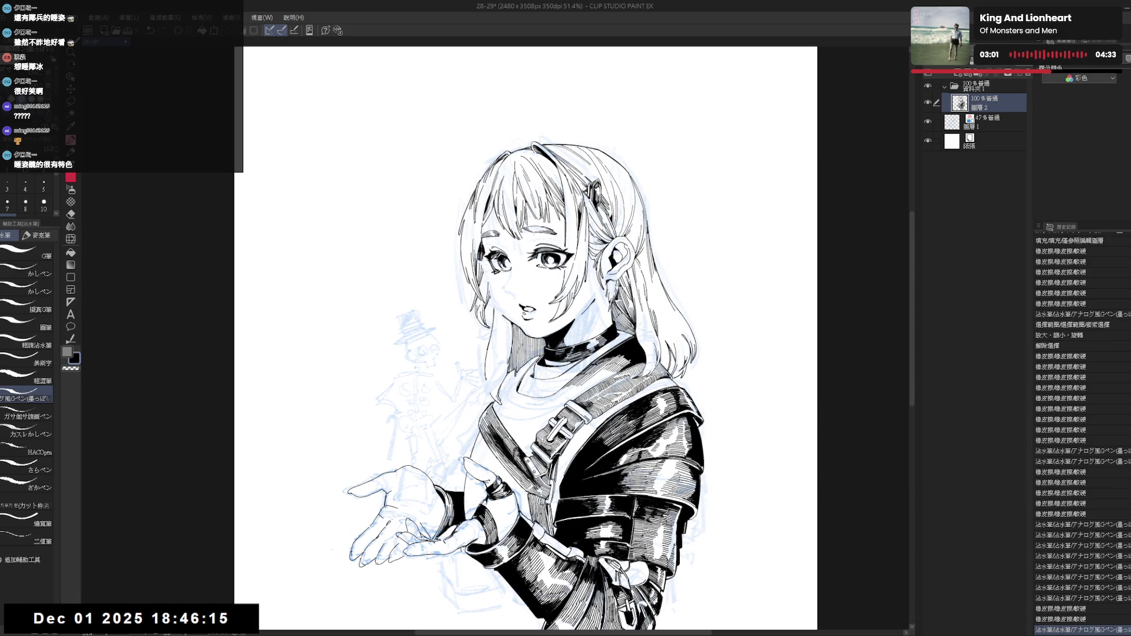
key(ctrl+z)
Redraw the line along the hair's left edge, erasing and undoing until it sits right.
mouse_move(485, 356)
mouse_down()
mouse_move(482, 388)
mouse_move(483, 374)
mouse_up()
key(e)
key(p)
key(e)
key(p)
key(ctrl+z)
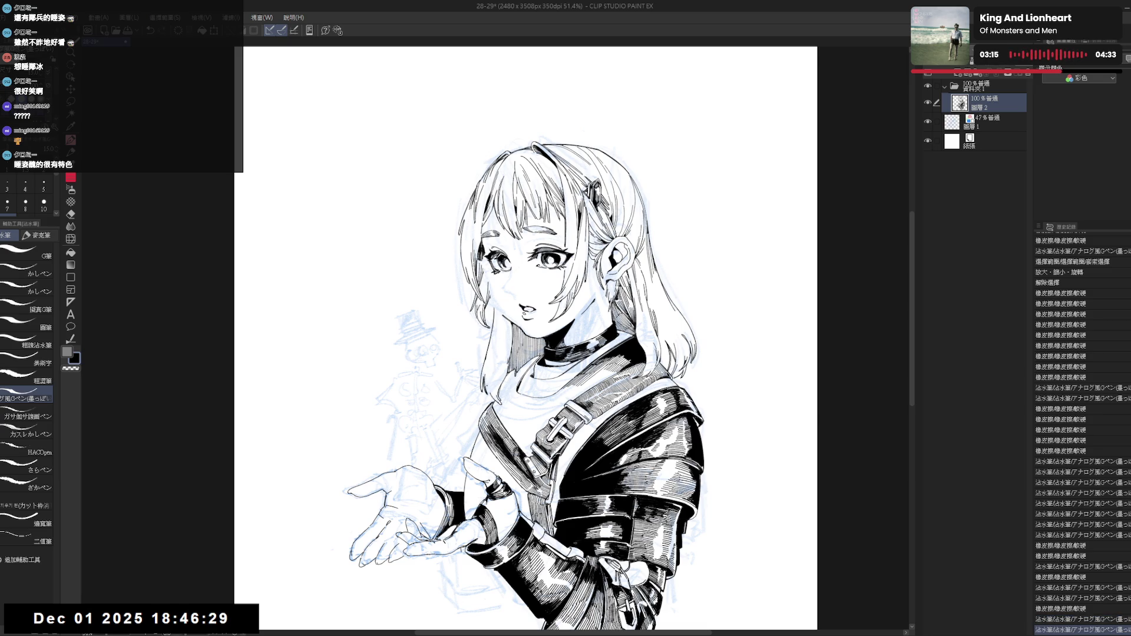
mouse_move(485, 359)
mouse_down()
mouse_move(484, 394)
mouse_move(482, 375)
mouse_up()
key(h)
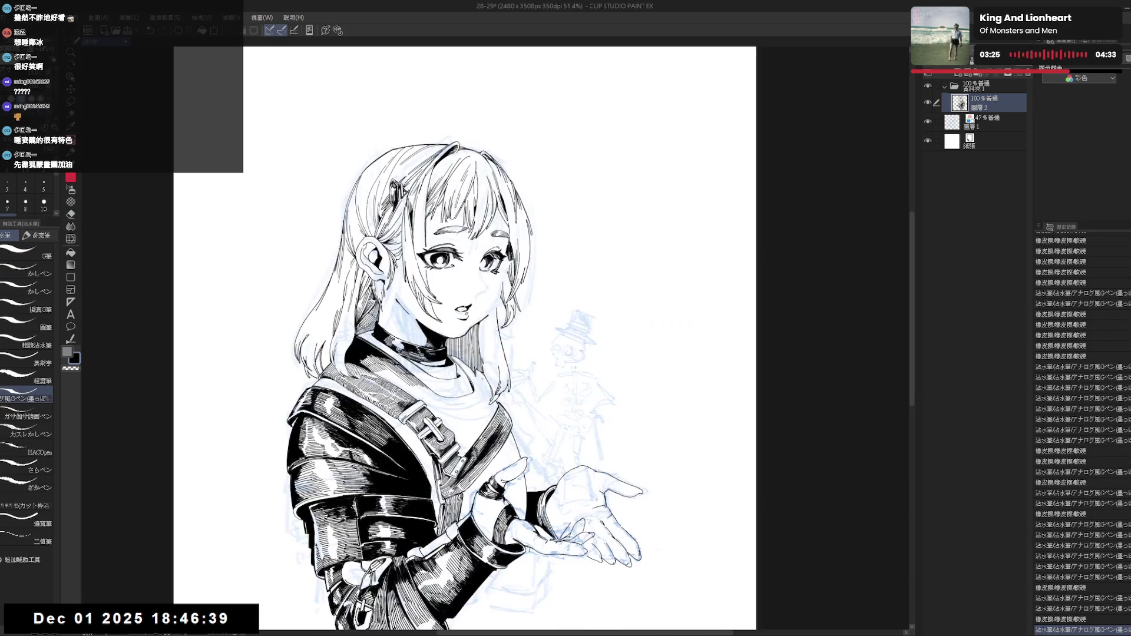
key(h)
scroll(530, 276, up, 2)
key(asciicircum)
Erase stray marks around the girl's left eyebrow, mirroring the view to check.
key(e)
key(p)
key(minus)
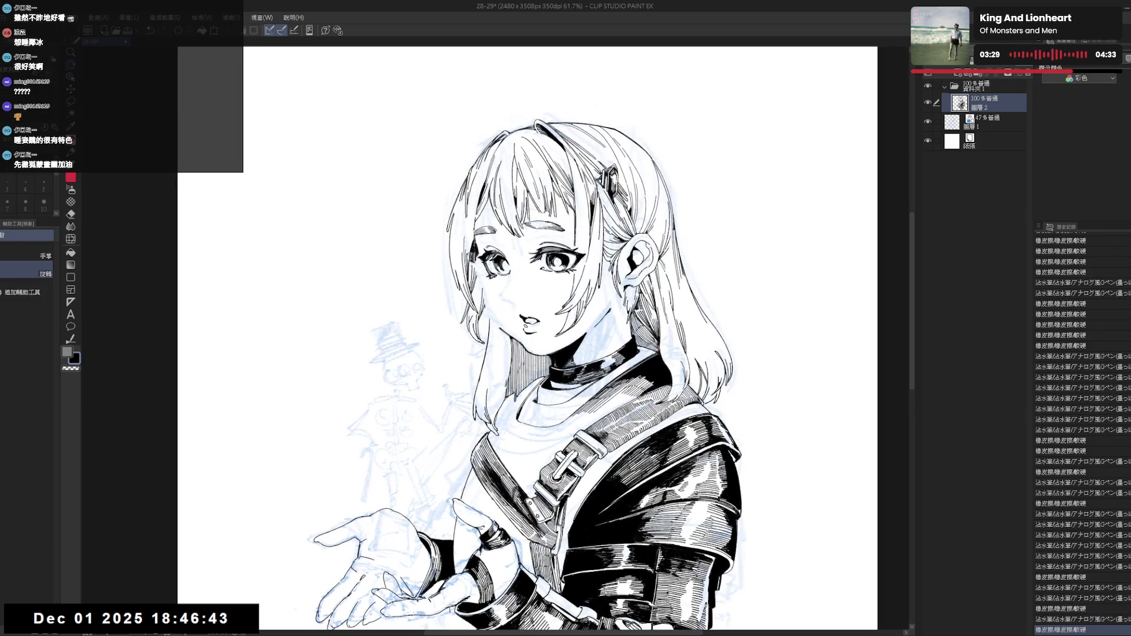
key(e)
drag(475, 238, 481, 249)
key(p)
key(h)
key(h)
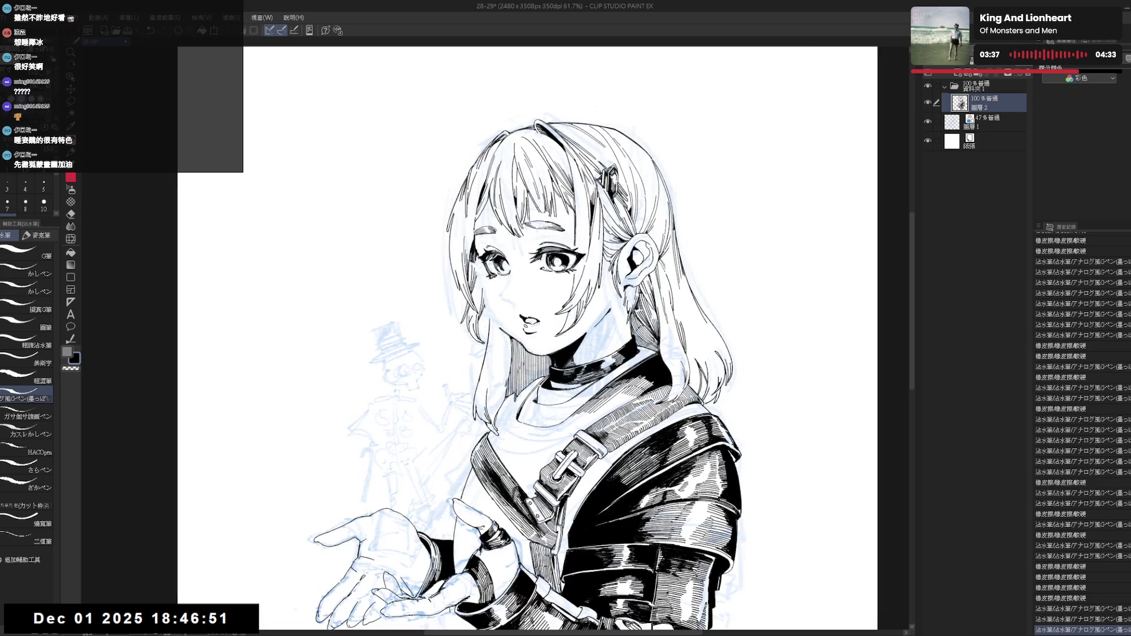
key(e)
drag(472, 240, 492, 290)
key(p)
Ink a short line beside the left eye and erase small marks around it.
key(e)
key(p)
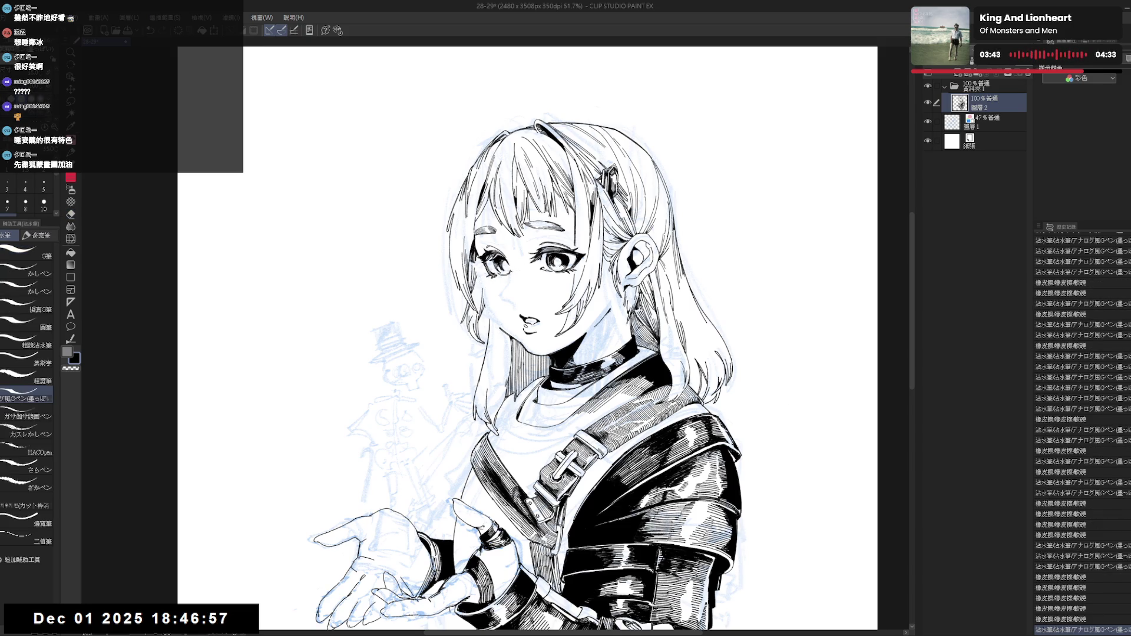
drag(510, 272, 516, 281)
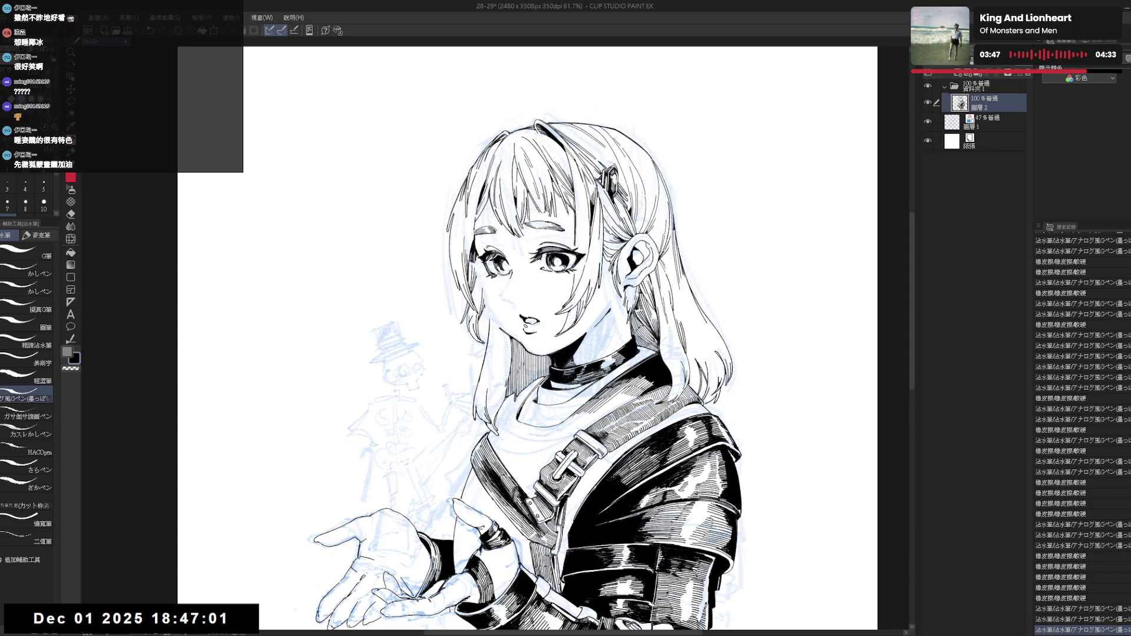
key(e)
click(514, 276)
click(513, 276)
click(515, 274)
click(514, 272)
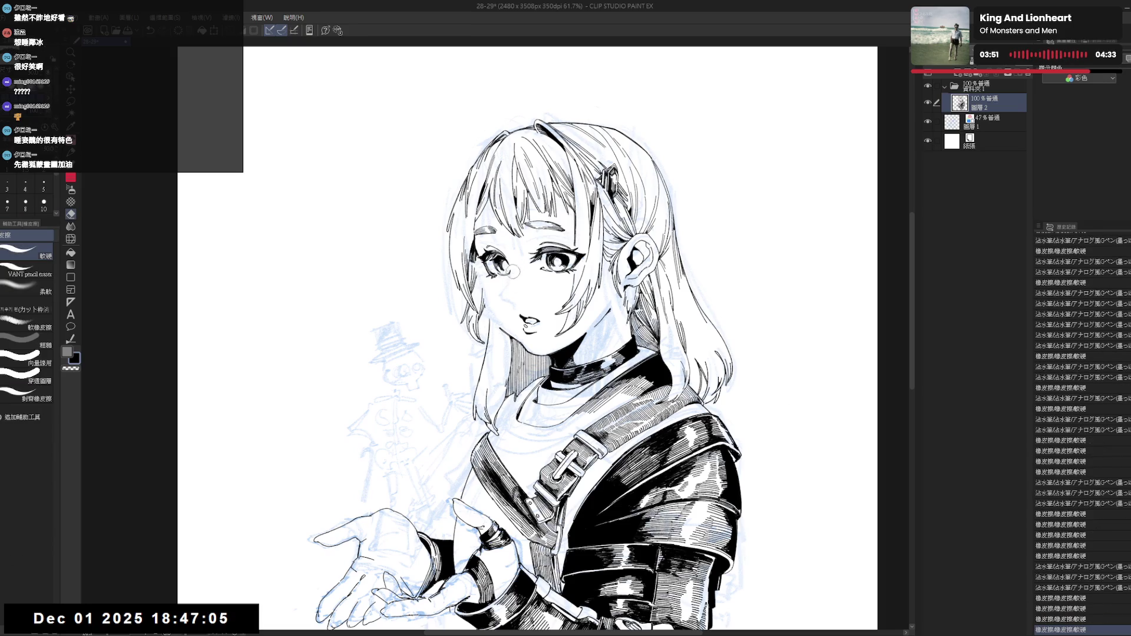
click(514, 272)
click(512, 269)
Add one more small ink stroke and mirror the view to check the drawing.
key(p)
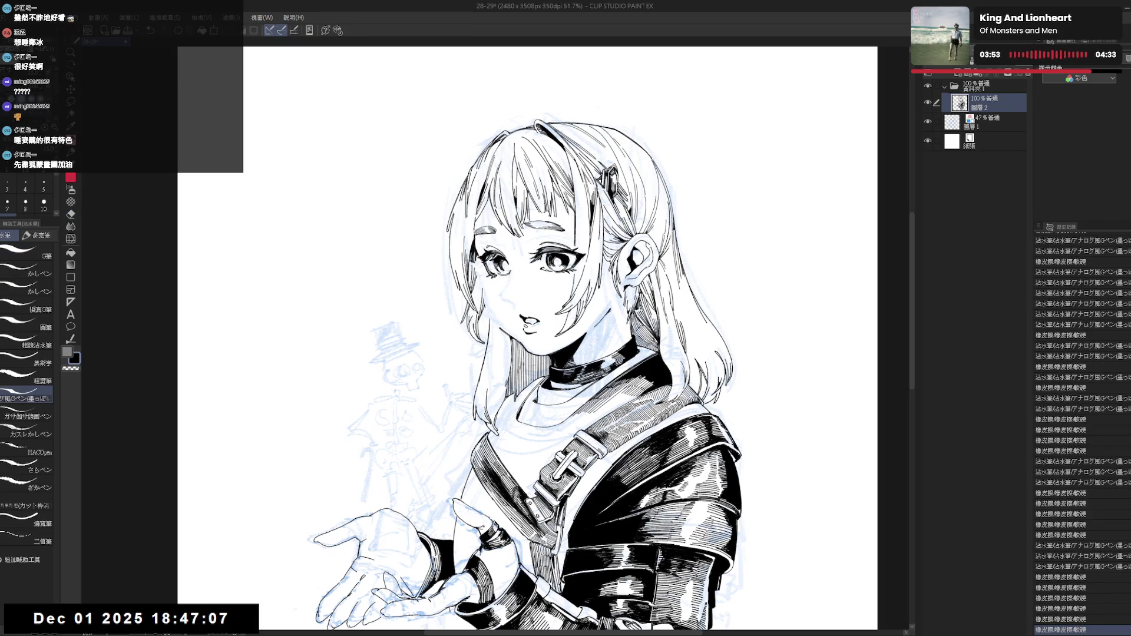
click(513, 344)
key(h)
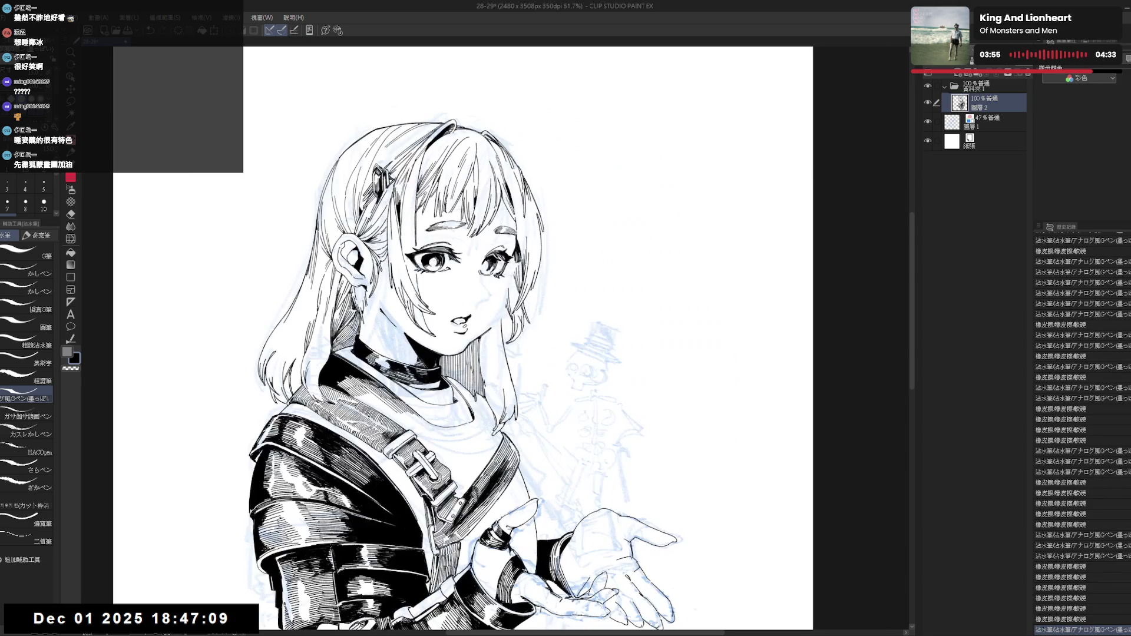
key(h)
scroll(510, 304, up, 1)
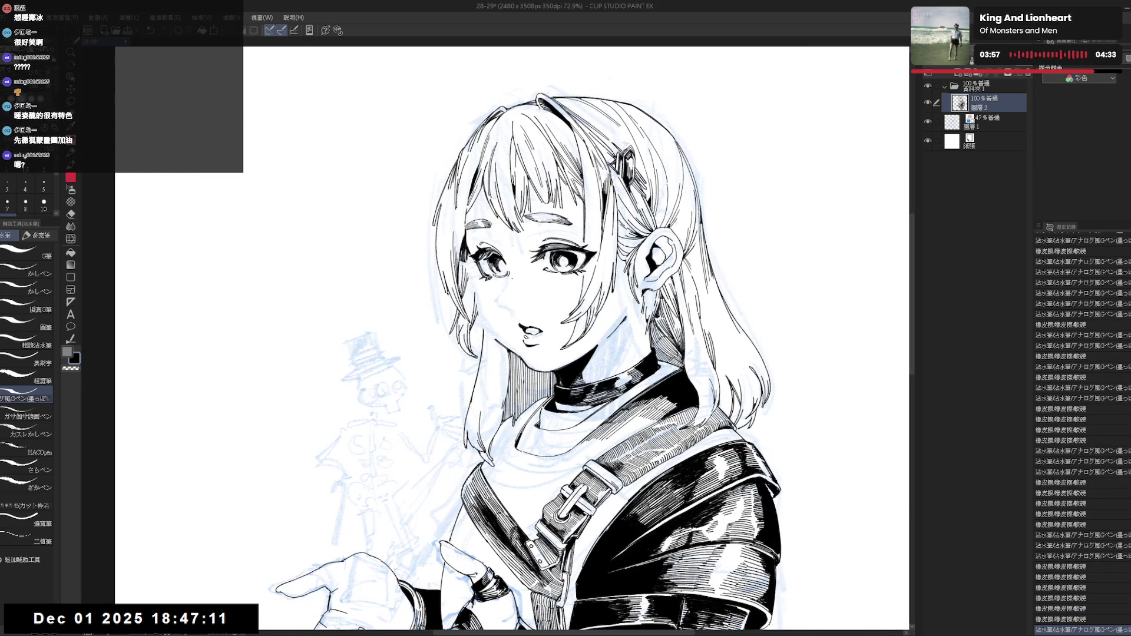
Try a small ink mark near the left eye, then remove it again.
click(507, 262)
key(ctrl+z)
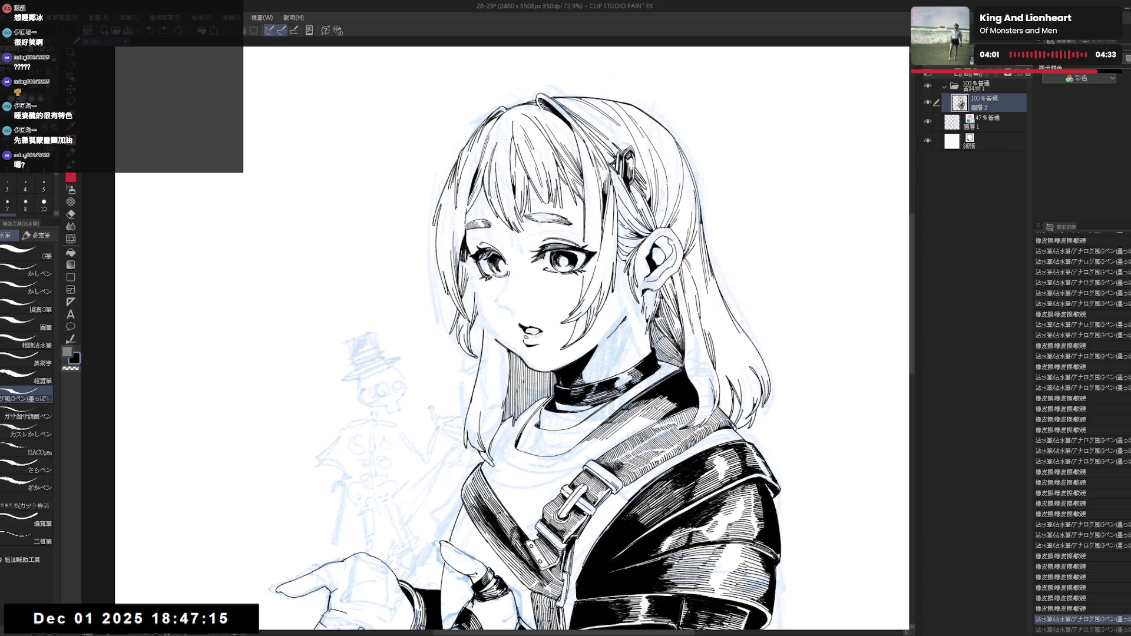
key(ctrl+y)
key(ctrl+z)
Tilt the canvas view and test a short ink stroke beside the left eye, then discard it.
key(r)
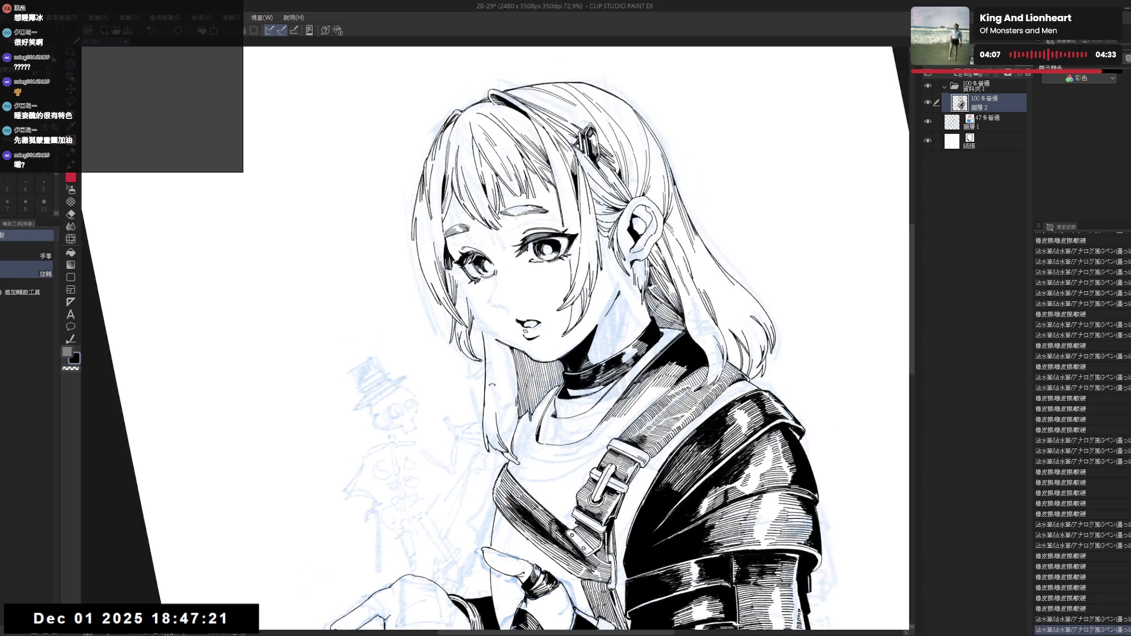
mouse_move(506, 283)
mouse_down()
mouse_move(542, 318)
mouse_move(565, 295)
mouse_up()
key(p)
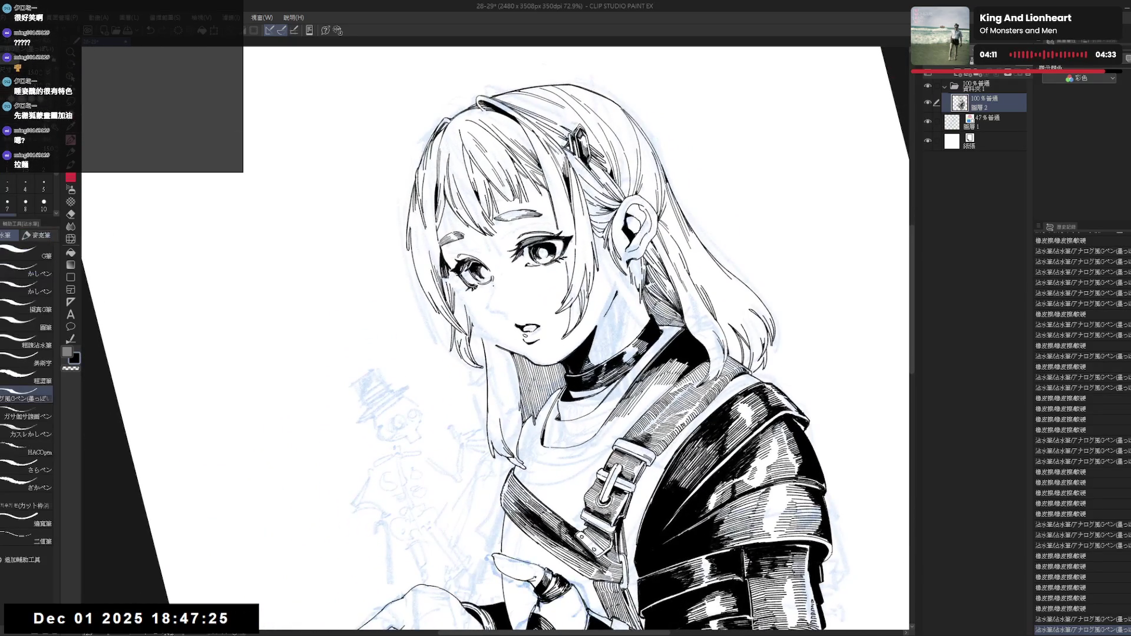
key(ctrl+z)
drag(490, 284, 491, 302)
key(ctrl+z)
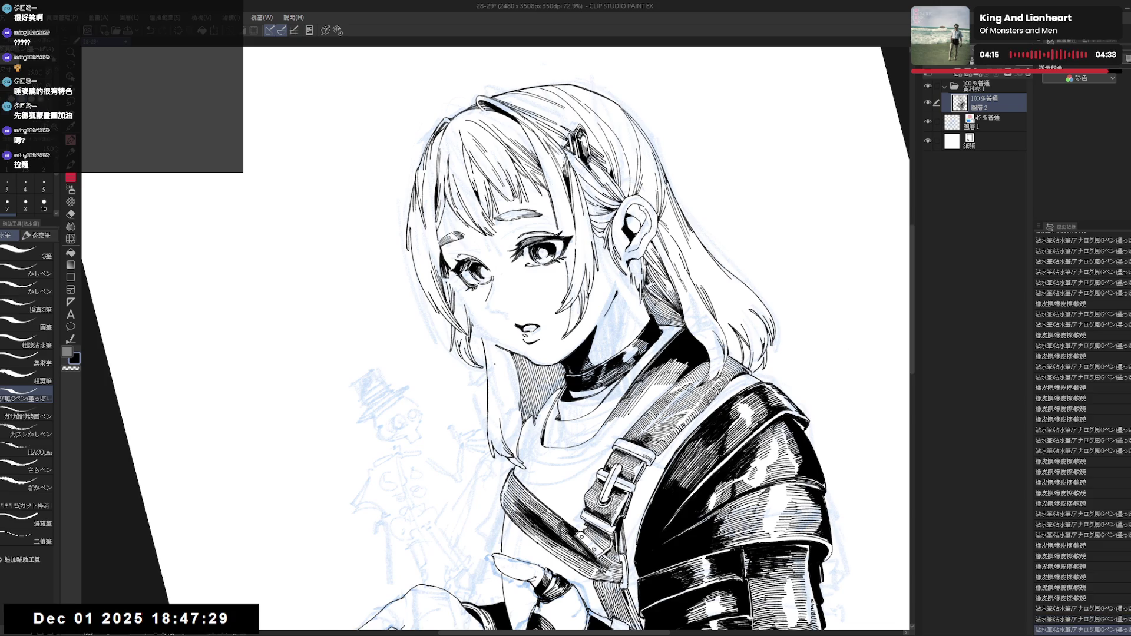
Check the face in a mirrored view, erase small marks near the left eye and ink fresh strokes there.
key(h)
key(h)
key(minus)
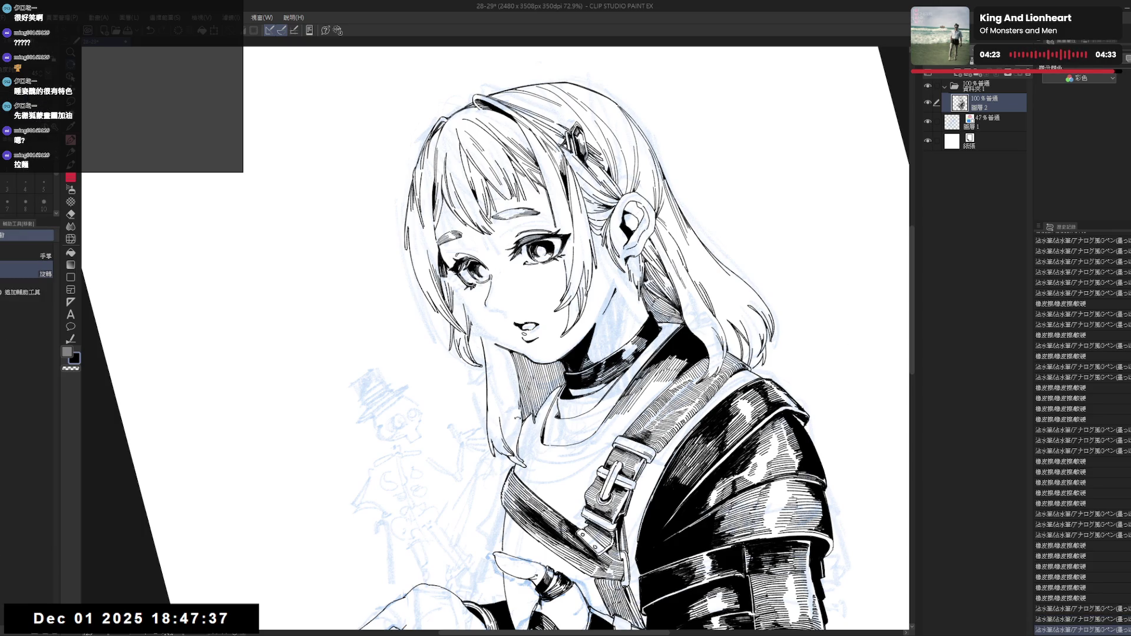
key(asciicircum)
key(h)
key(h)
key(asciicircum)
drag(502, 319, 510, 311)
drag(503, 312, 510, 310)
key(e)
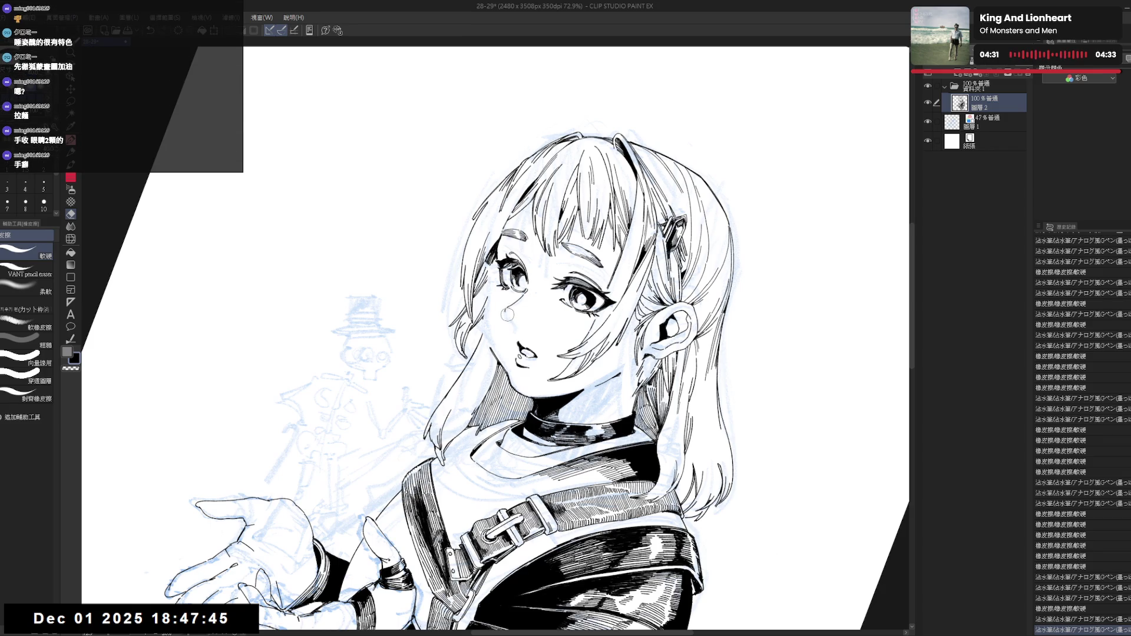
key(p)
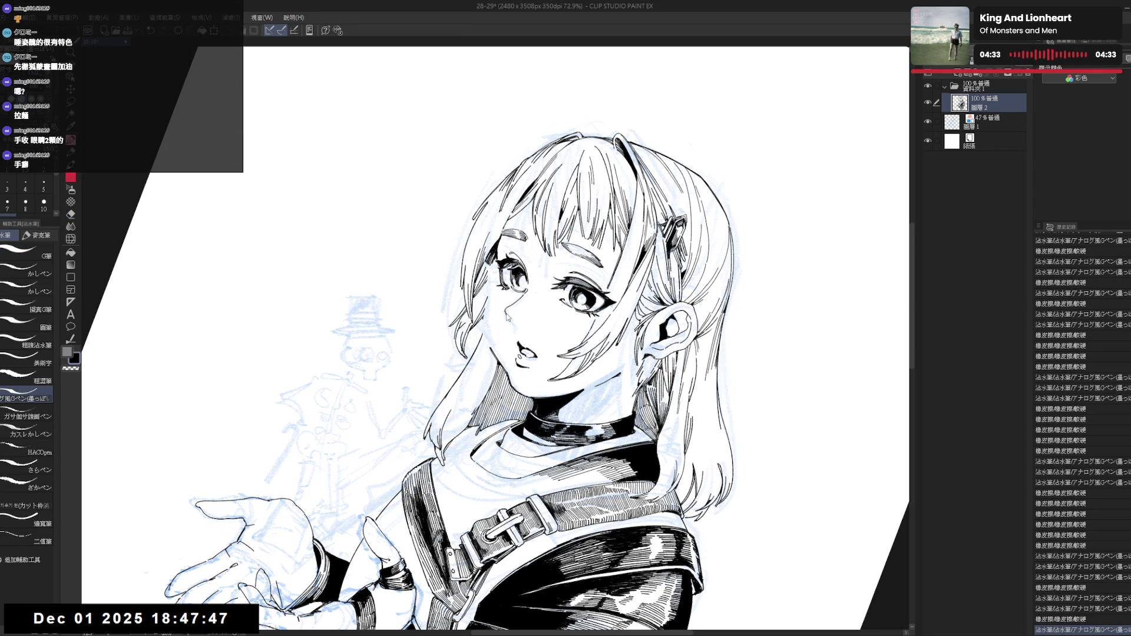
key(ctrl+0)
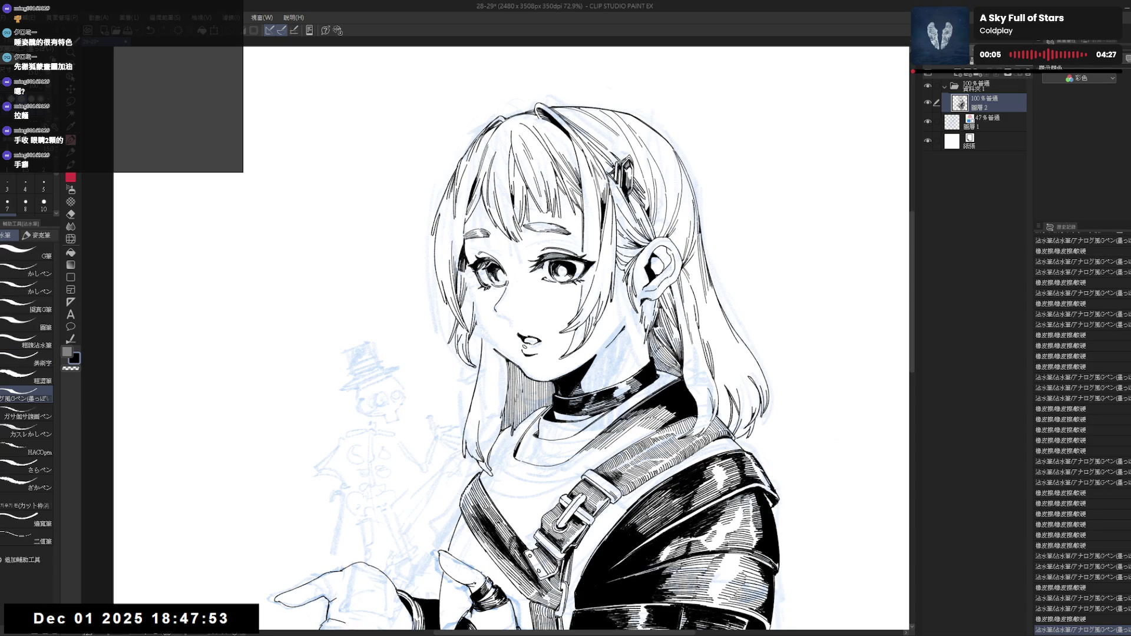
Erase the small circle mark on the cheek and add a tiny ink touch in its place.
key(asciicircum)
key(e)
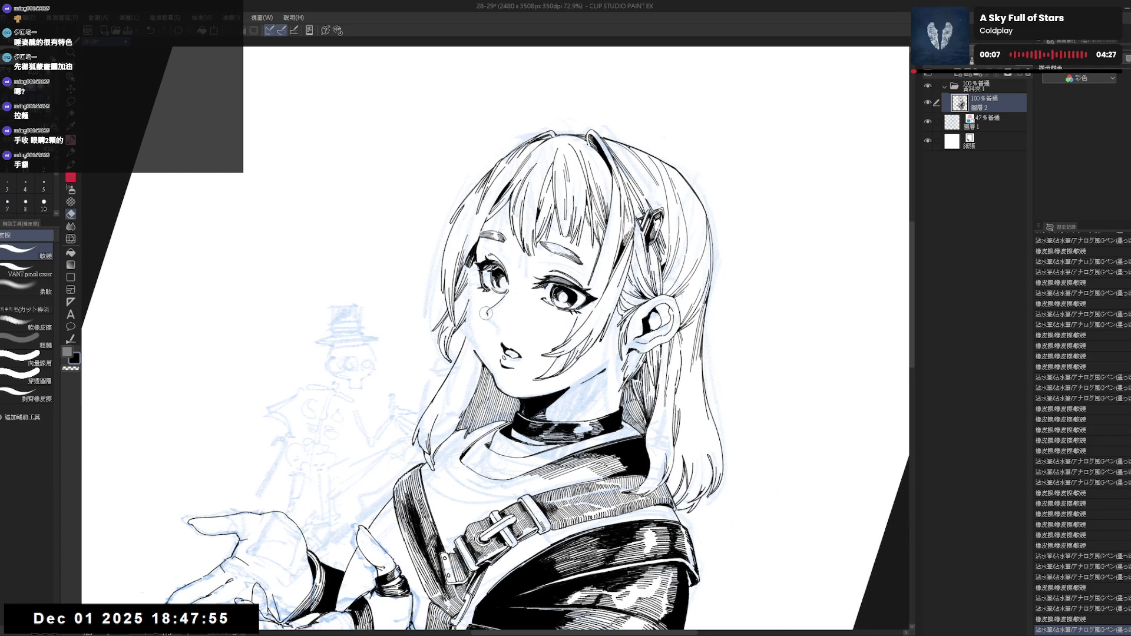
drag(479, 306, 491, 316)
key(p)
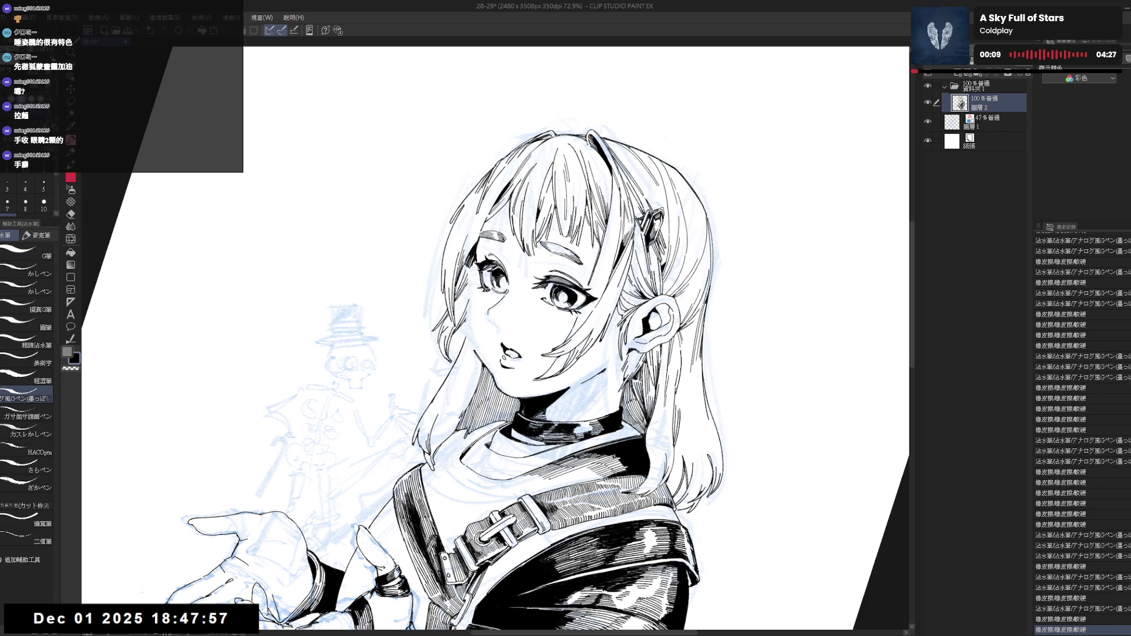
click(484, 311)
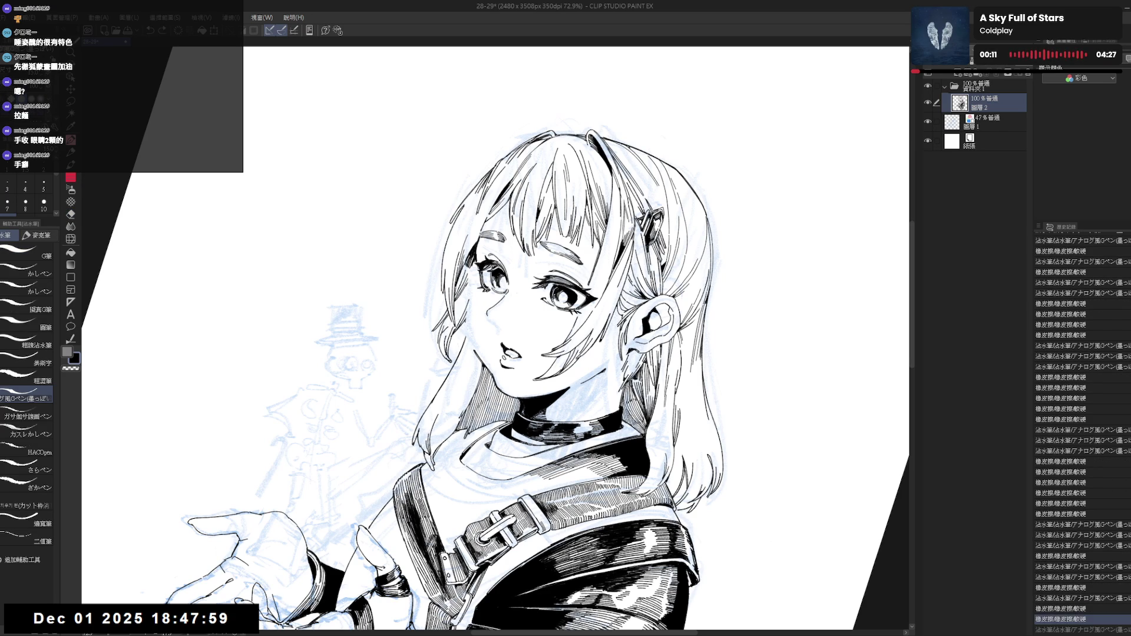
Compare the latest stroke near the eye with and without it, checking in a mirrored view.
key(ctrl+y)
key(ctrl+y)
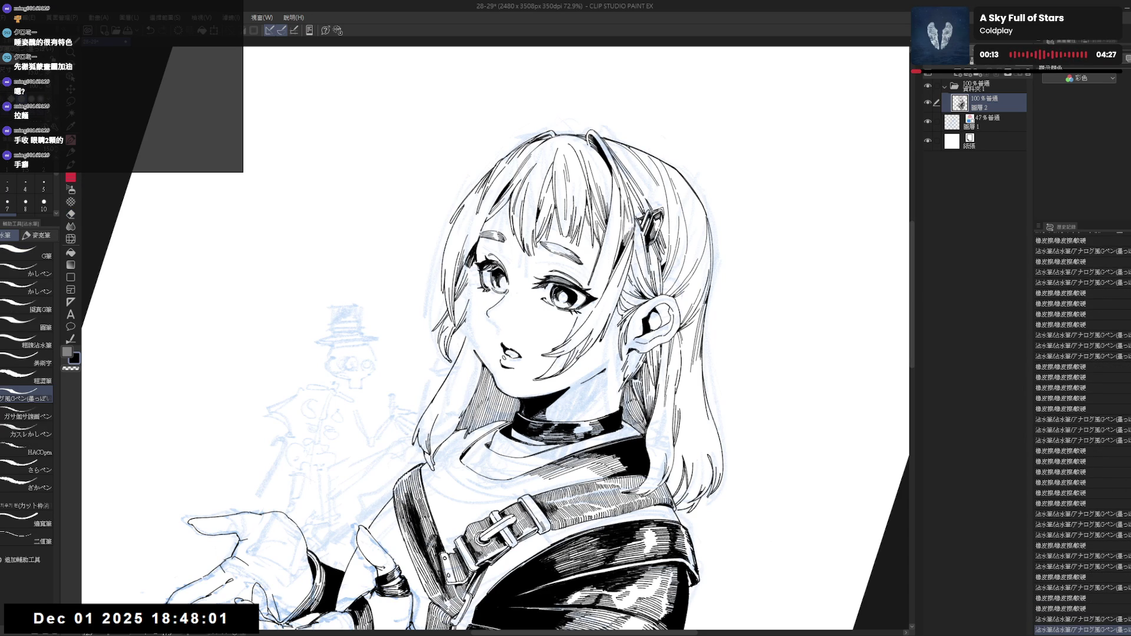
key(ctrl+z)
key(ctrl+y)
key(ctrl+z)
key(ctrl+@)
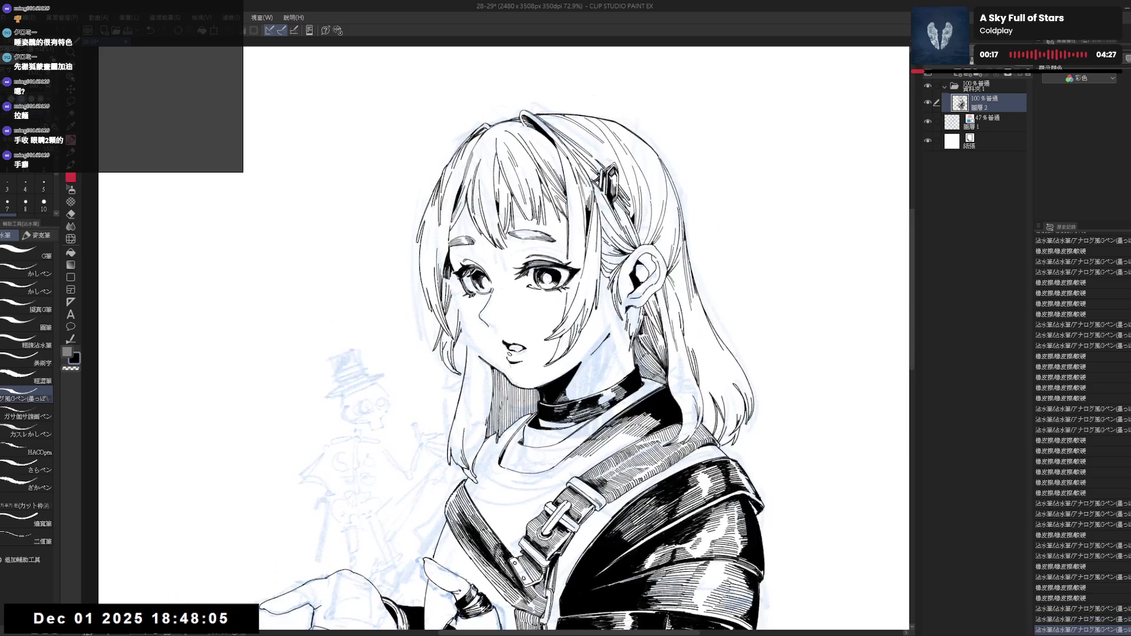
key(h)
key(h)
key(minus)
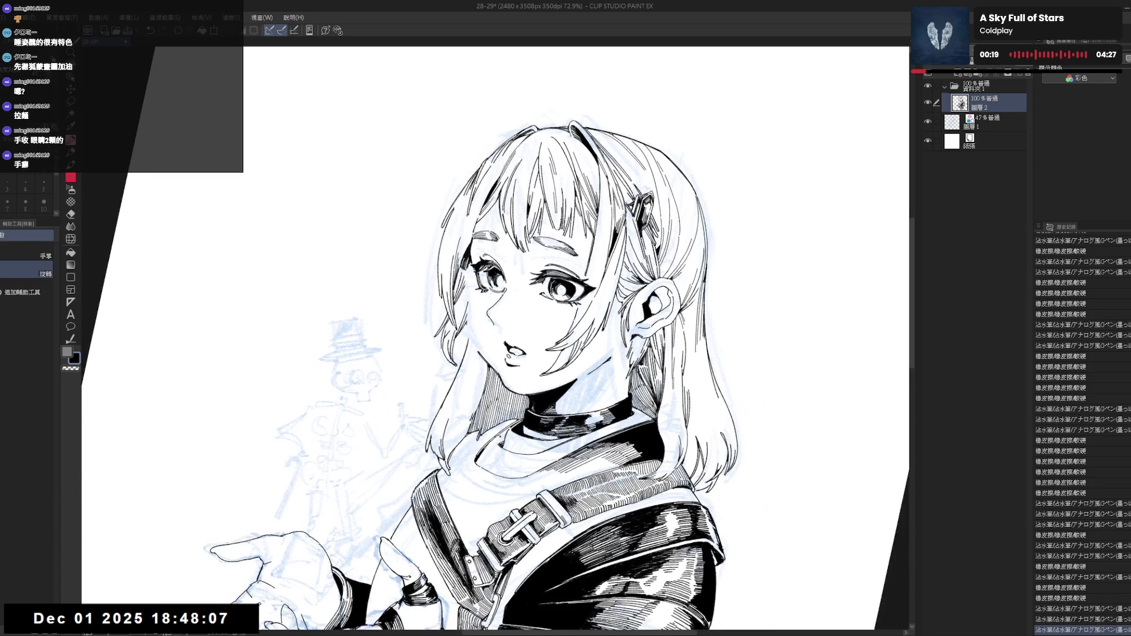
Erase the stray marks beside the left eye.
key(e)
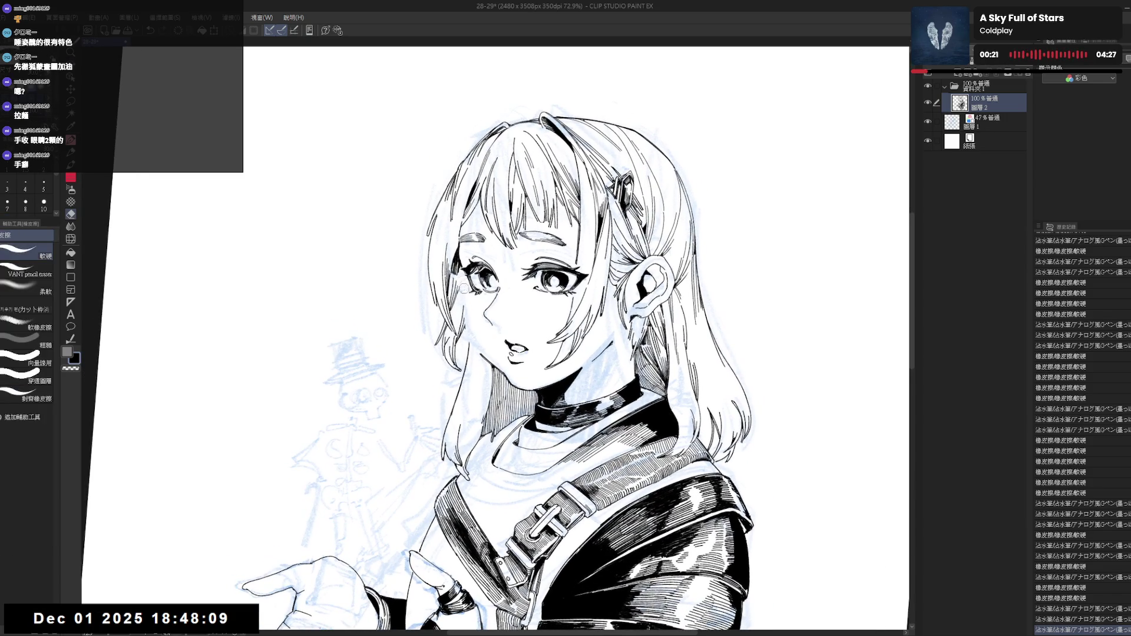
click(462, 282)
click(463, 283)
click(462, 283)
click(462, 283)
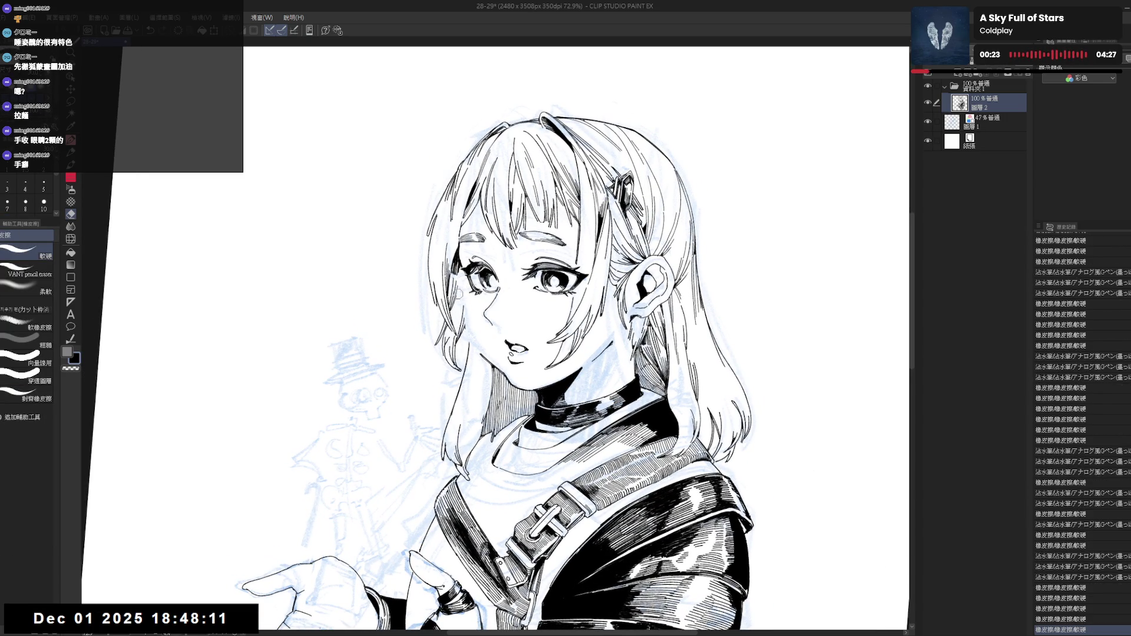
click(462, 283)
key(p)
Draw a short vertical stroke next to the left eye and keep it.
key(ctrl+z)
drag(458, 277, 459, 300)
key(ctrl+z)
key(ctrl+y)
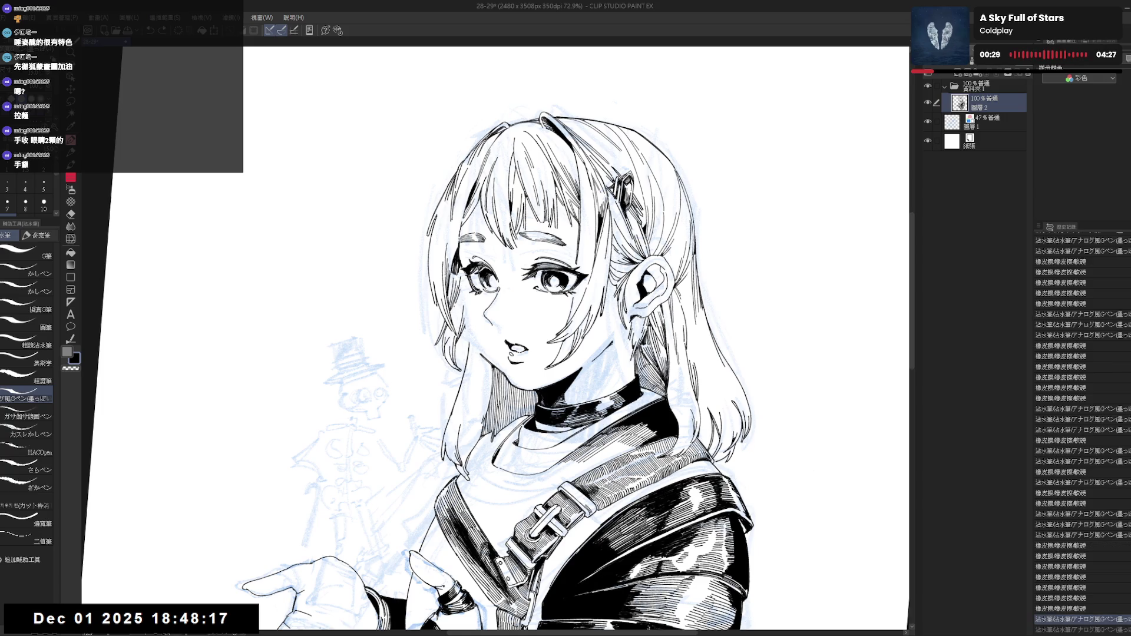
key(r)
drag(430, 413, 443, 392)
Try an ink stroke along the cheek, discard it, and add a small mark near the face instead.
key(e)
key(p)
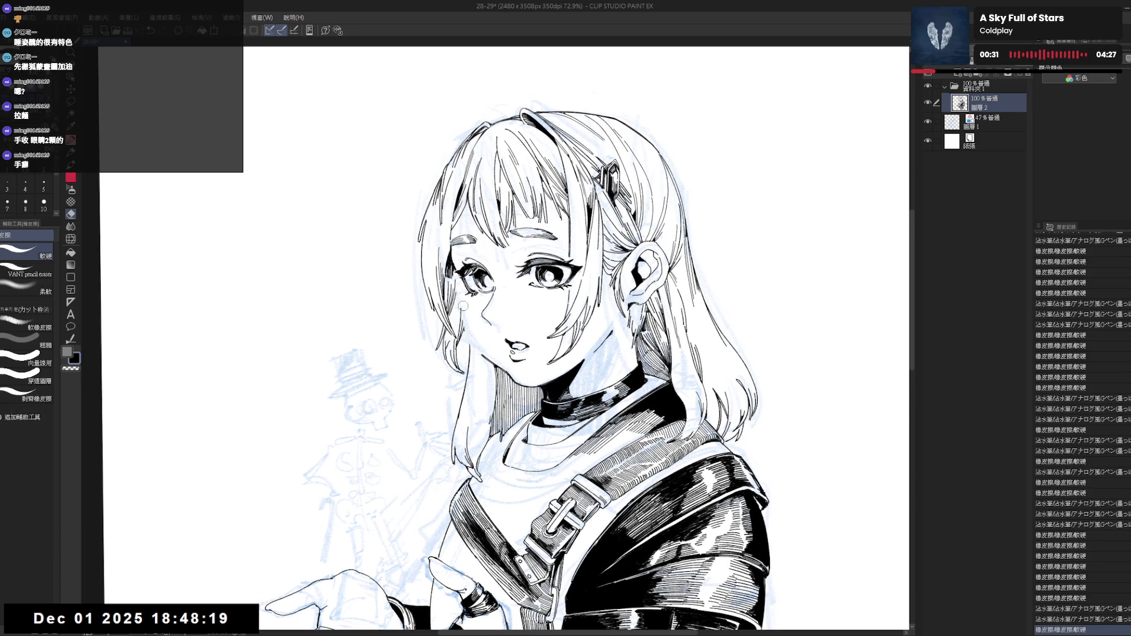
mouse_move(462, 295)
mouse_down()
mouse_move(471, 301)
mouse_move(461, 327)
mouse_up()
key(ctrl+z)
key(ctrl+z)
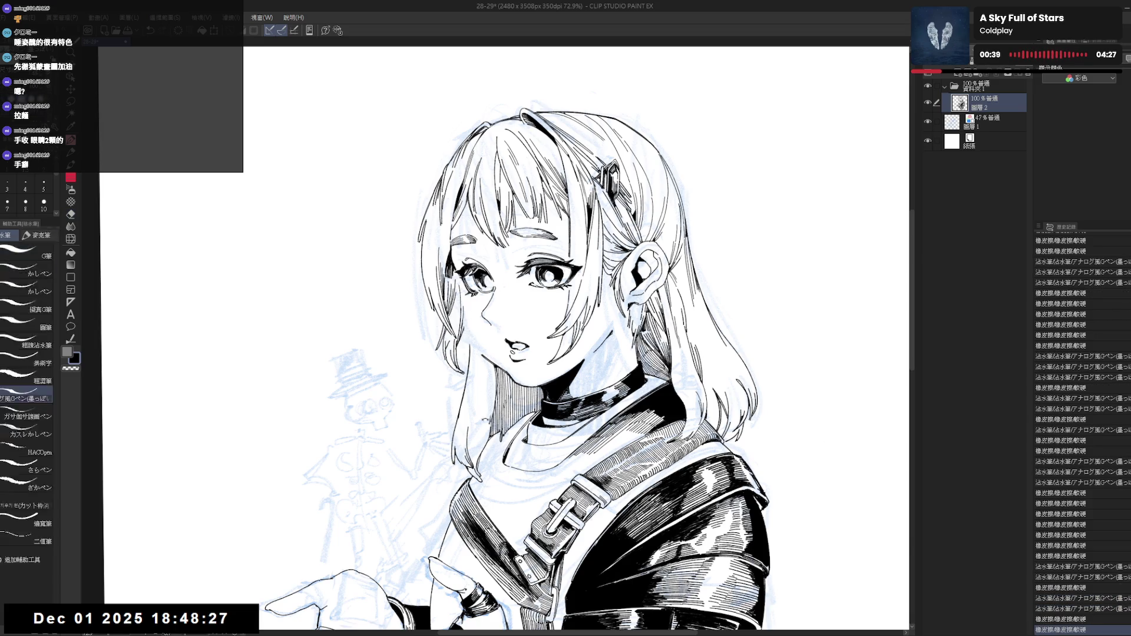
key(asciicircum)
mouse_move(494, 336)
mouse_down()
mouse_move(507, 318)
mouse_move(471, 304)
mouse_up()
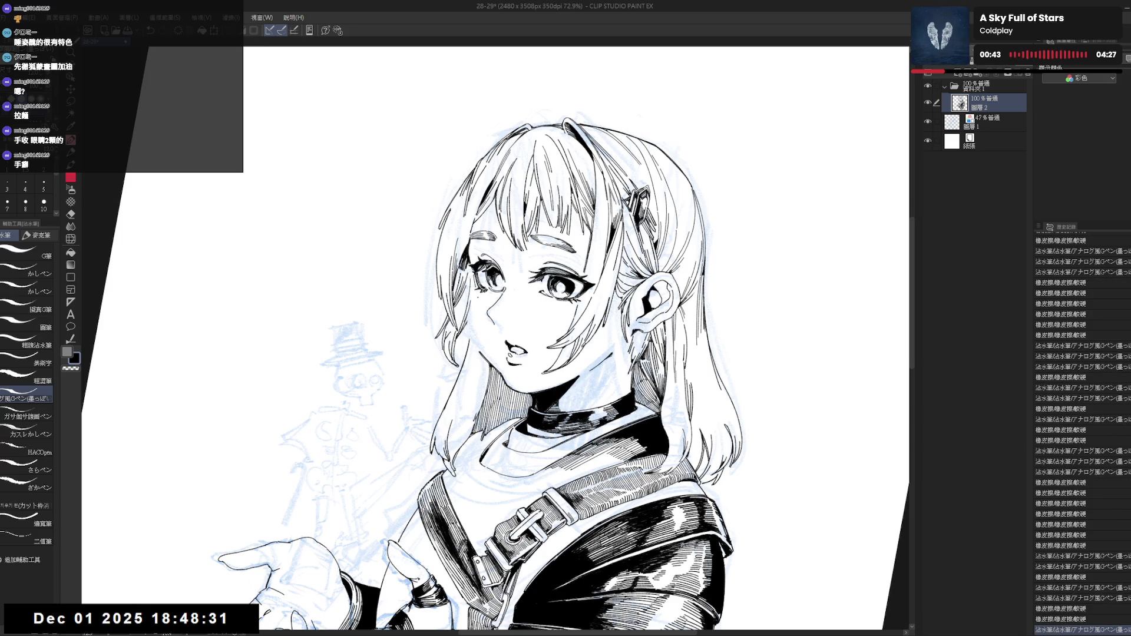
drag(476, 291, 480, 296)
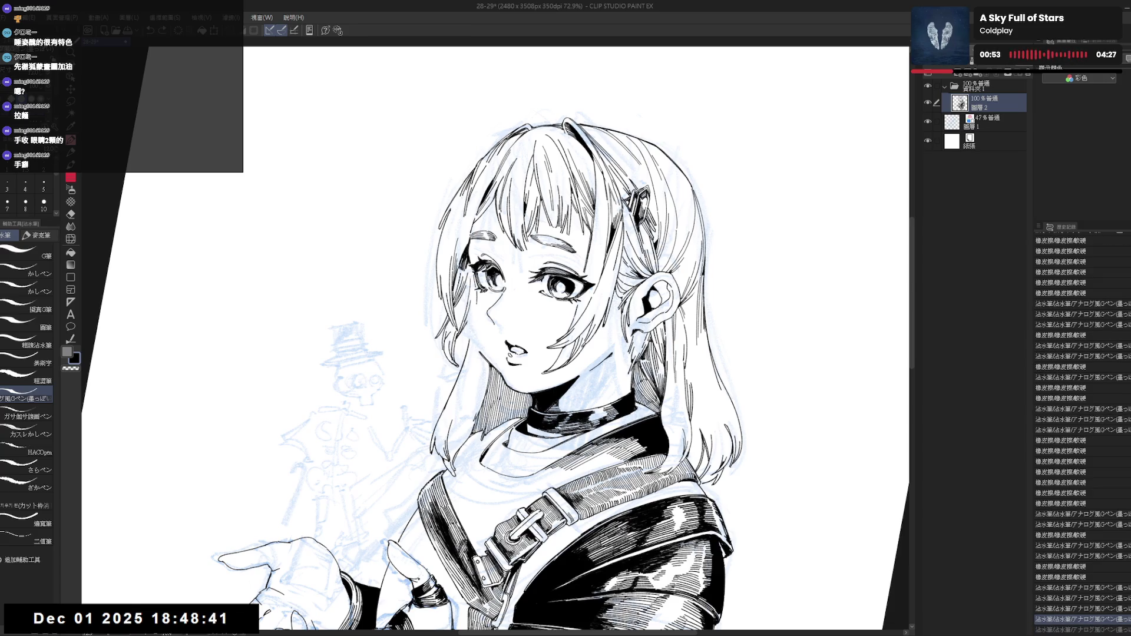
Check the face mirrored, then rotate the view back to straight and zoom in.
key(ctrl+@)
key(h)
key(h)
key(asciicircum)
key(e)
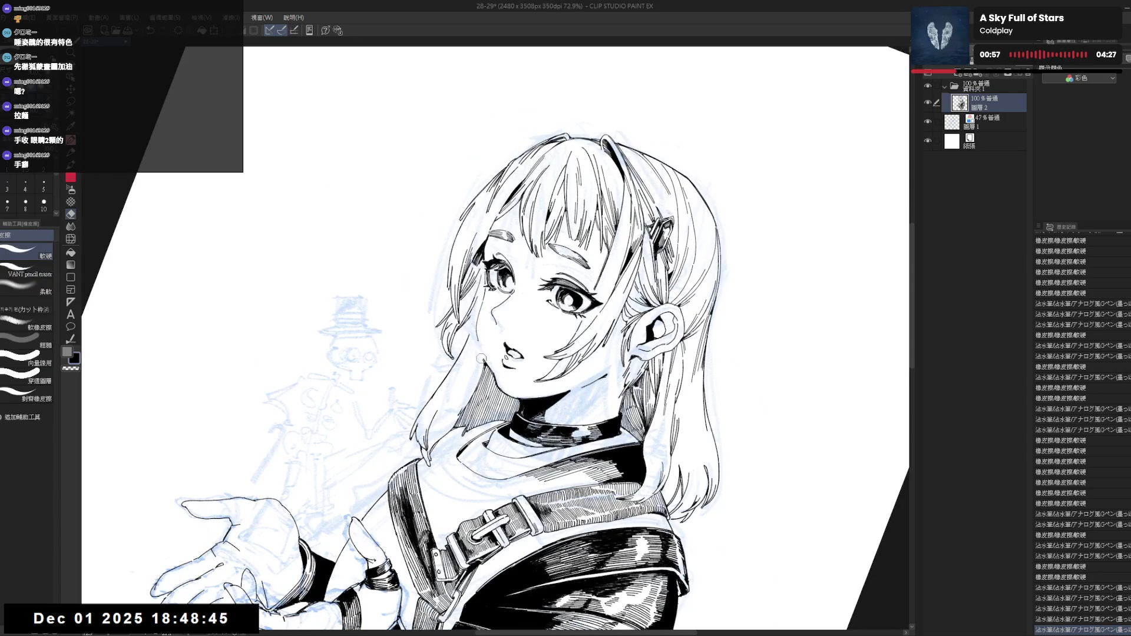
key(shift+space)
drag(479, 341, 478, 378)
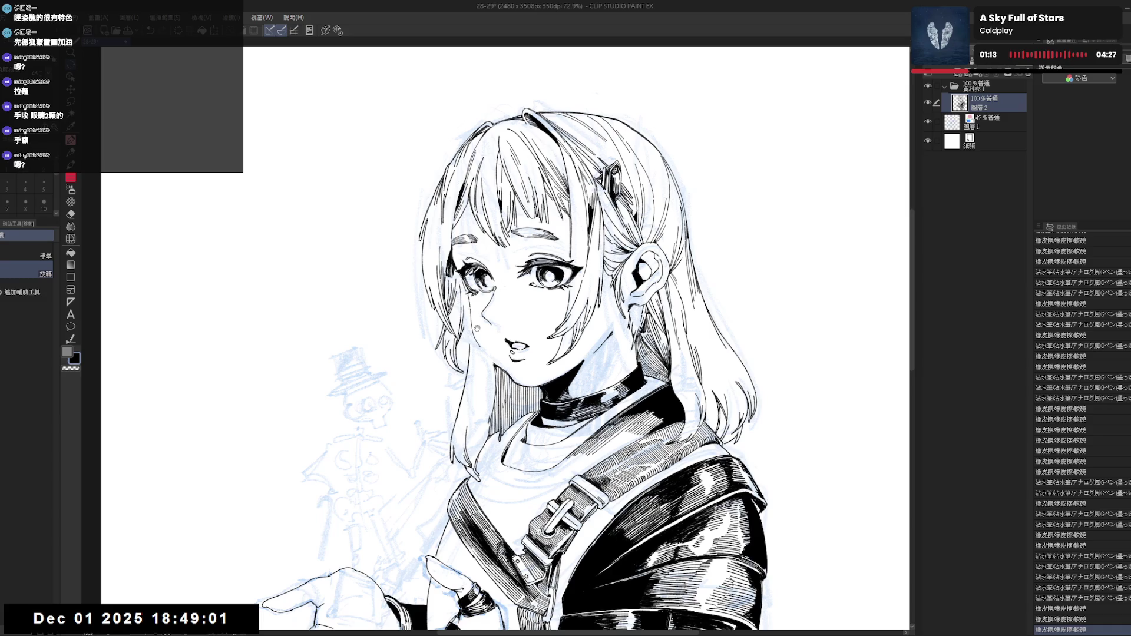
scroll(465, 337, up, 1)
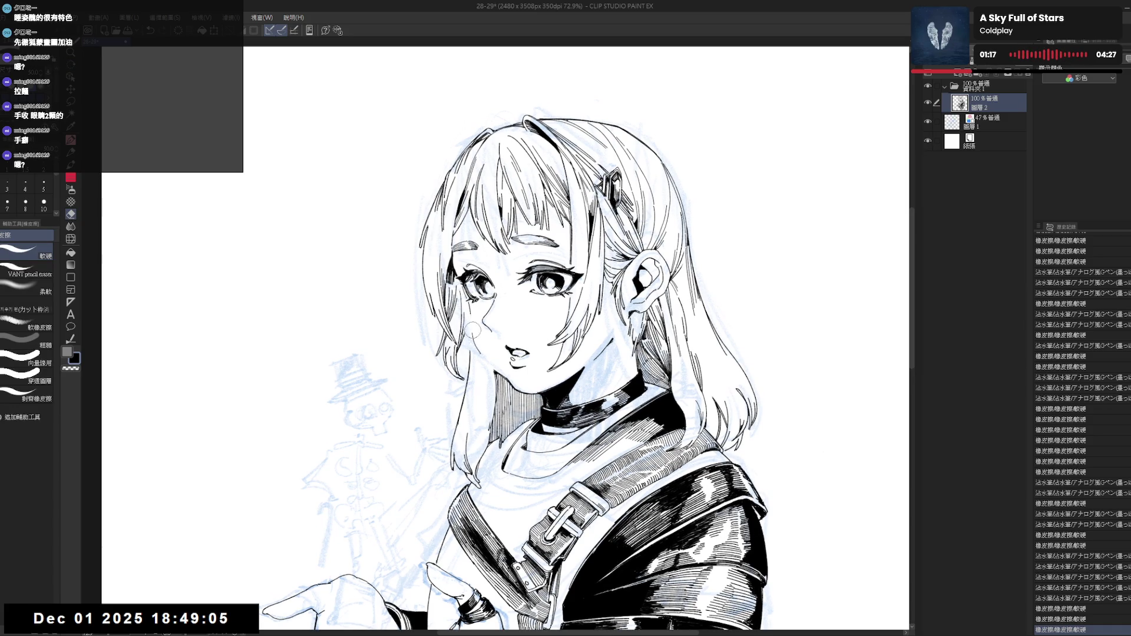
Erase small marks near the face and eye, then check the result in a mirrored view.
drag(472, 318, 477, 353)
key(p)
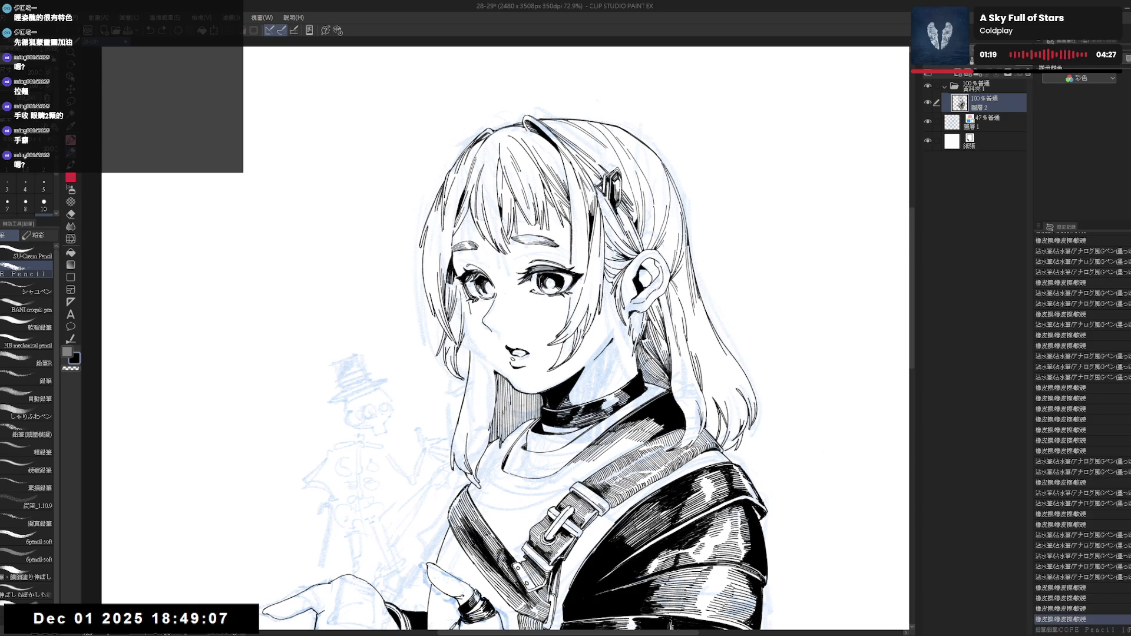
key(p)
drag(471, 312, 475, 308)
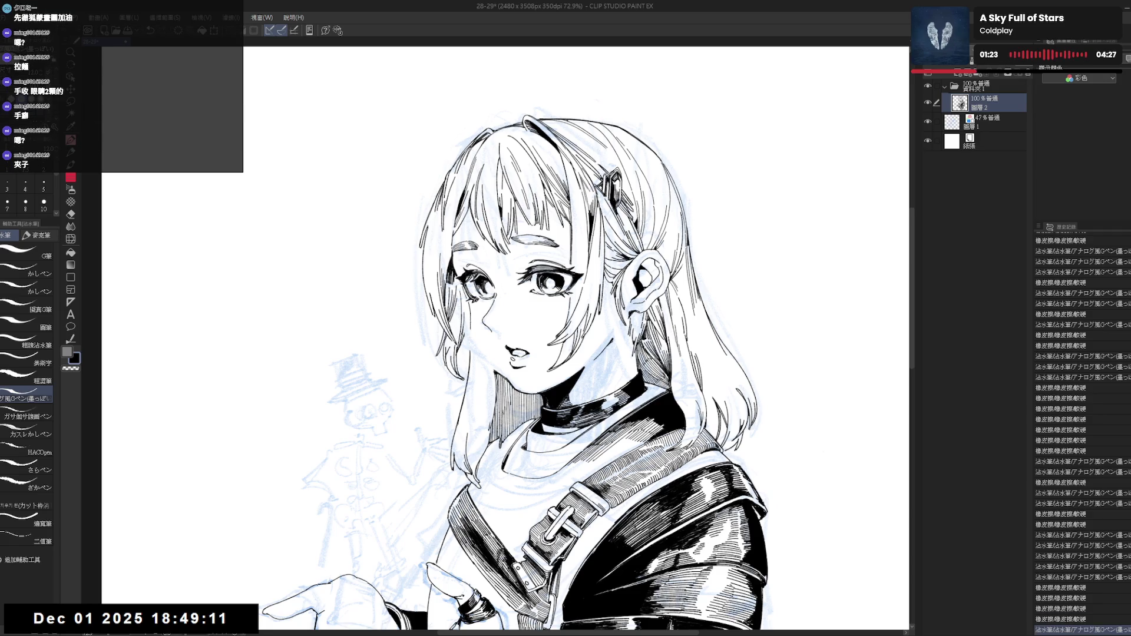
key(h)
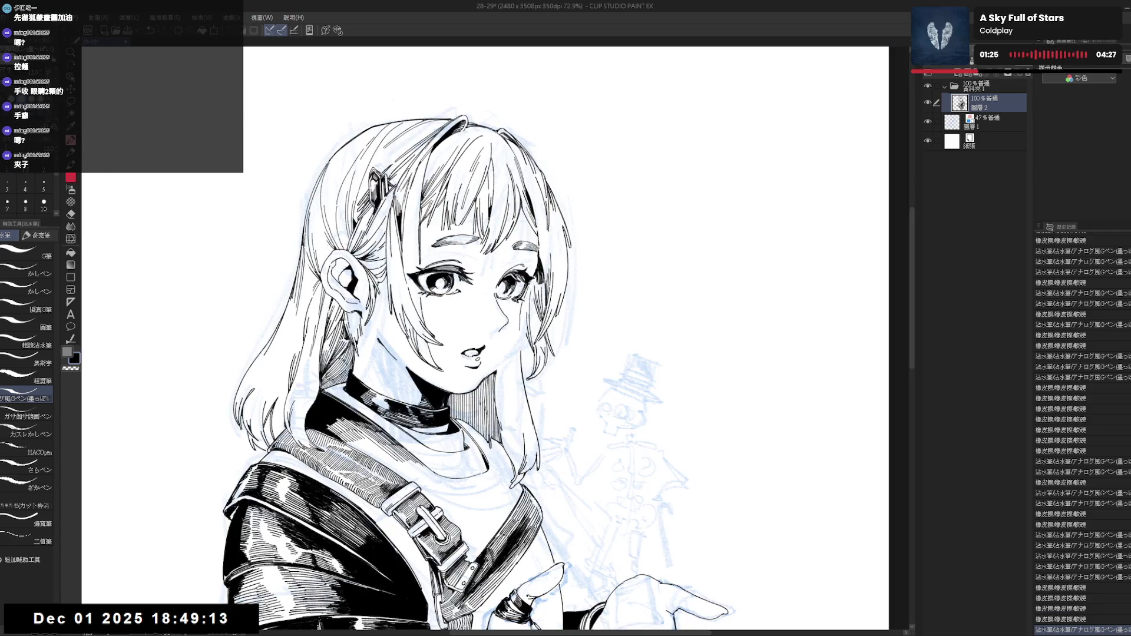
key(h)
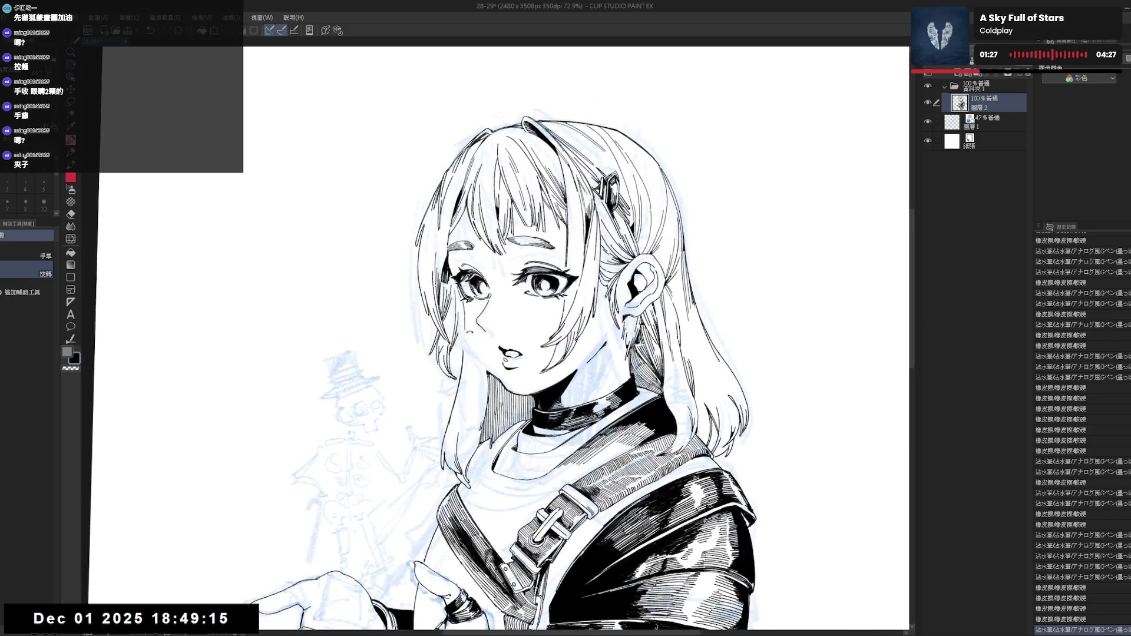
drag(466, 325, 465, 307)
Erase a small mark beside the face and ink a small replacement stroke there.
key(e)
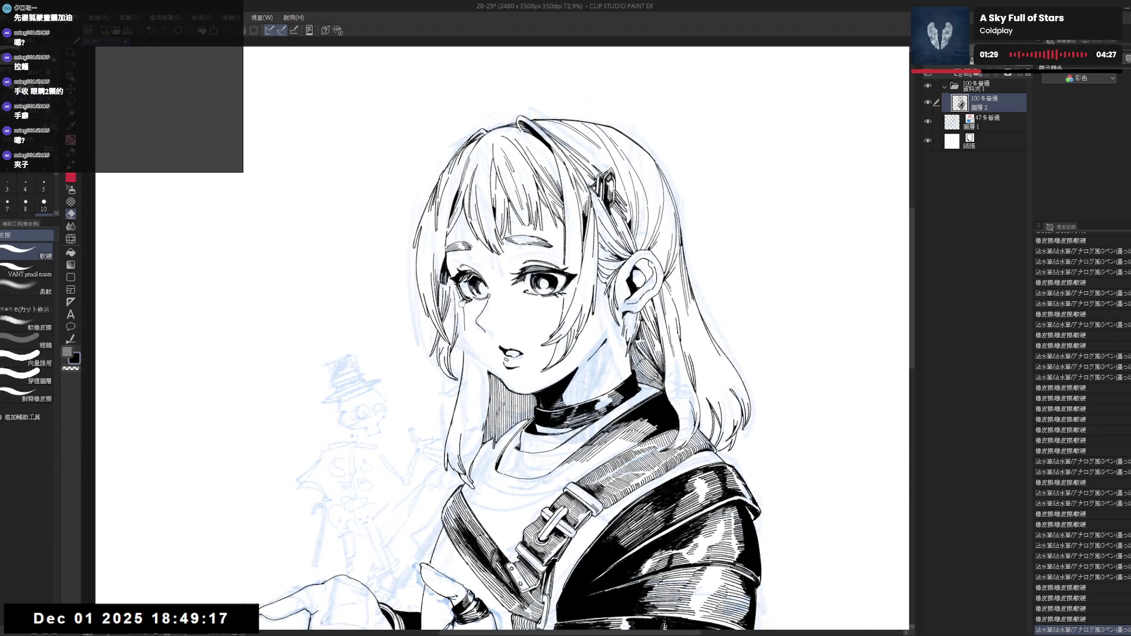
click(466, 325)
key(p)
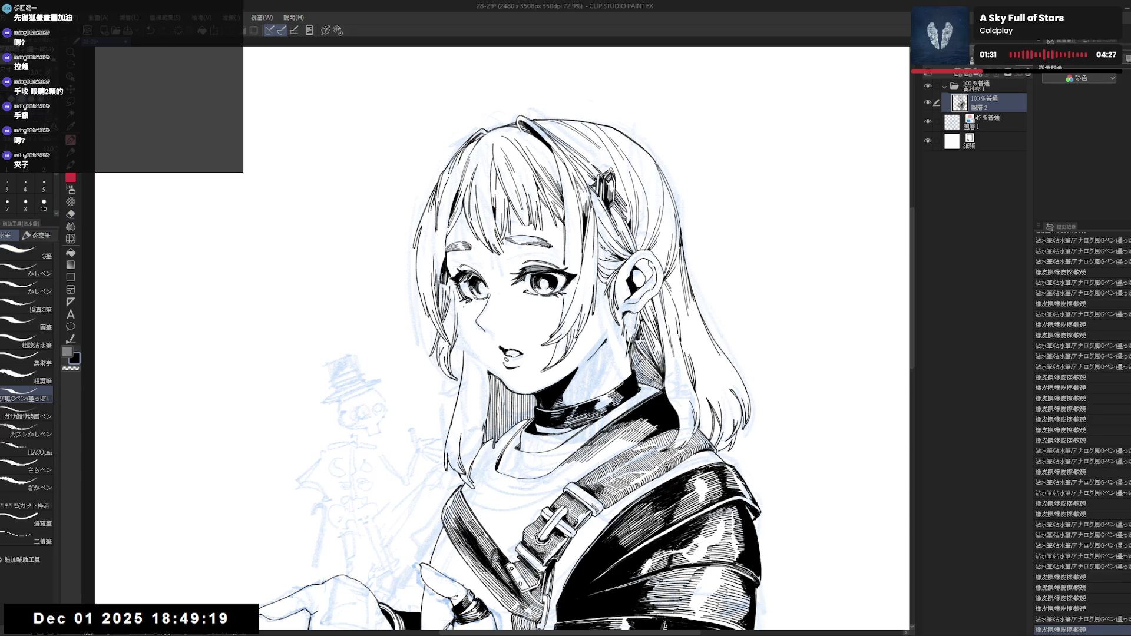
click(466, 325)
key(ctrl+z)
key(ctrl+y)
Compare the new face stroke on and off, keep it, and discard a further extra touch.
key(ctrl+z)
key(ctrl+y)
key(ctrl+z)
key(ctrl+y)
key(ctrl+z)
key(ctrl+y)
key(ctrl+z)
key(ctrl+y)
click(466, 325)
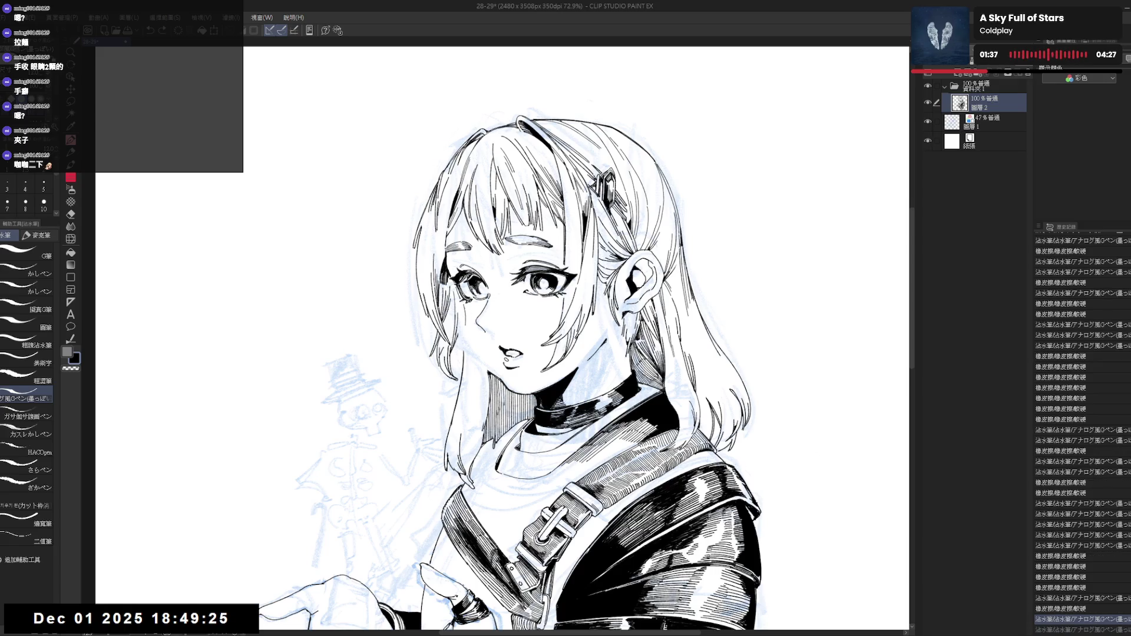
key(ctrl+z)
Erase another small mark near the face at a slightly tilted view.
mouse_move(466, 326)
mouse_down()
mouse_move(438, 377)
mouse_move(483, 330)
mouse_up()
key(e)
click(470, 312)
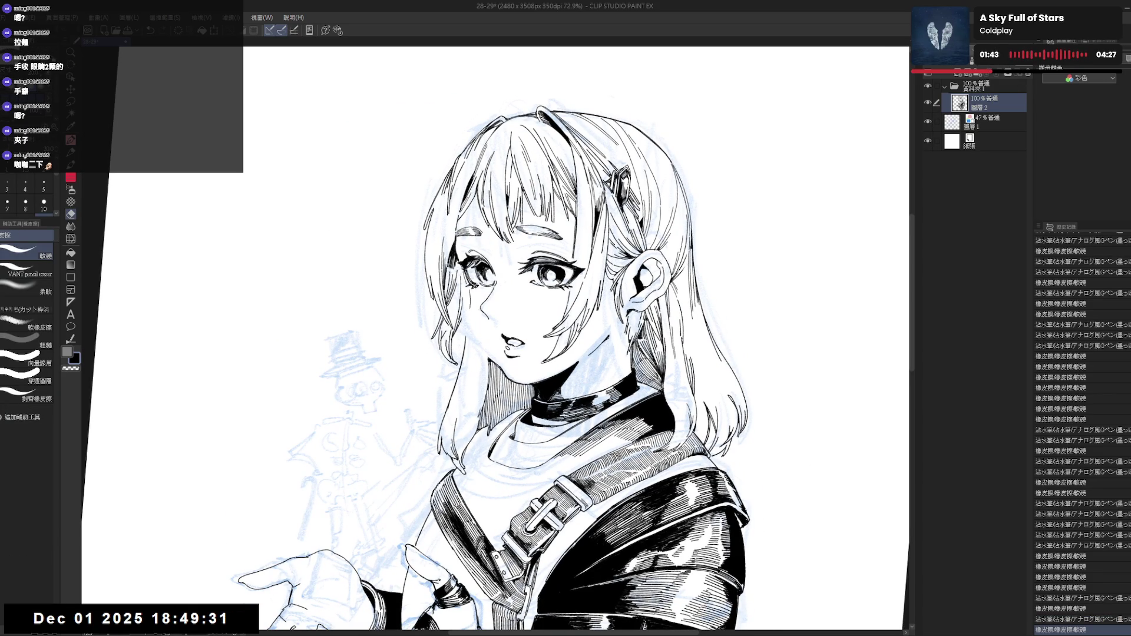
key(ctrl+z)
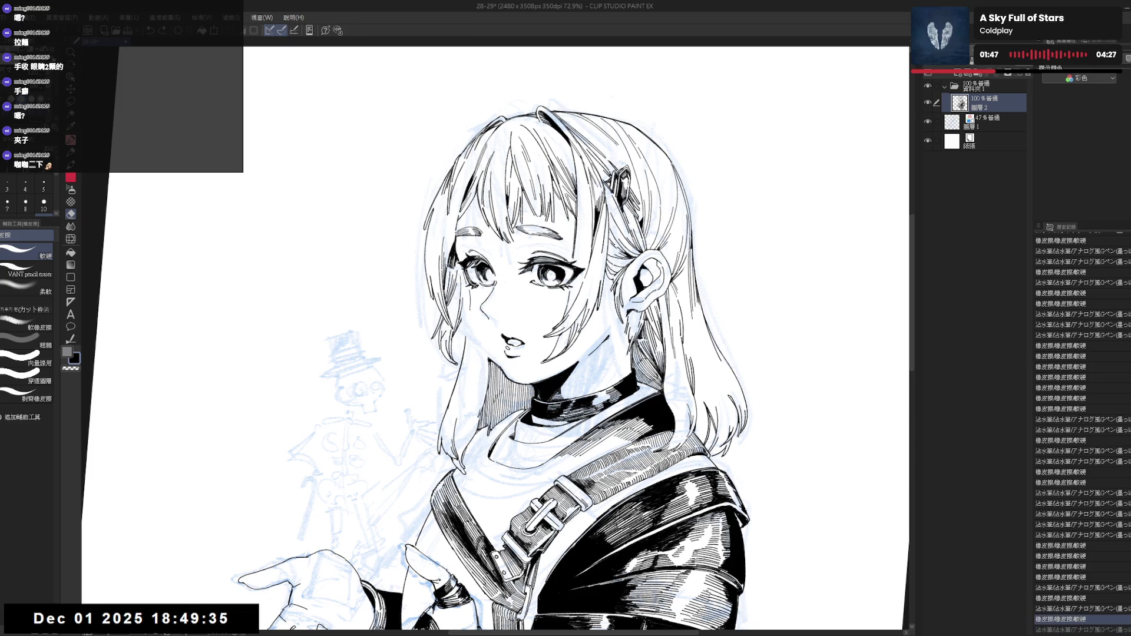
key(ctrl+y)
Check the face mirrored, then touch up the left cheek line with the pen.
key(ctrl+at)
key(h)
key(h)
key(asciicircum)
key(p)
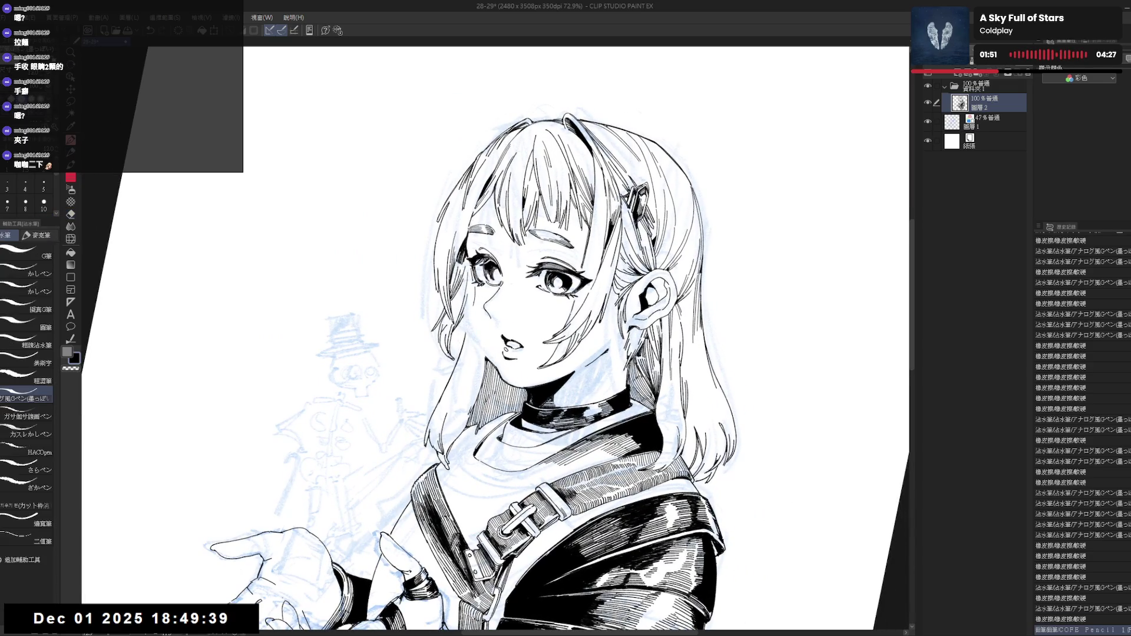
drag(475, 303, 477, 344)
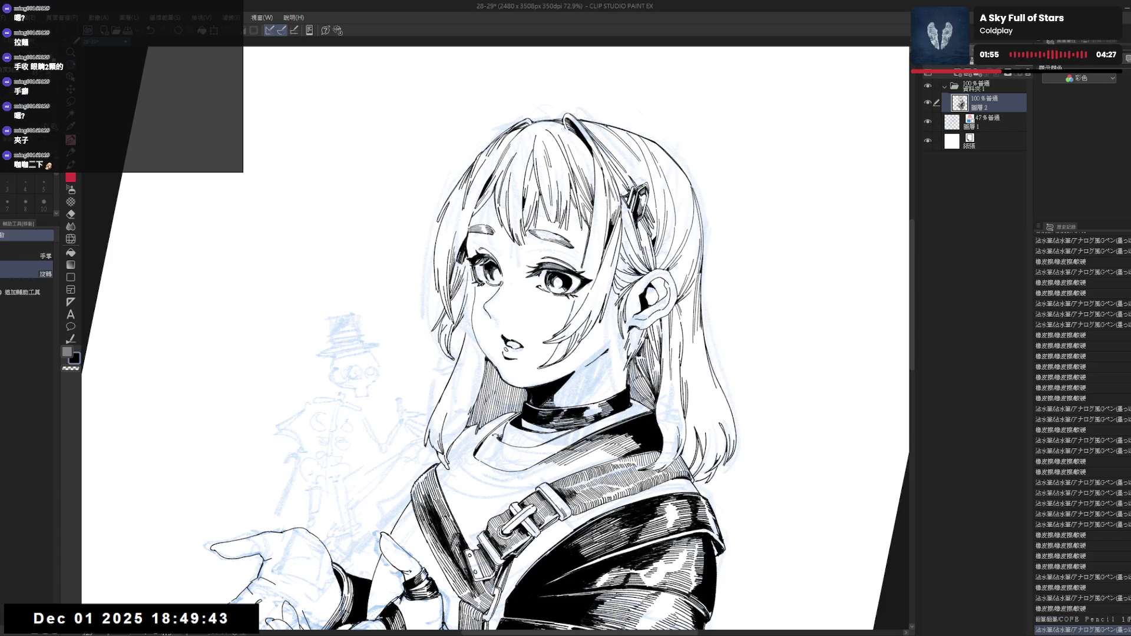
Extend the left cheek line downward and erase stray marks along it.
key(asciicircum)
drag(476, 335, 489, 366)
key(minus)
key(e)
drag(484, 357, 481, 407)
key(p)
scroll(471, 271, down, 3)
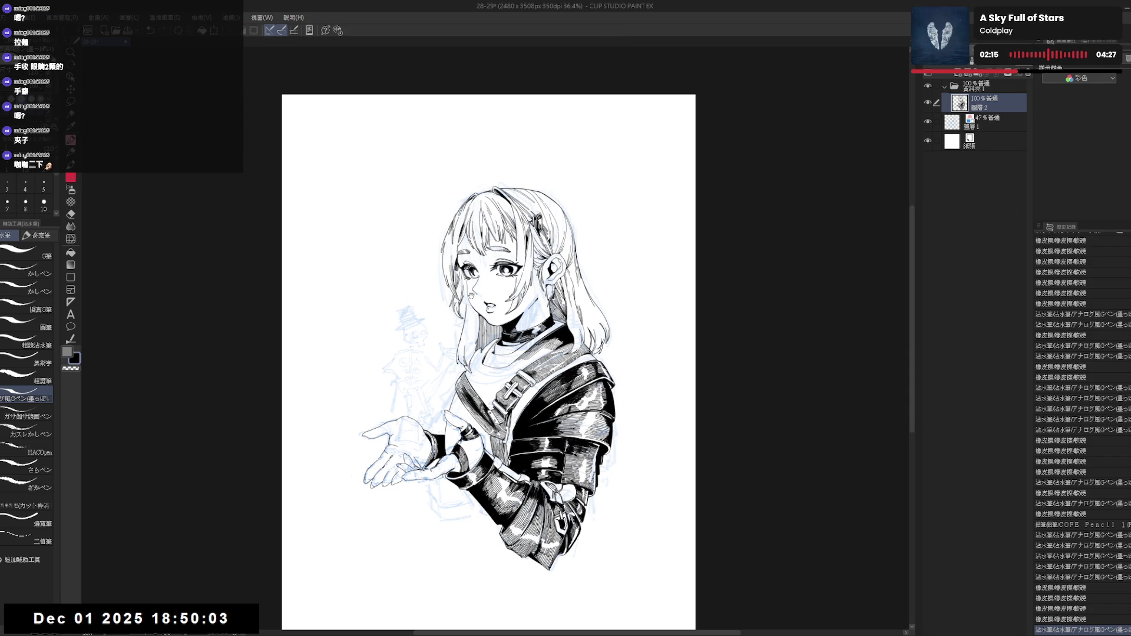
Erase stray marks beside the face near the left eye, restoring a stroke erased by mistake.
scroll(449, 258, up, 3)
key(e)
mouse_move(470, 304)
mouse_down()
mouse_move(465, 339)
mouse_move(472, 318)
mouse_up()
key(p)
key(ctrl+z)
key(e)
drag(472, 312, 467, 337)
Check the drawing mirrored, clean small marks left of the face and redraw strokes there.
key(p)
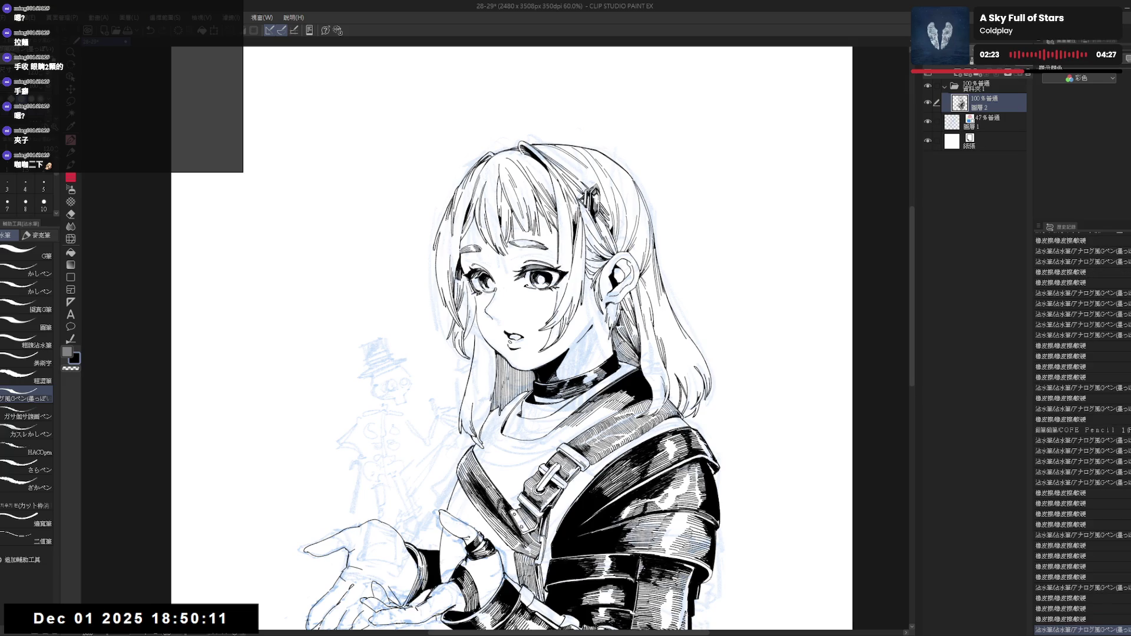
key(h)
key(h)
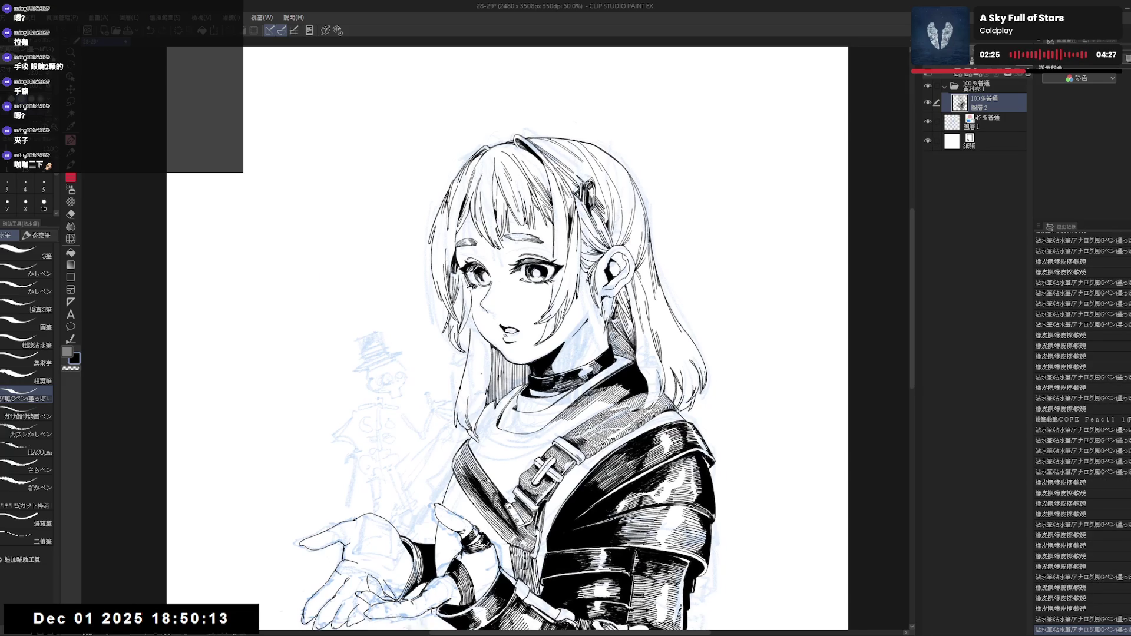
key(e)
drag(468, 342, 461, 429)
key(p)
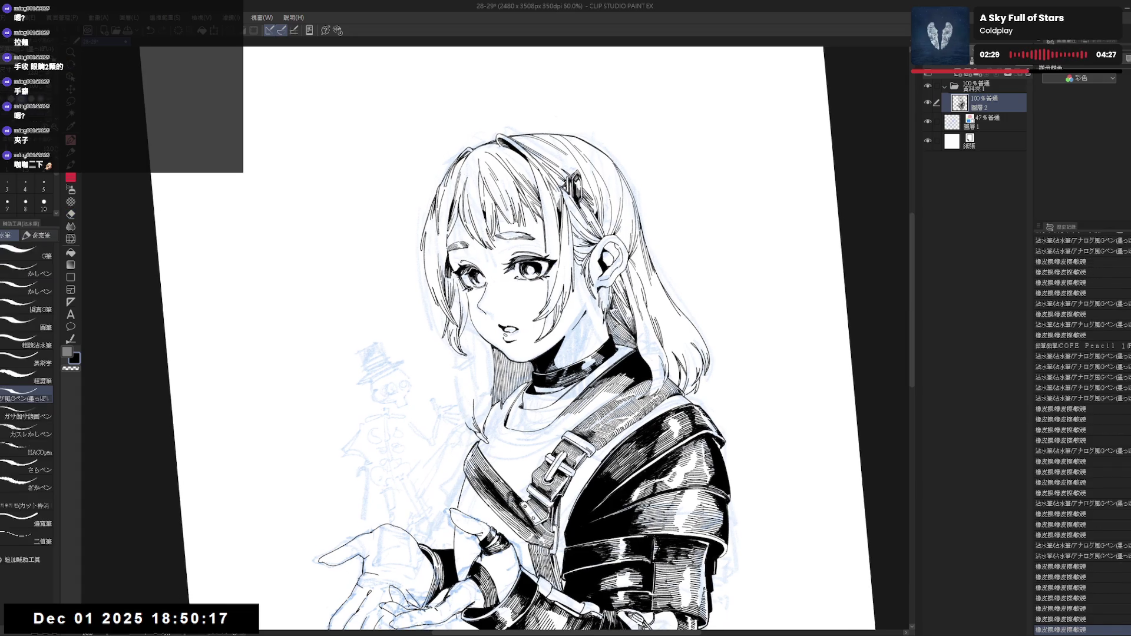
drag(472, 341, 457, 393)
drag(472, 321, 447, 366)
key(ctrl+z)
Remove a stray ink mark and tidy the lines near the mouth, keeping the mouth stroke.
drag(479, 300, 476, 332)
key(ctrl+z)
drag(530, 236, 590, 306)
key(e)
drag(480, 336, 483, 340)
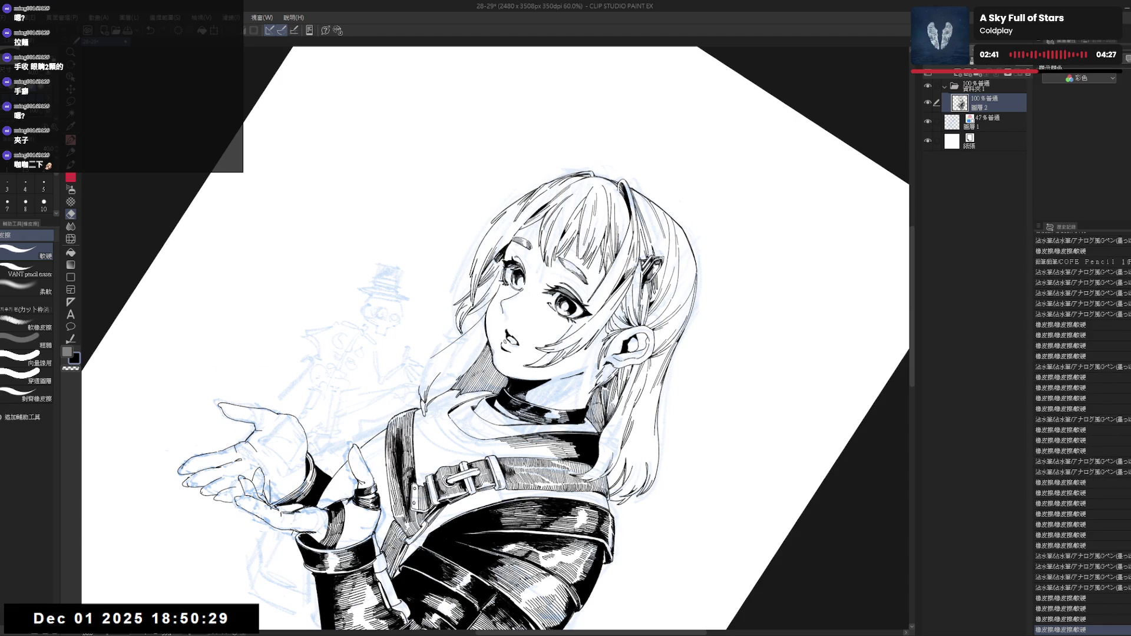
key(minus)
key(minus)
mouse_move(490, 343)
mouse_down()
mouse_move(491, 364)
mouse_move(472, 346)
mouse_move(471, 381)
mouse_up()
key(p)
key(ctrl+z)
Add a short ink stroke in the hair with the canvas tilted and mirrored.
key(asciicircum)
key(e)
key(p)
key(ctrl+z)
key(ctrl+z)
key(ctrl+z)
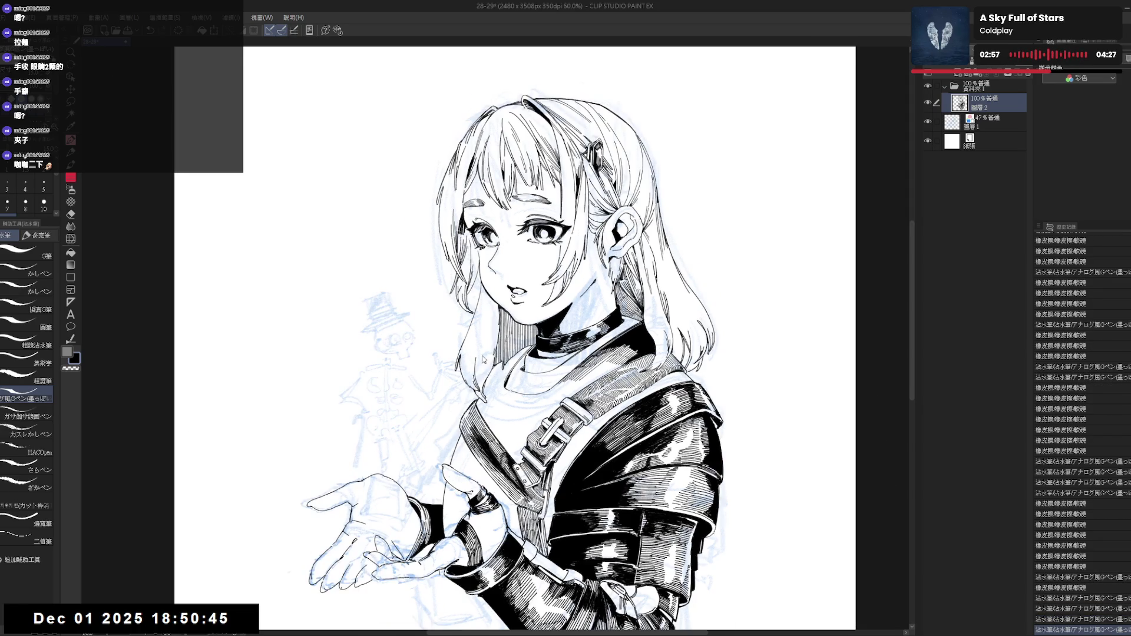
key(h)
key(h)
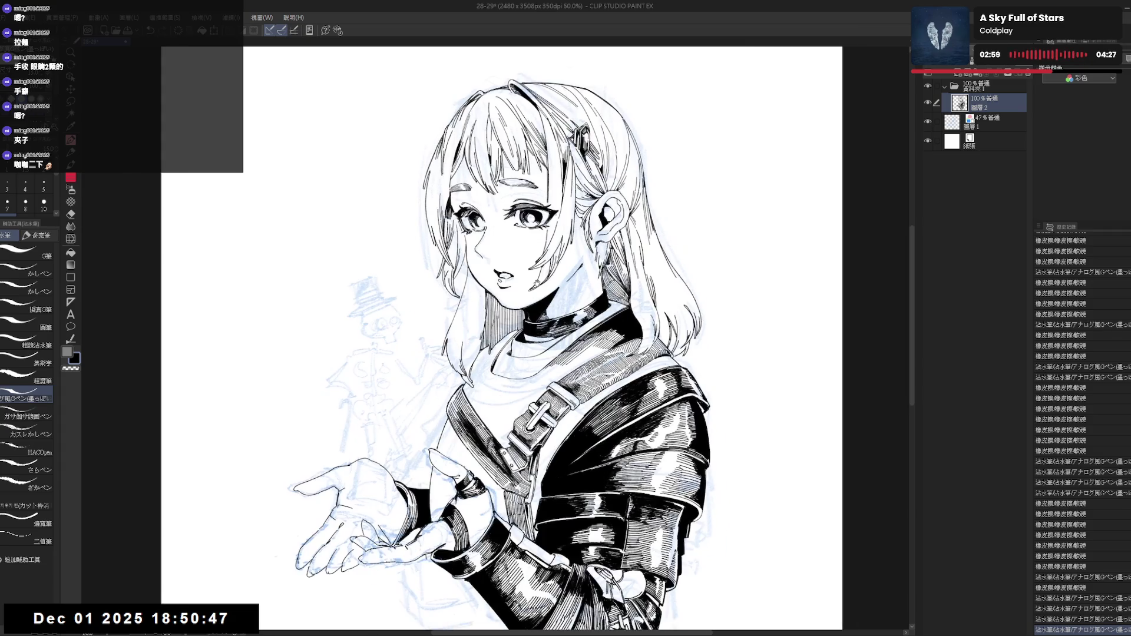
drag(463, 262, 463, 283)
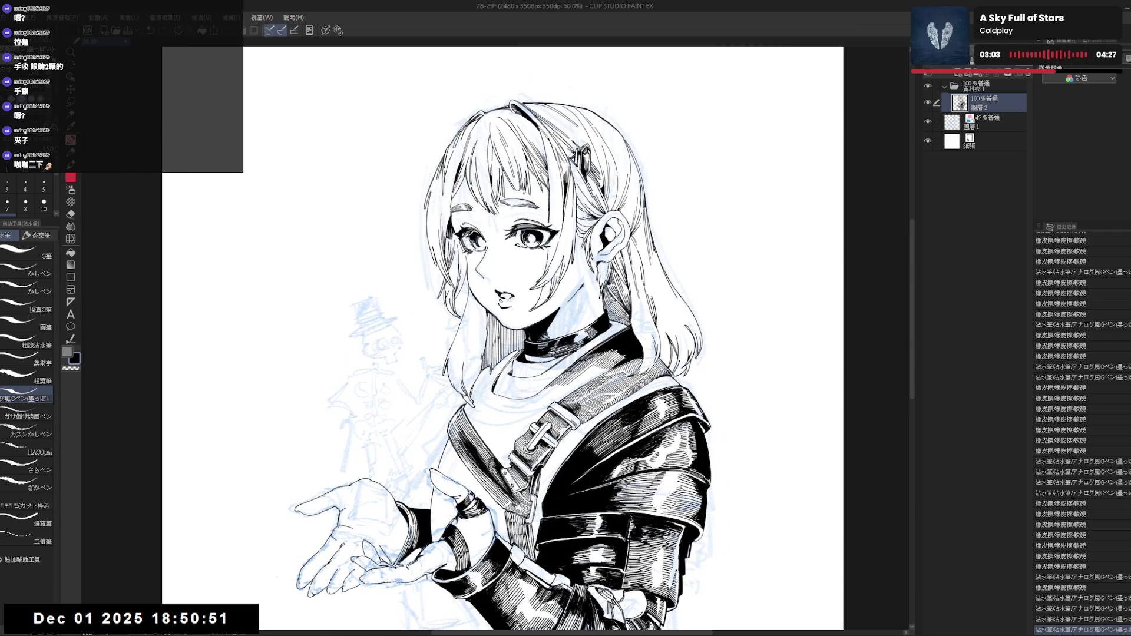
drag(469, 265, 471, 297)
key(asciicircum)
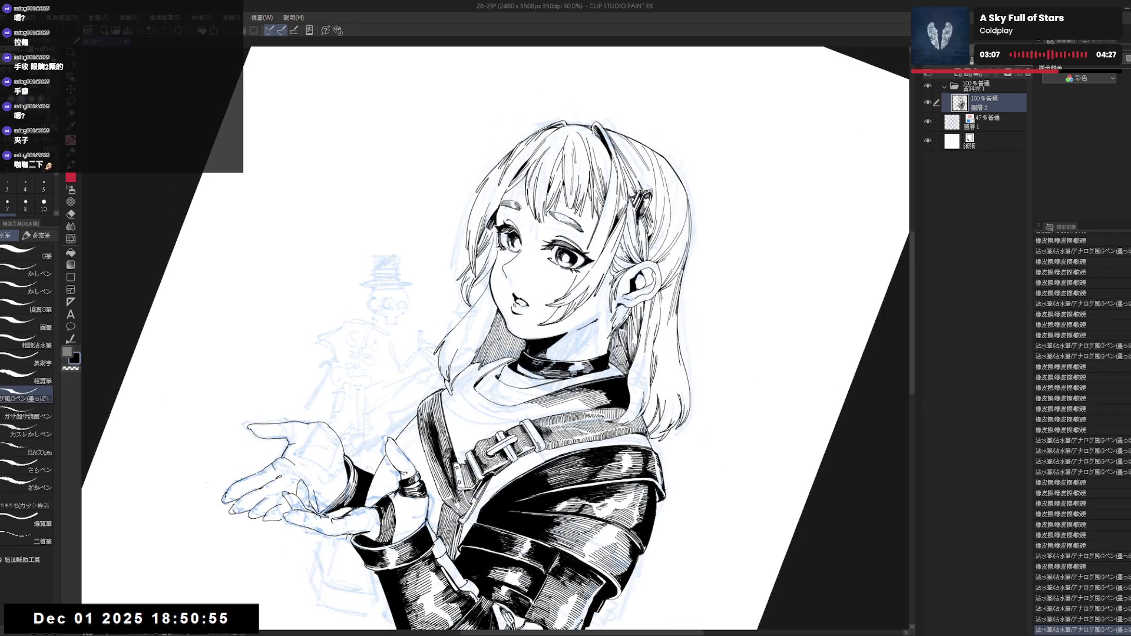
Erase small stray marks near the chin, restoring the chin stroke afterward.
key(e)
drag(510, 327, 522, 334)
key(p)
key(h)
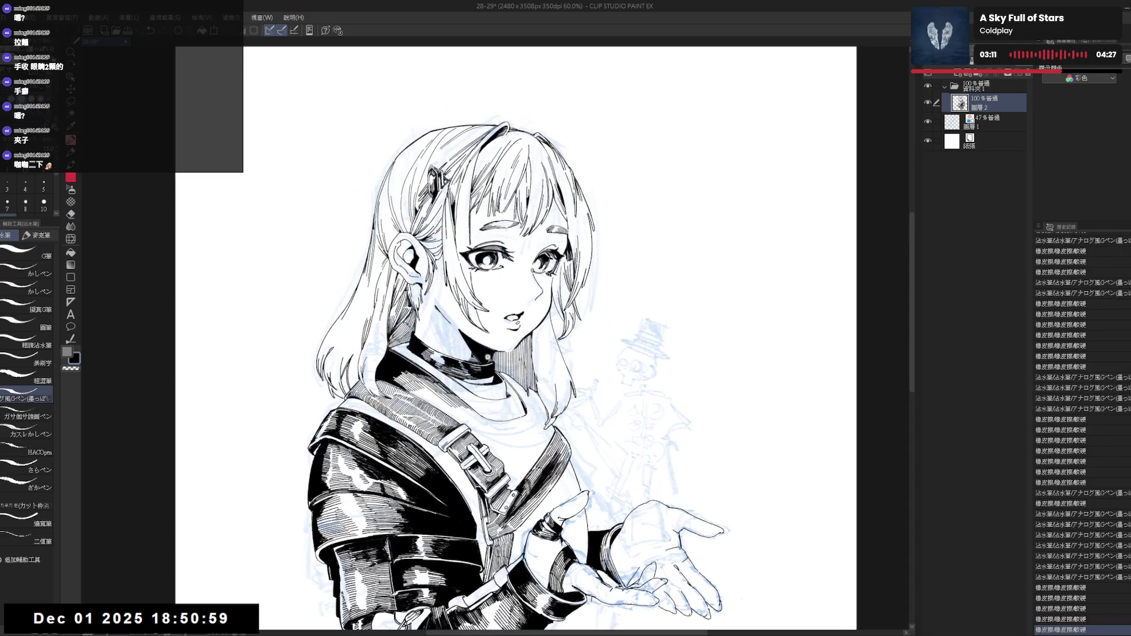
key(e)
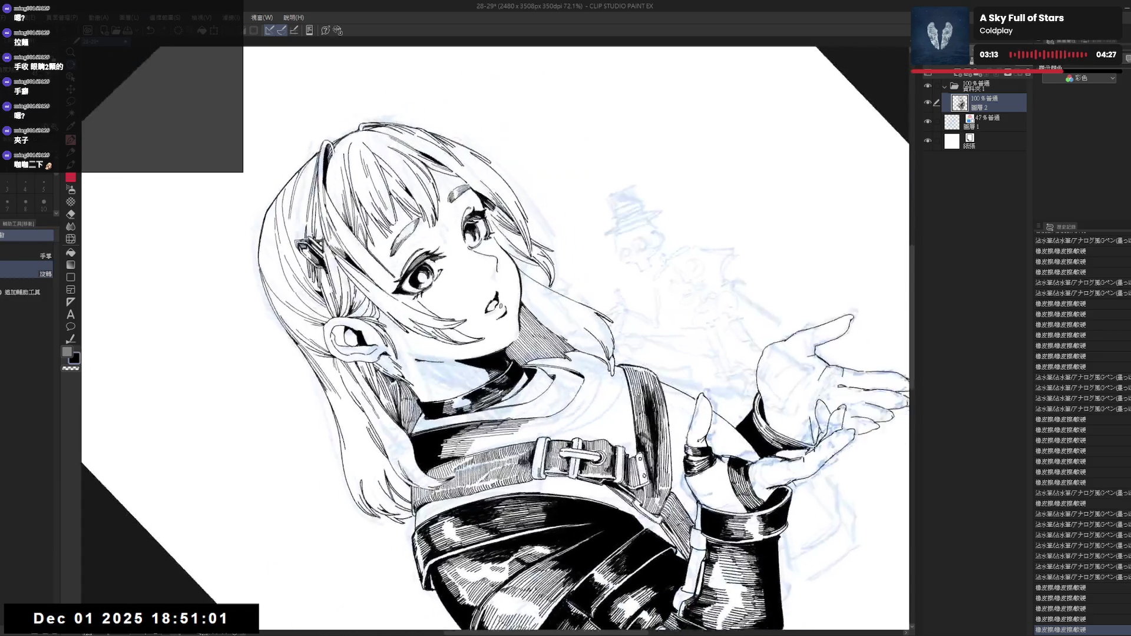
drag(510, 306, 519, 340)
key(p)
key(ctrl+z)
key(ctrl+z)
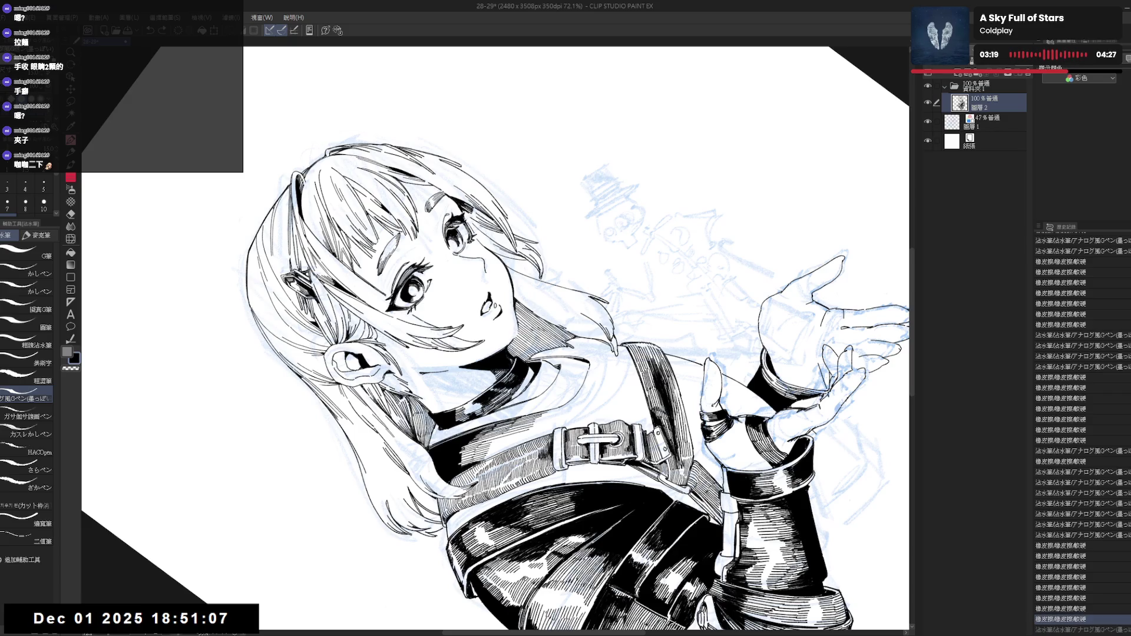
Return the rotated canvas view to upright and zoom back out.
drag(518, 324, 395, 436)
key(r)
key(p)
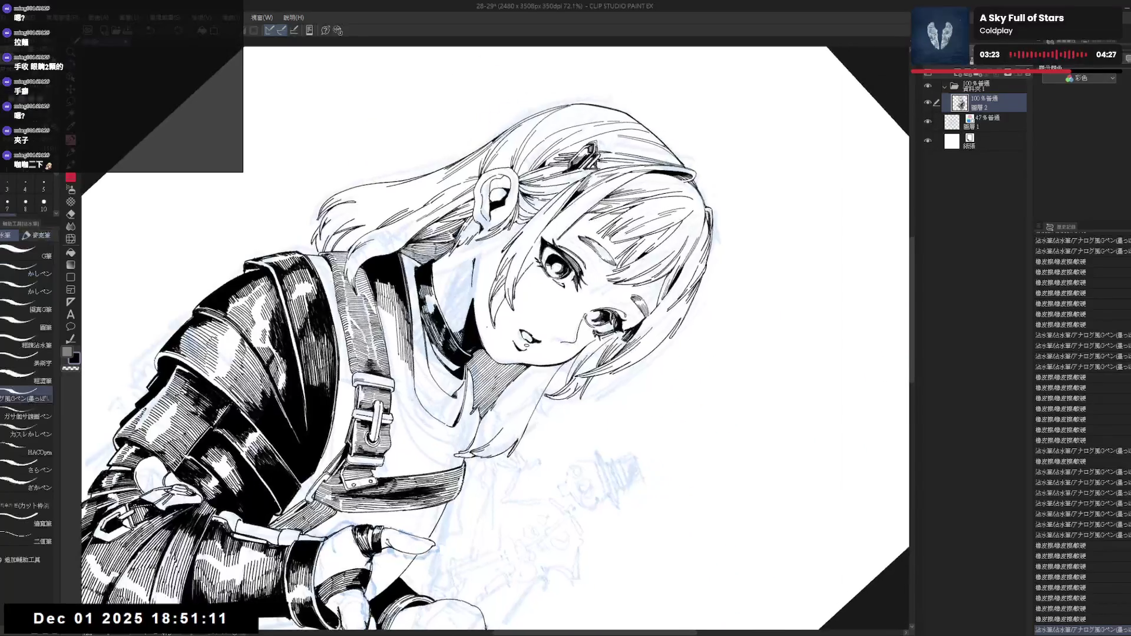
key(ctrl+at)
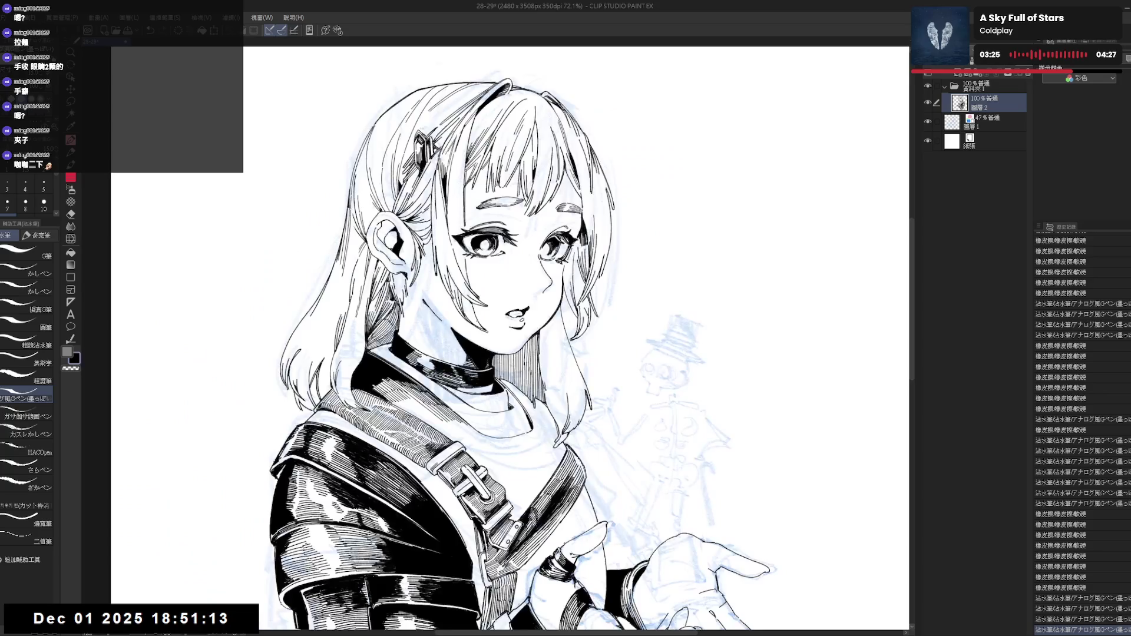
scroll(480, 318, down, 3)
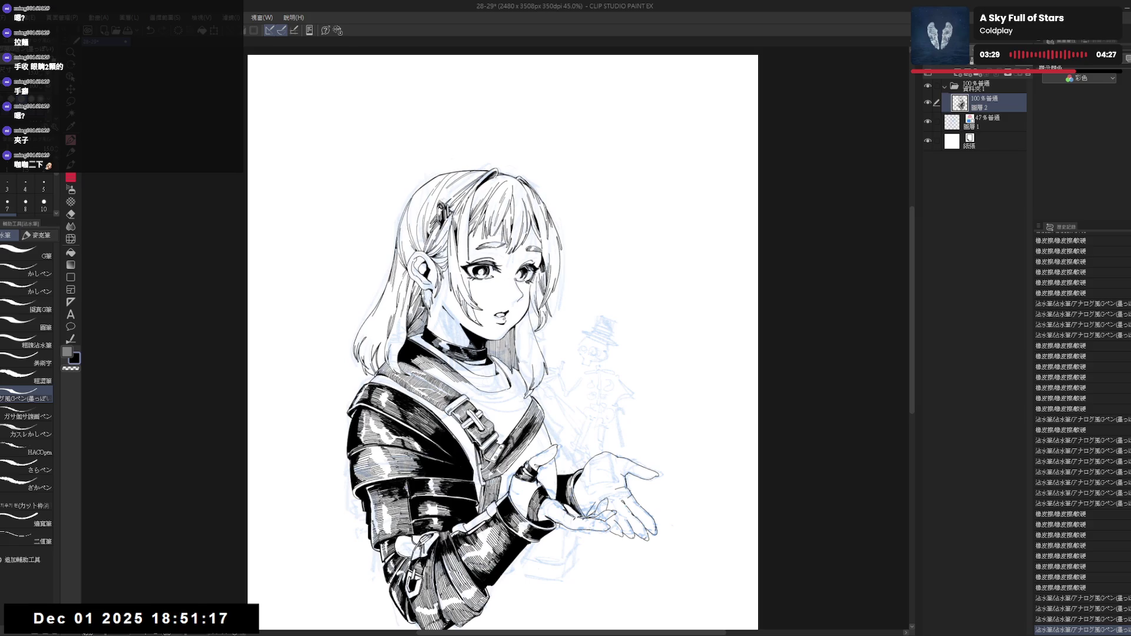
Review the whole figure mirrored, panned and slightly rotated, undoing the last stroke.
scroll(502, 342, up, 2)
key(h)
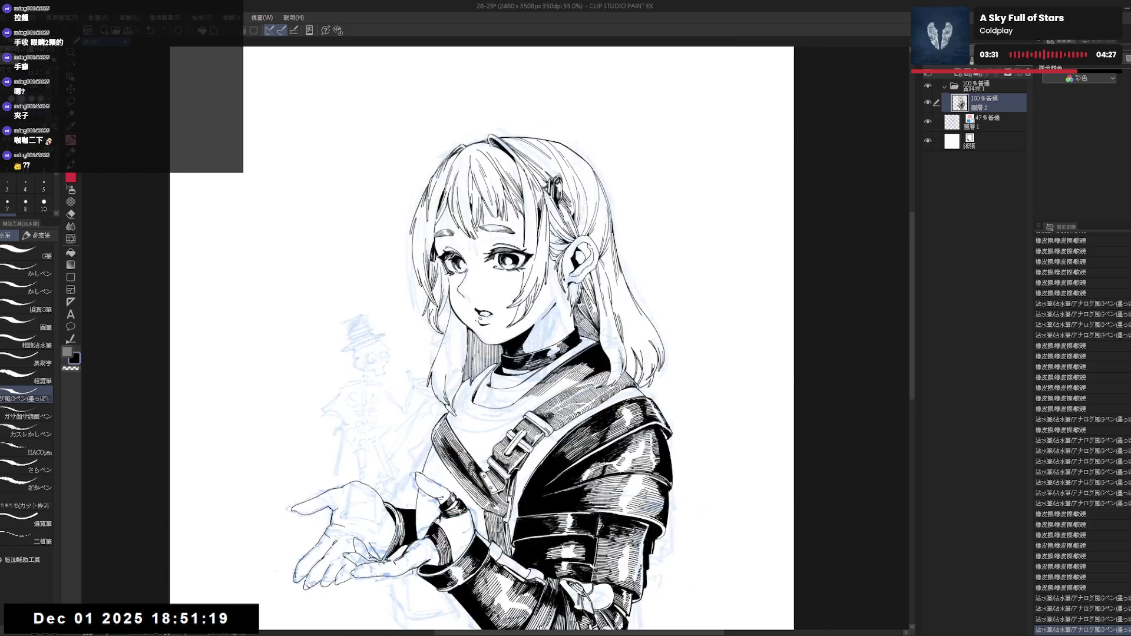
mouse_move(489, 338)
mouse_down()
mouse_move(517, 390)
mouse_move(525, 374)
mouse_up()
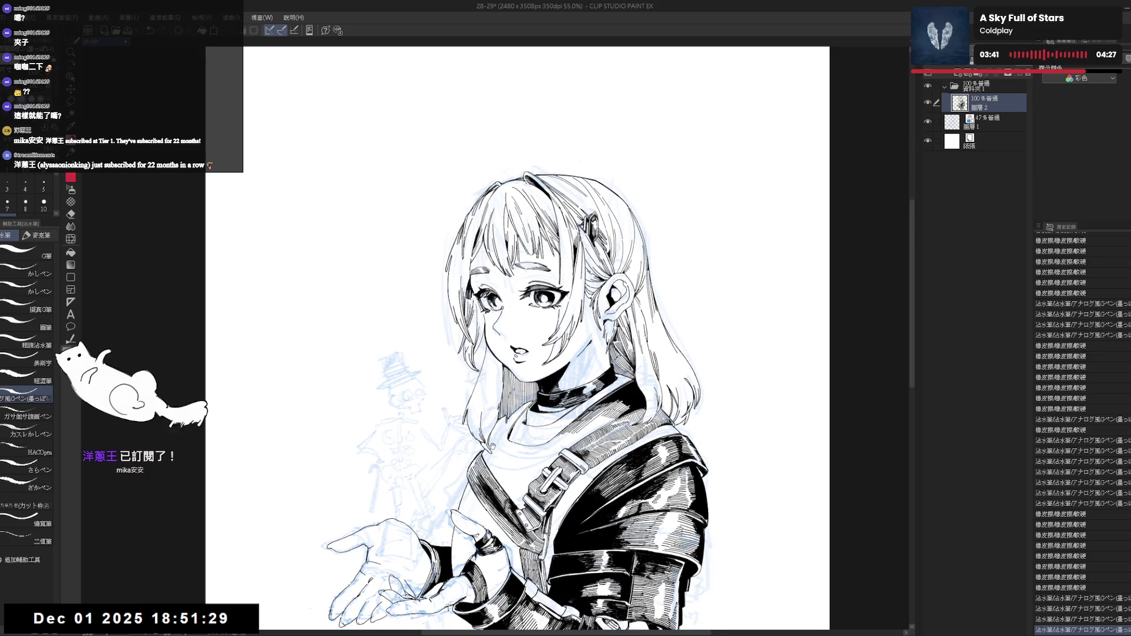
drag(466, 436, 473, 407)
key(minus)
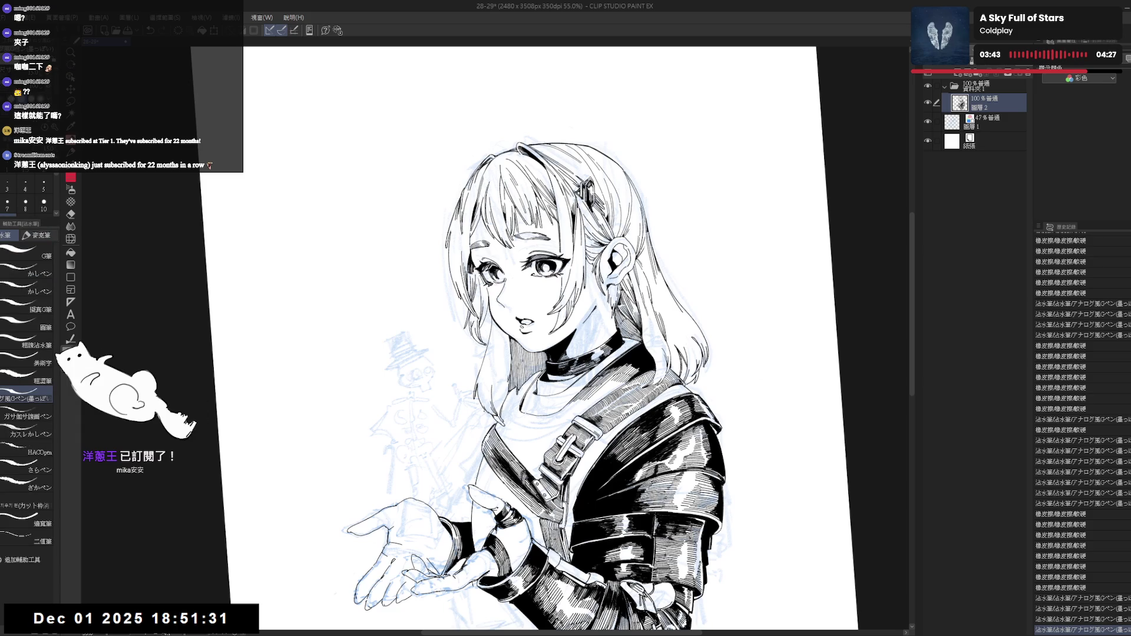
key(ctrl+z)
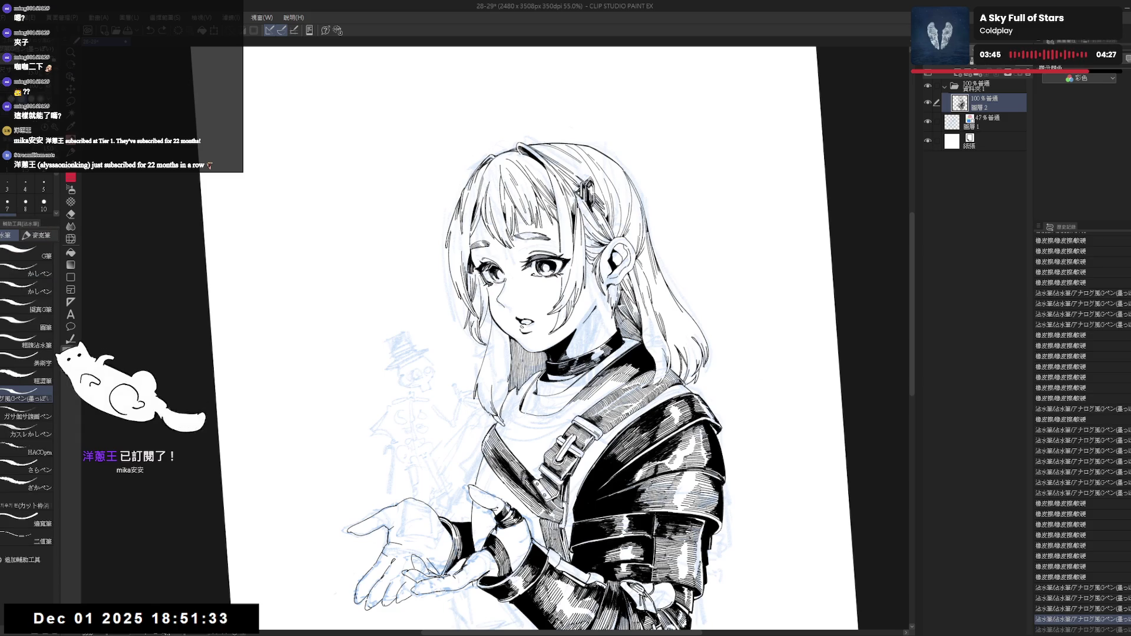
Tilt the unmirrored view and try a couple of ink strokes, then undo them.
key(g)
key(h)
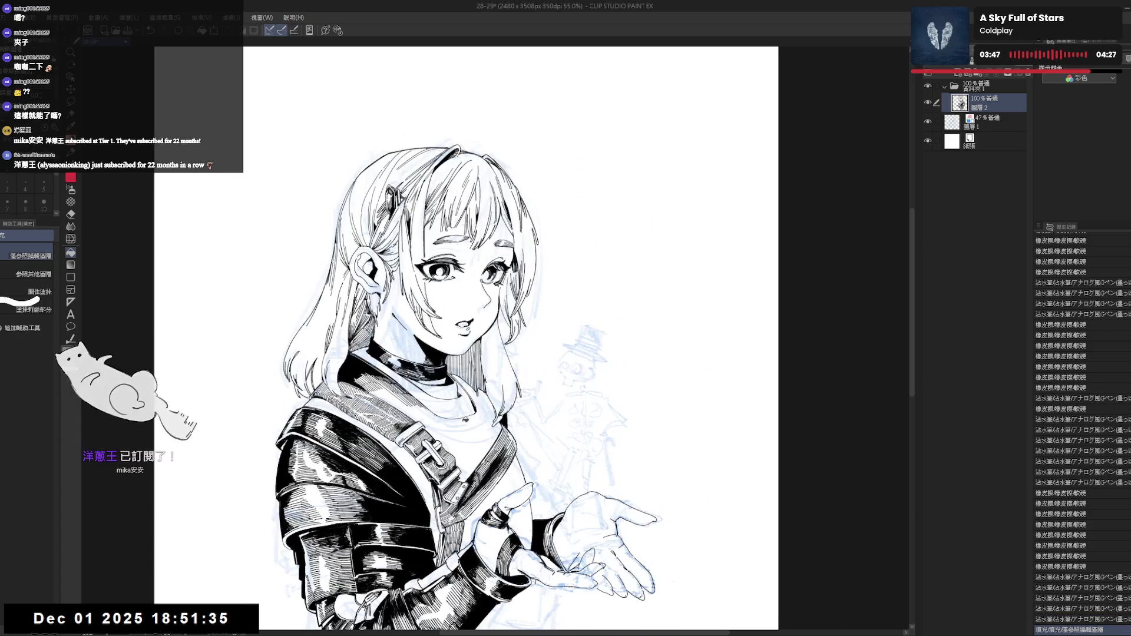
key(h)
key(minus)
key(minus)
key(minus)
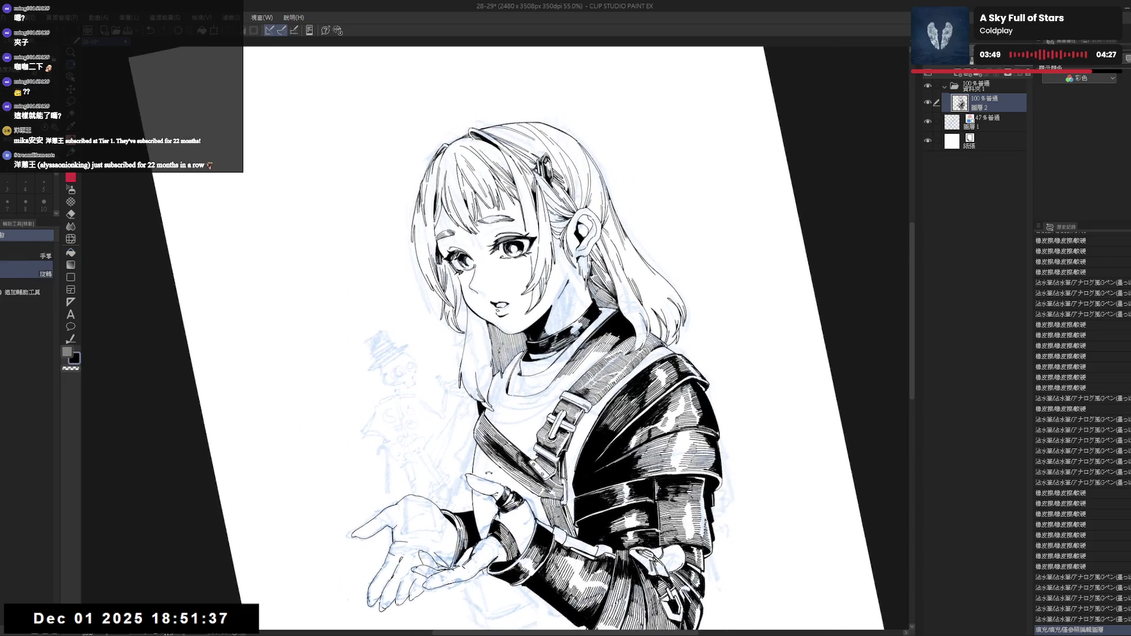
key(p)
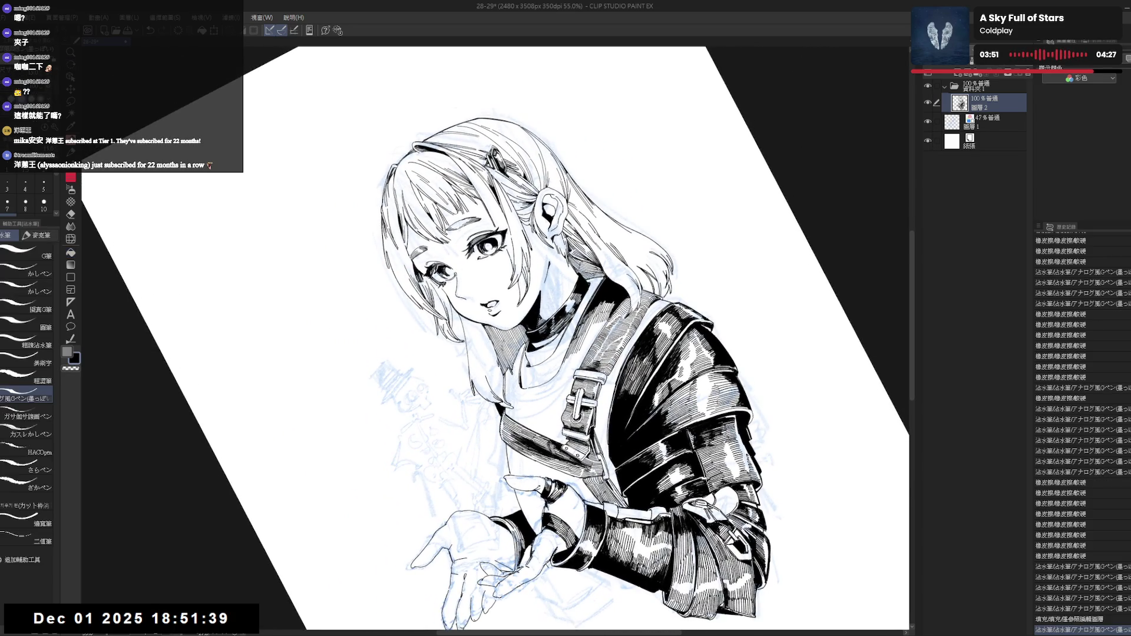
drag(448, 109, 460, 109)
key(ctrl+z)
key(ctrl+z)
key(ctrl+z)
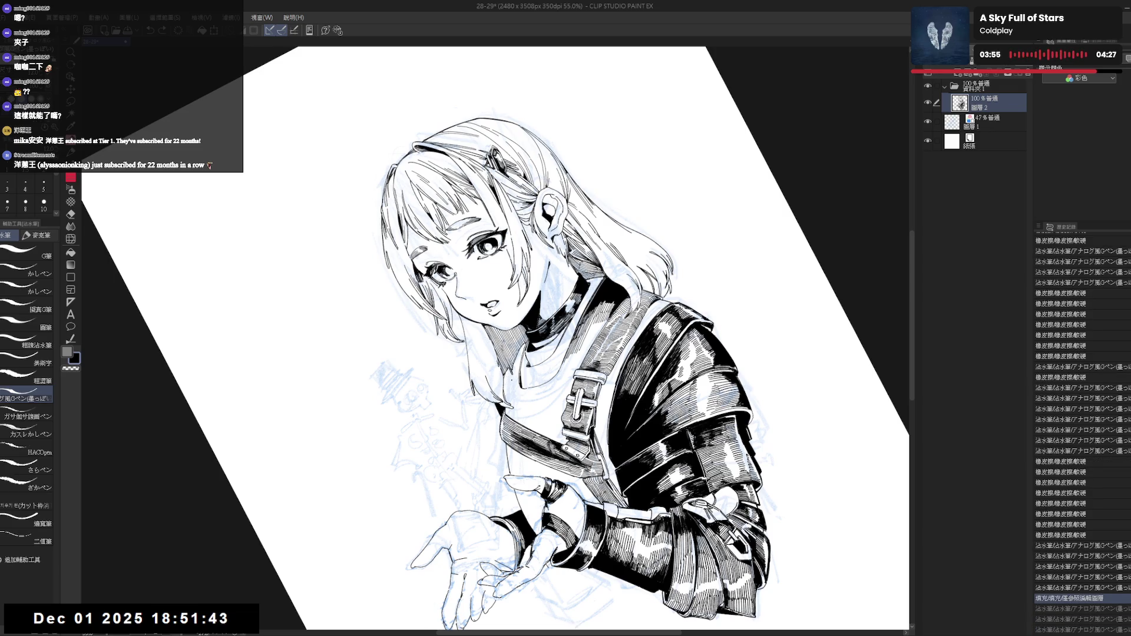
Fill a gap in the ink, then rotate the view and add a short ink stroke.
key(g)
click(519, 366)
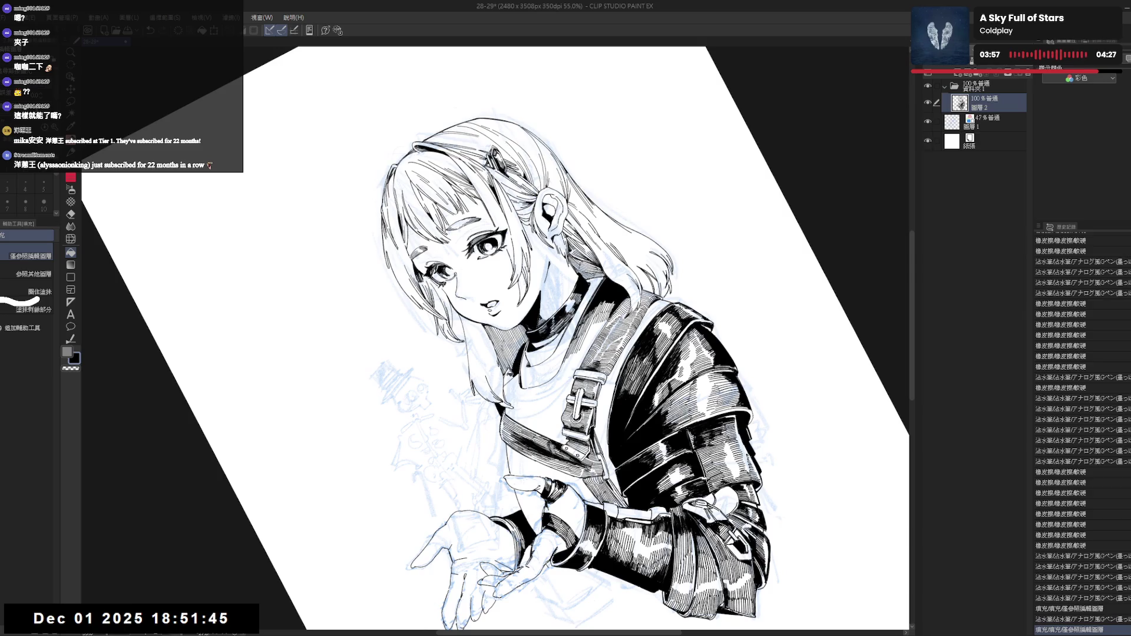
click(518, 366)
key(ctrl+0)
key(h)
key(h)
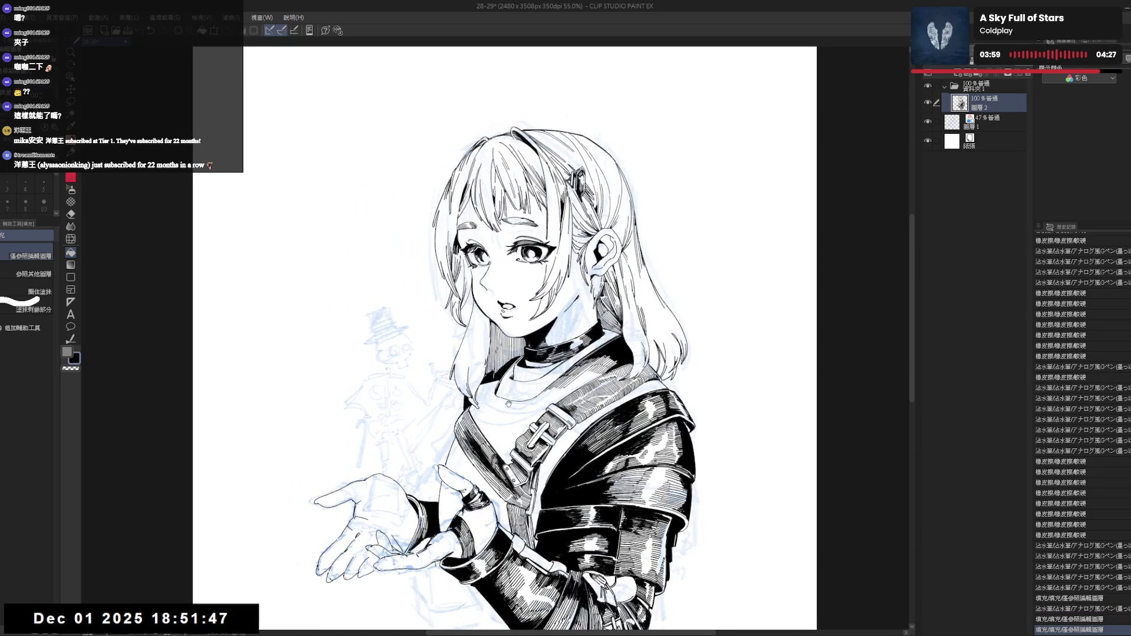
key(r)
drag(530, 294, 566, 330)
key(p)
drag(489, 377, 501, 386)
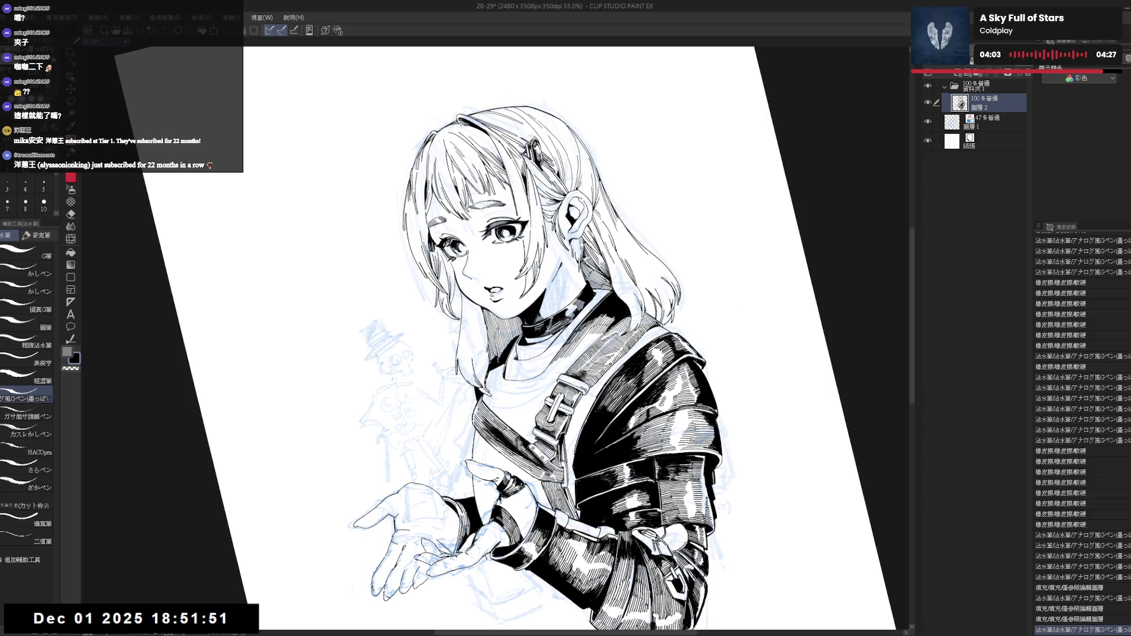
Ink a short stroke with the view straightened and fill the gap beside it.
key(r)
drag(530, 295, 566, 330)
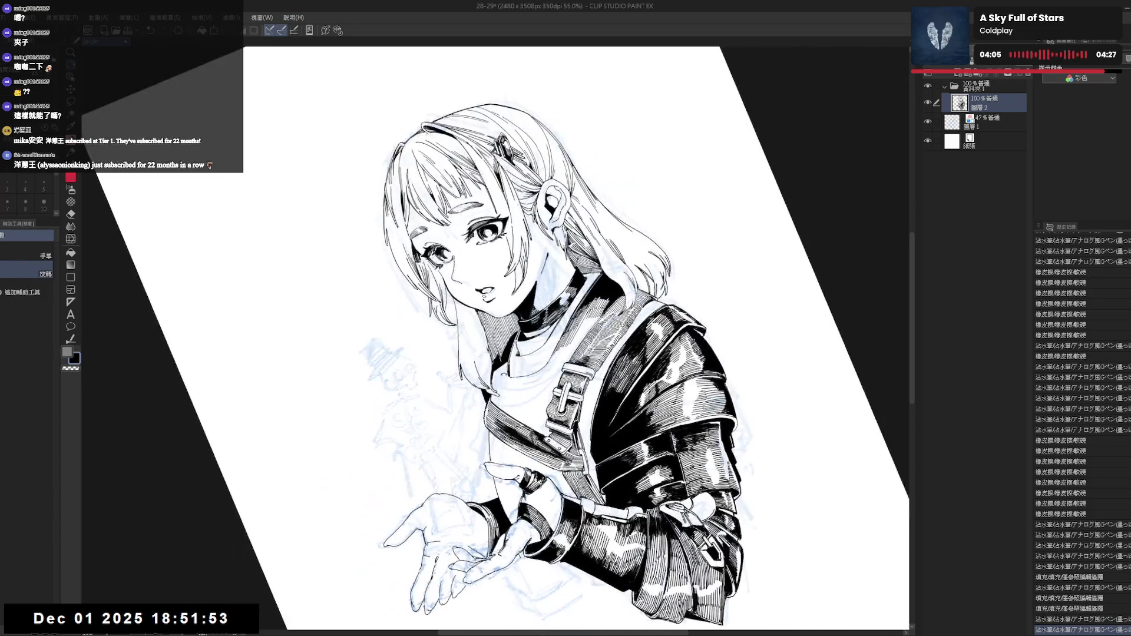
key(p)
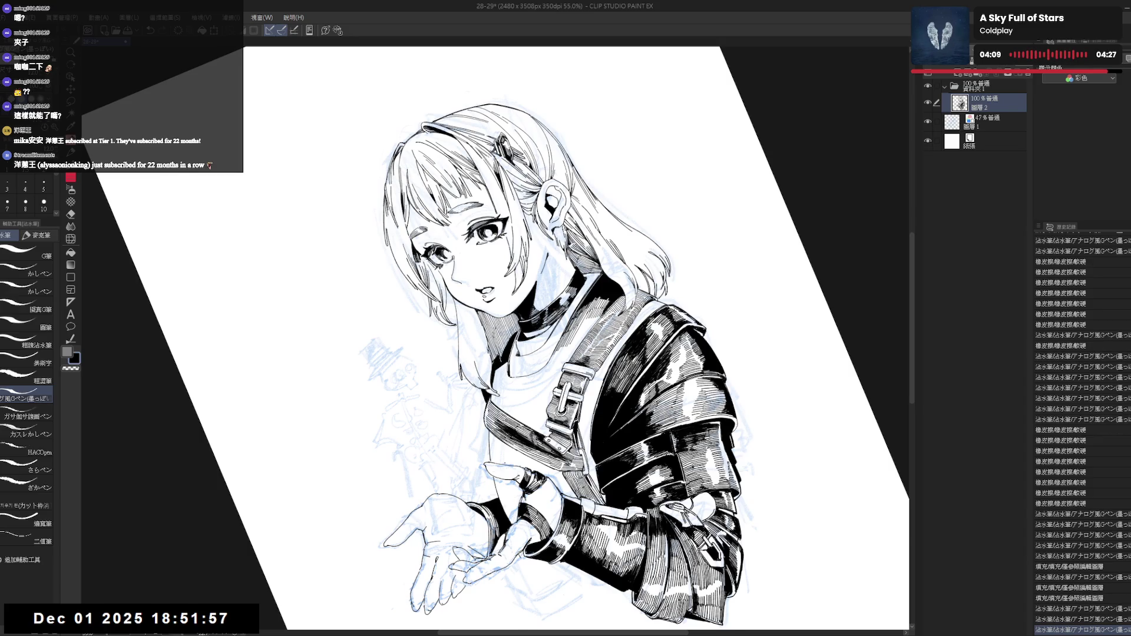
key(ctrl+@)
key(r)
key(p)
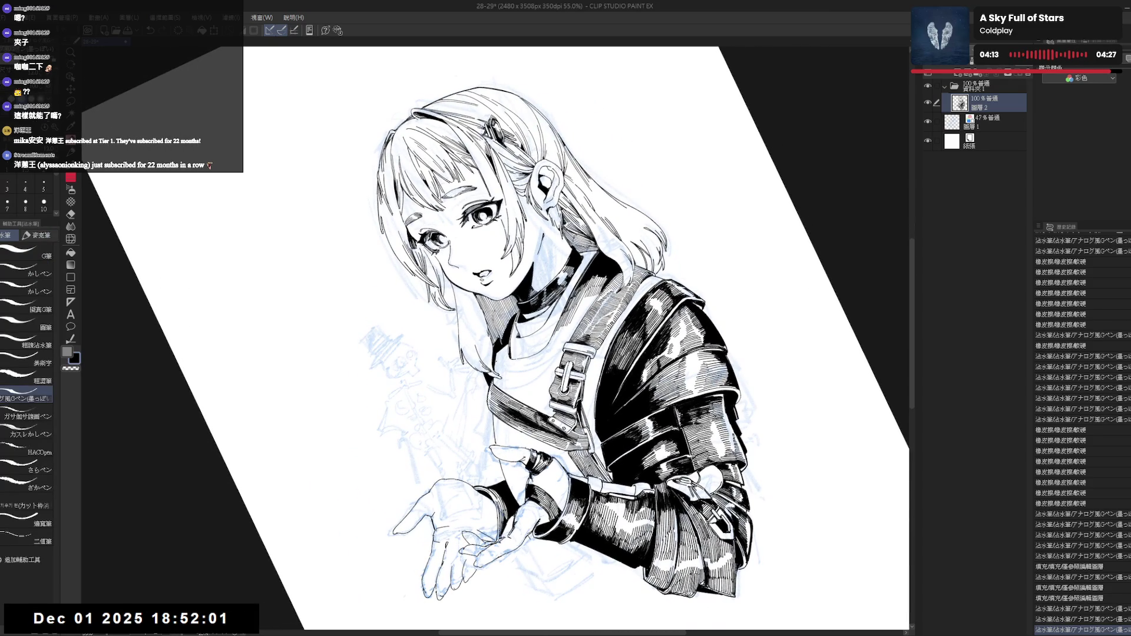
drag(494, 356, 503, 367)
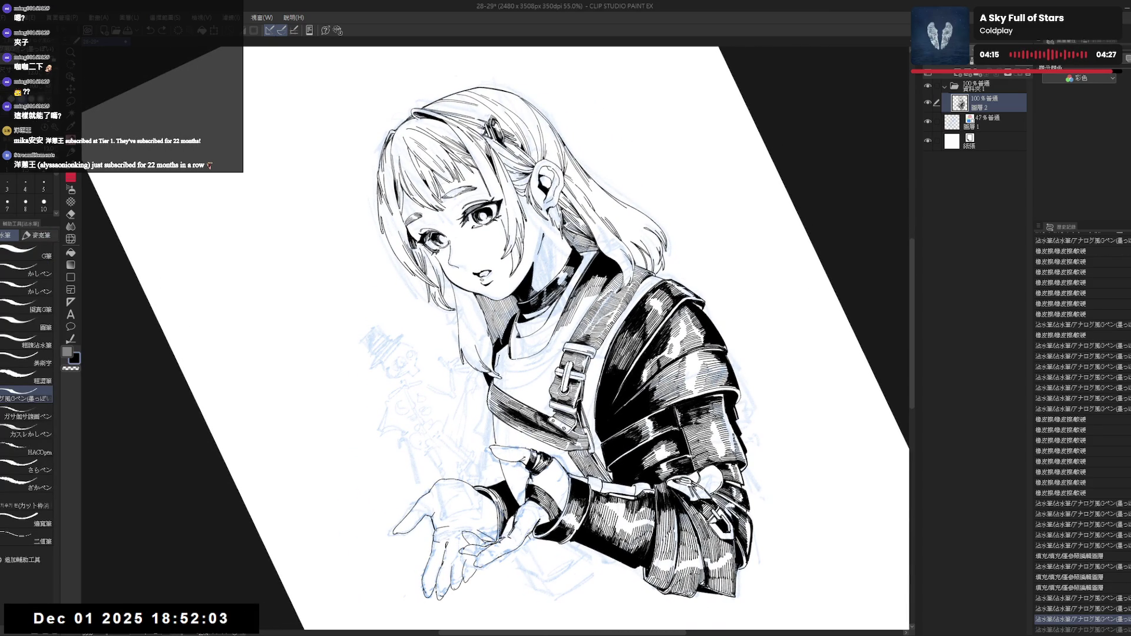
key(g)
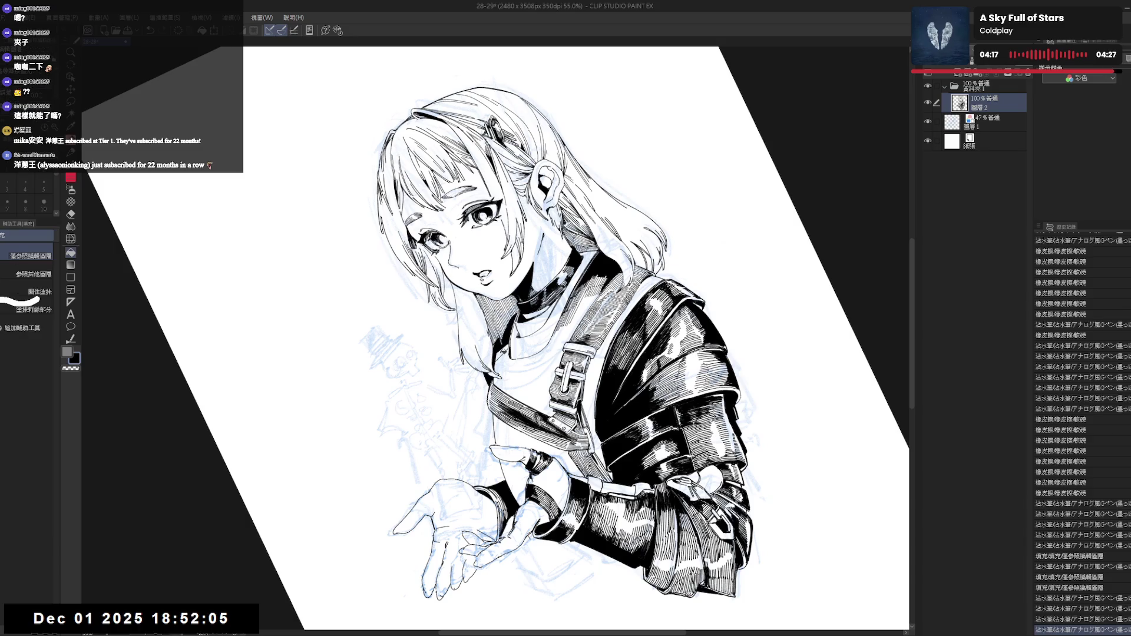
click(499, 361)
Add a stroke on the right side and fill two nearby gaps, then straighten the view.
mouse_move(648, 236)
mouse_down()
mouse_move(595, 171)
mouse_move(560, 153)
mouse_move(519, 156)
mouse_up()
drag(580, 377, 587, 381)
key(g)
click(582, 376)
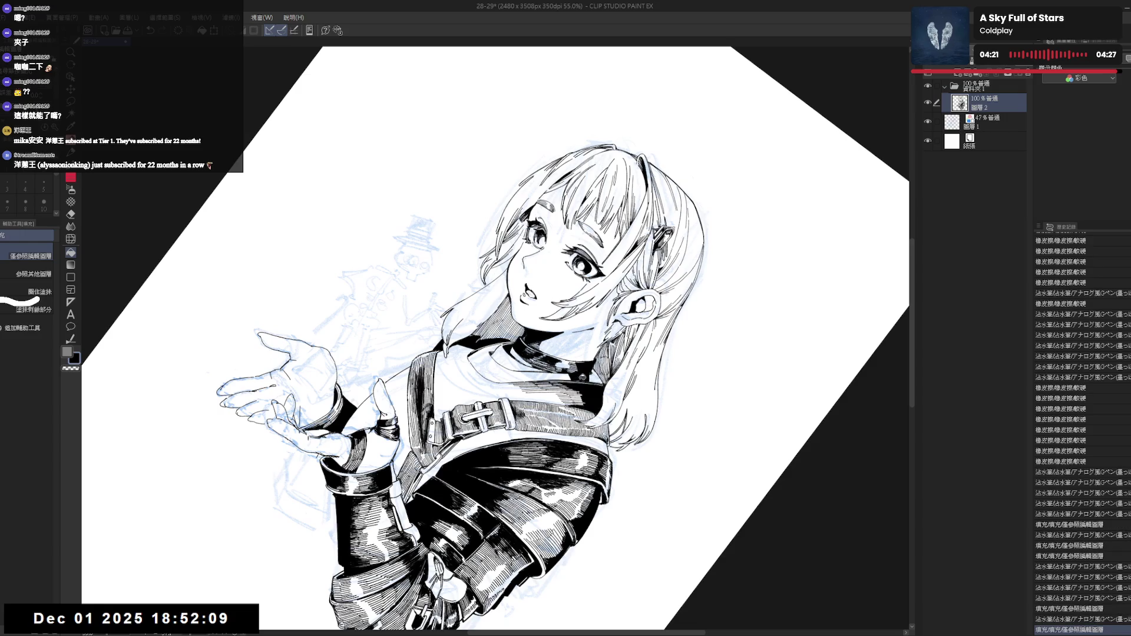
click(598, 381)
mouse_move(623, 459)
mouse_down()
mouse_move(589, 407)
mouse_move(625, 459)
mouse_up()
mouse_move(592, 385)
mouse_down()
mouse_move(566, 425)
mouse_move(536, 439)
mouse_up()
key(r)
key(p)
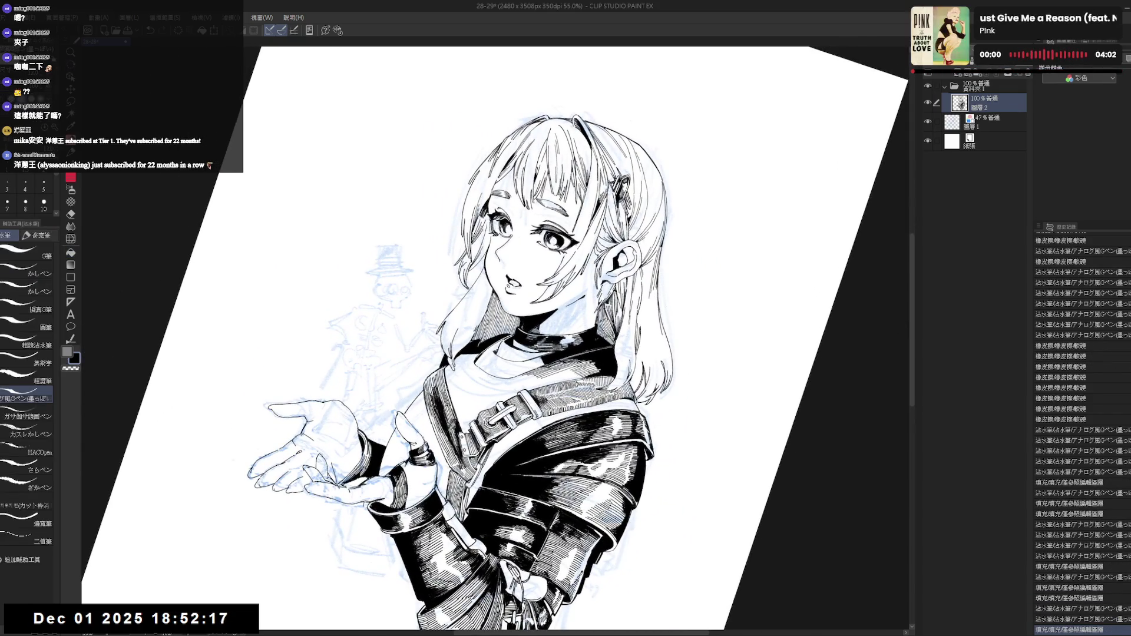
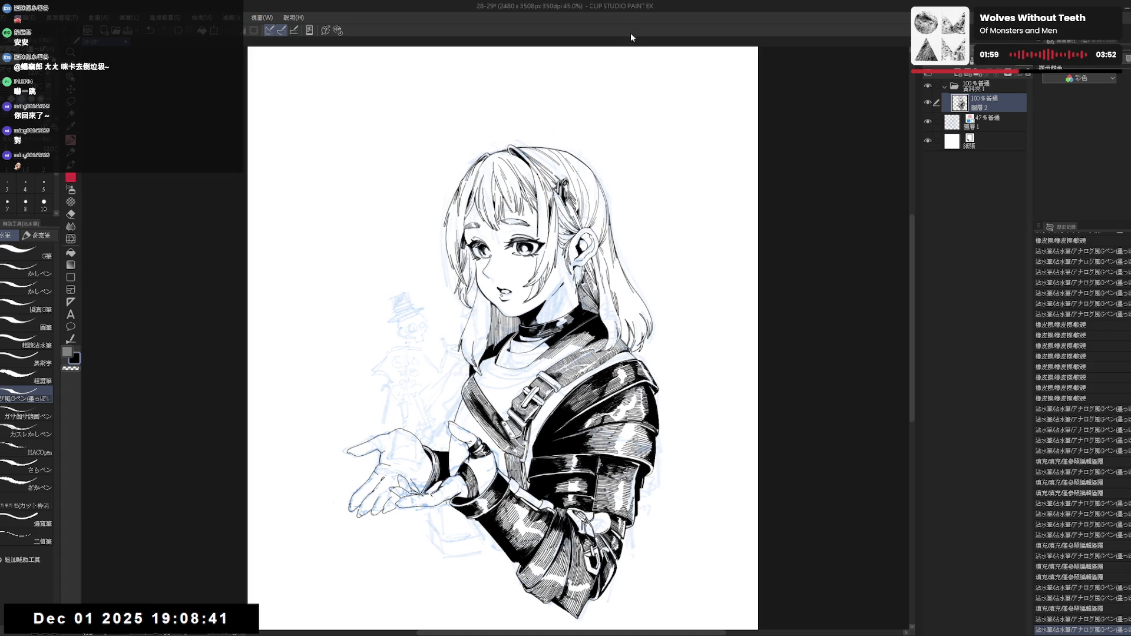
Zoom in on the hands and ink short G-pen touch-up strokes at the girl's wrist.
scroll(588, 382, up, 2)
mouse_move(472, 335)
mouse_down()
mouse_move(471, 303)
mouse_move(491, 310)
mouse_up()
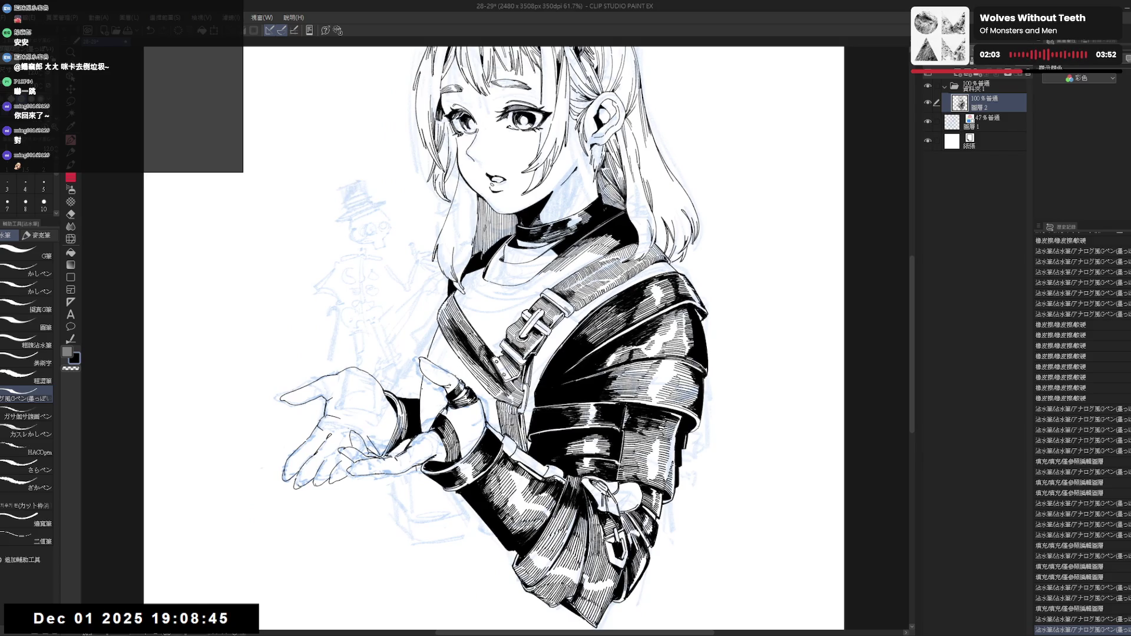
drag(421, 374, 423, 419)
key(ctrl+z)
key(ctrl+z)
drag(422, 378, 422, 419)
key(ctrl+z)
mouse_move(422, 378)
mouse_down()
mouse_move(422, 433)
mouse_move(420, 420)
mouse_up()
key(ctrl+z)
key(ctrl+z)
drag(413, 401, 421, 423)
Mirror the canvas view to check proportions, then flip it back and zoom in again.
key(h)
key(h)
drag(522, 295, 515, 326)
scroll(515, 326, down, 3)
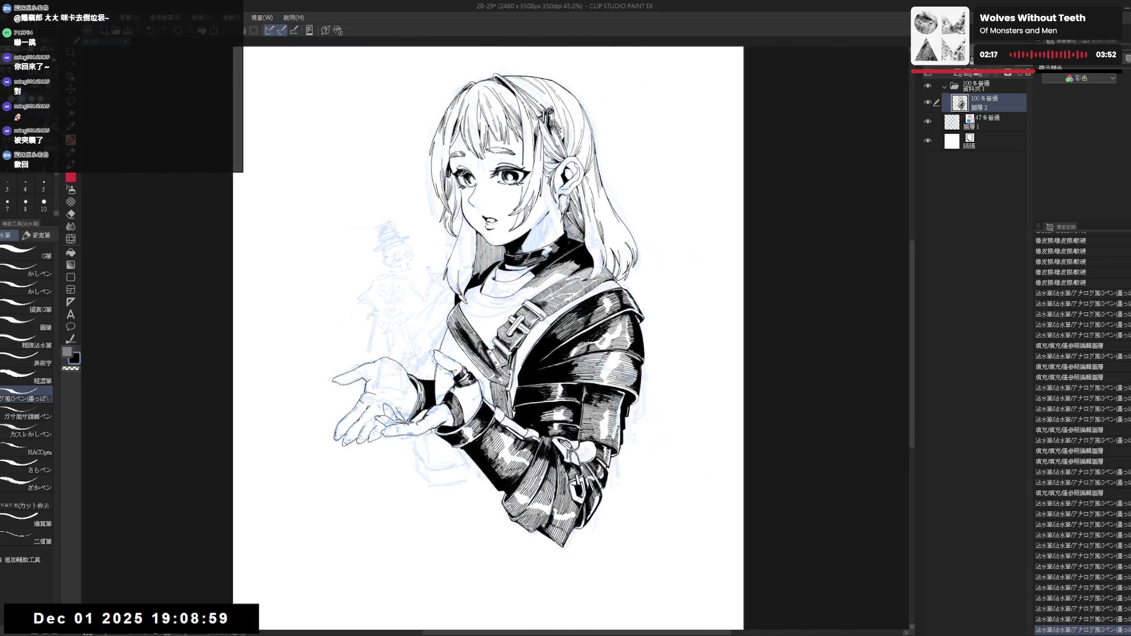
key(h)
key(h)
scroll(516, 325, up, 1)
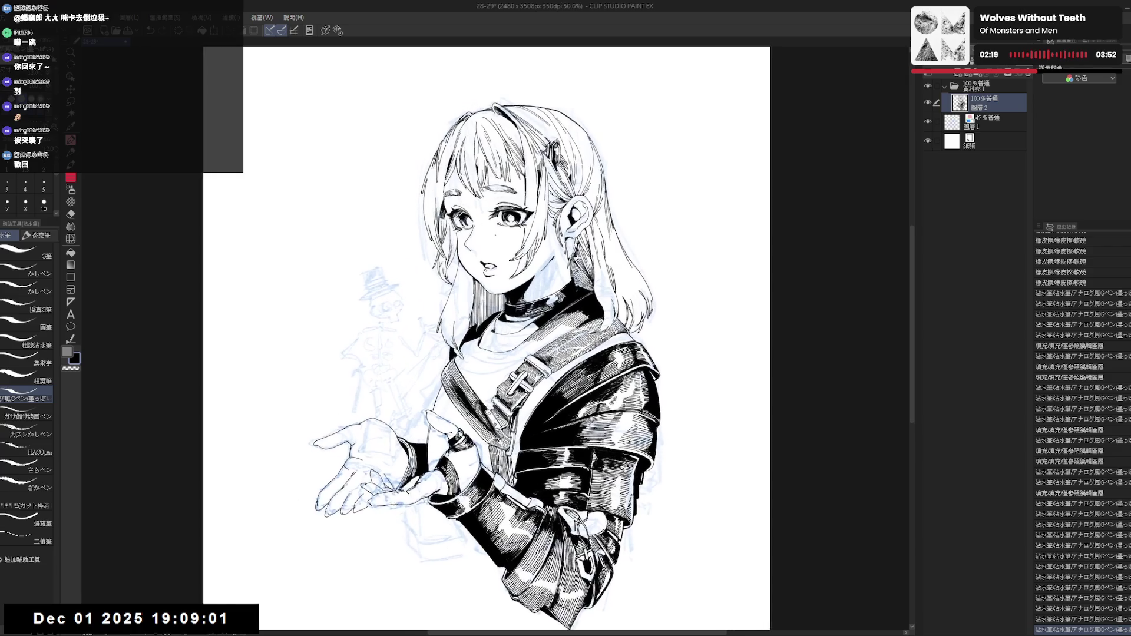
key(m)
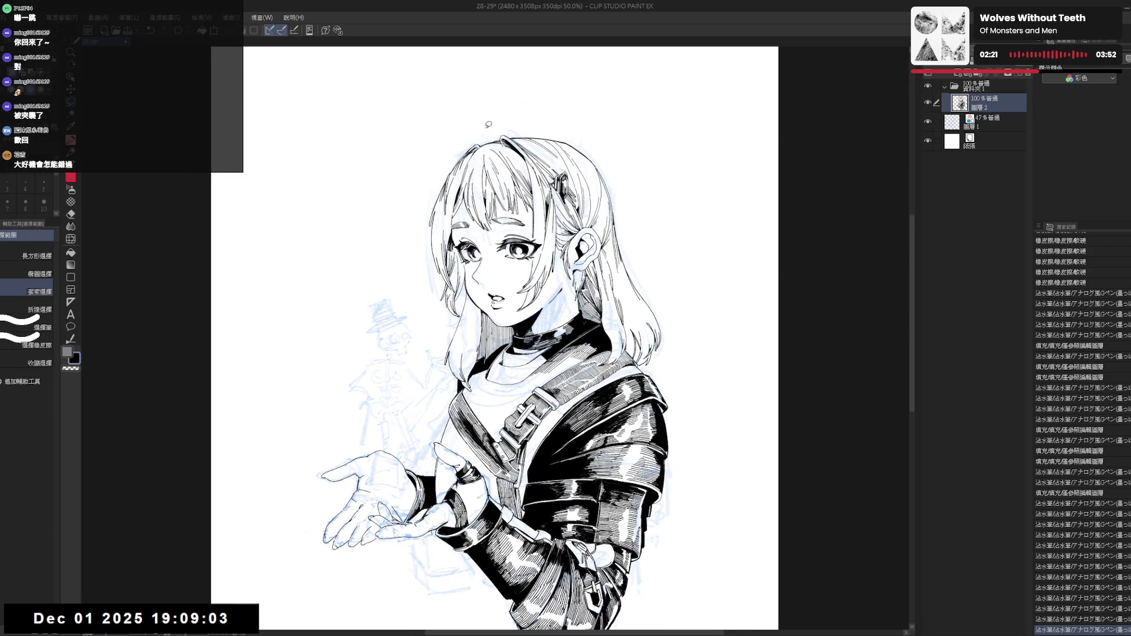
Lasso-select the area above the girl's head and fill it with the Fill tool.
mouse_move(485, 127)
mouse_down()
mouse_move(610, 128)
mouse_move(613, 171)
mouse_up()
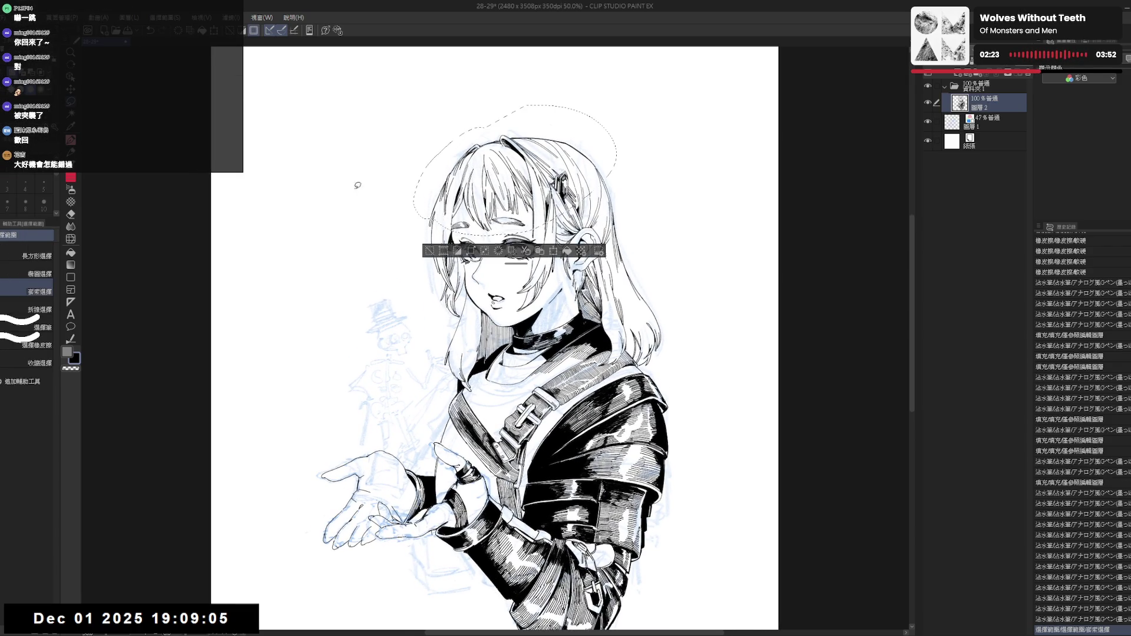
click(71, 239)
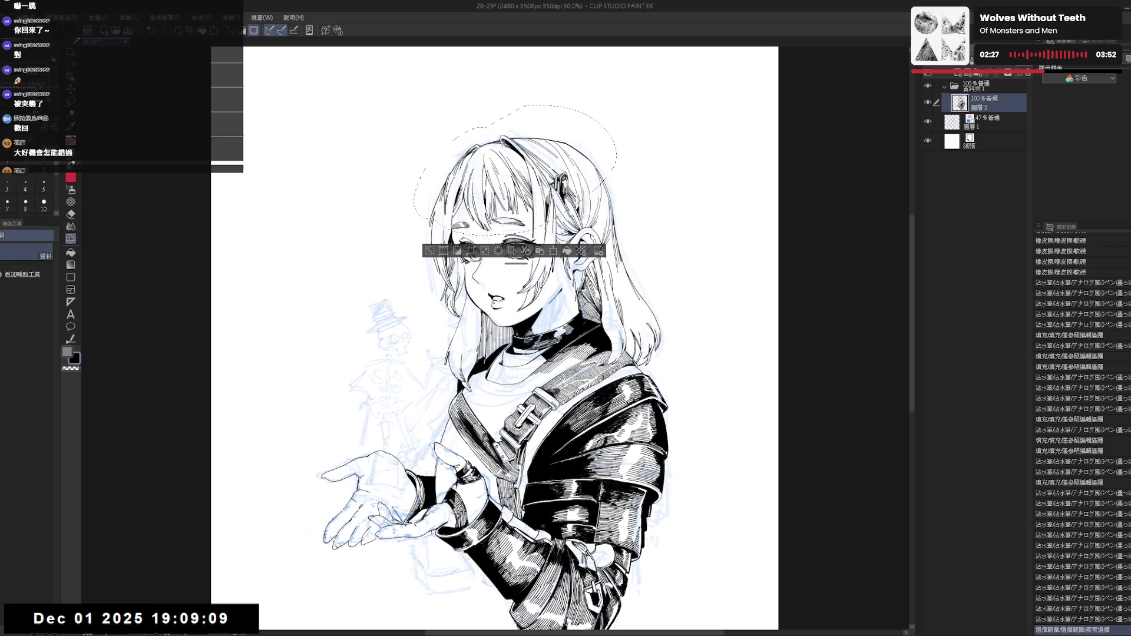
click(467, 157)
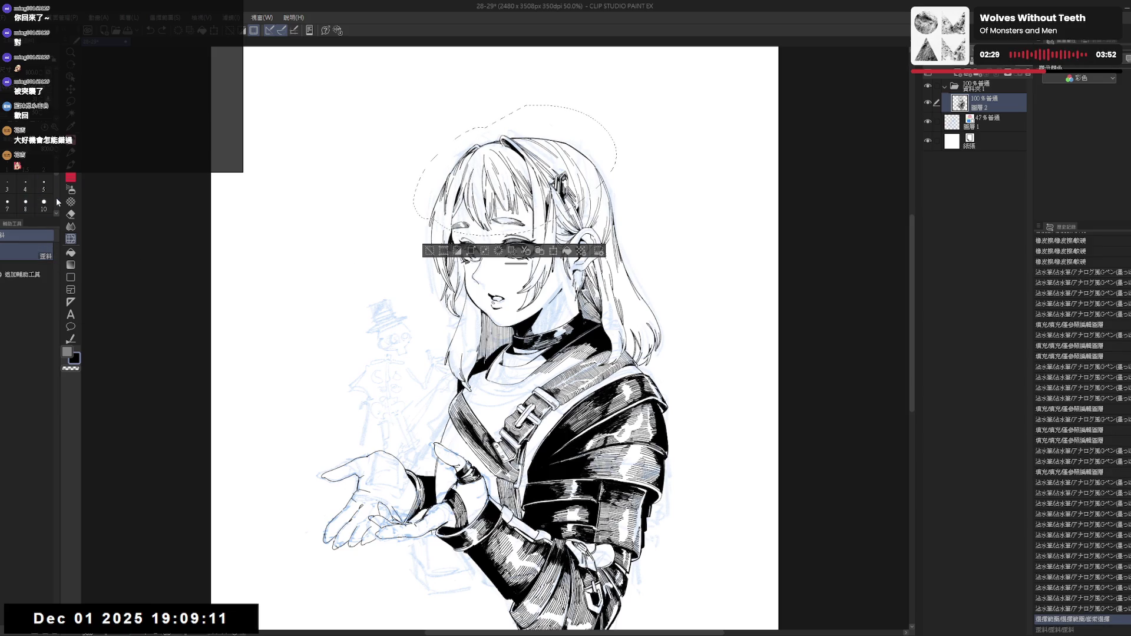
scroll(44, 206, down, 4)
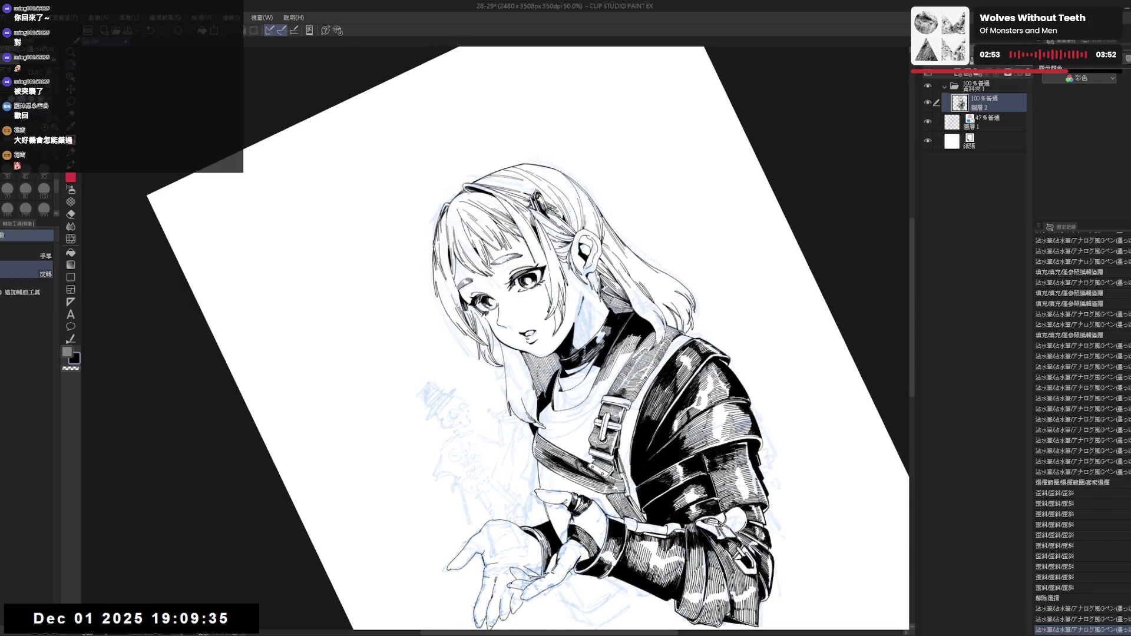
Tilt the mirrored view and erase and redraw the G-pen line along the hair edge.
key(ctrl+at)
key(h)
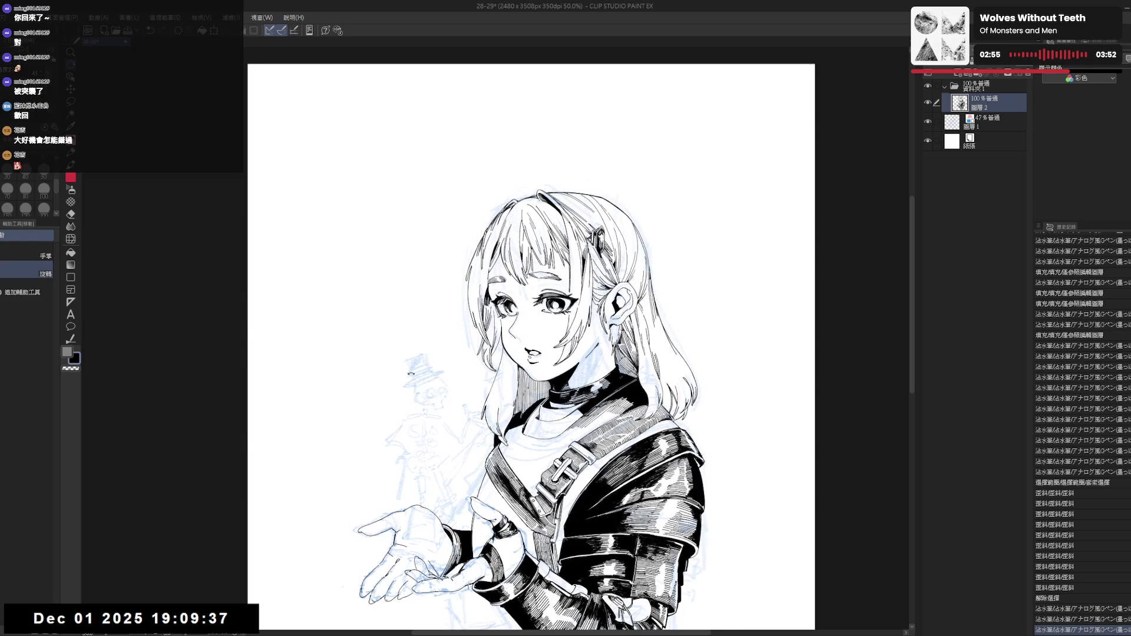
key(minus)
key(e)
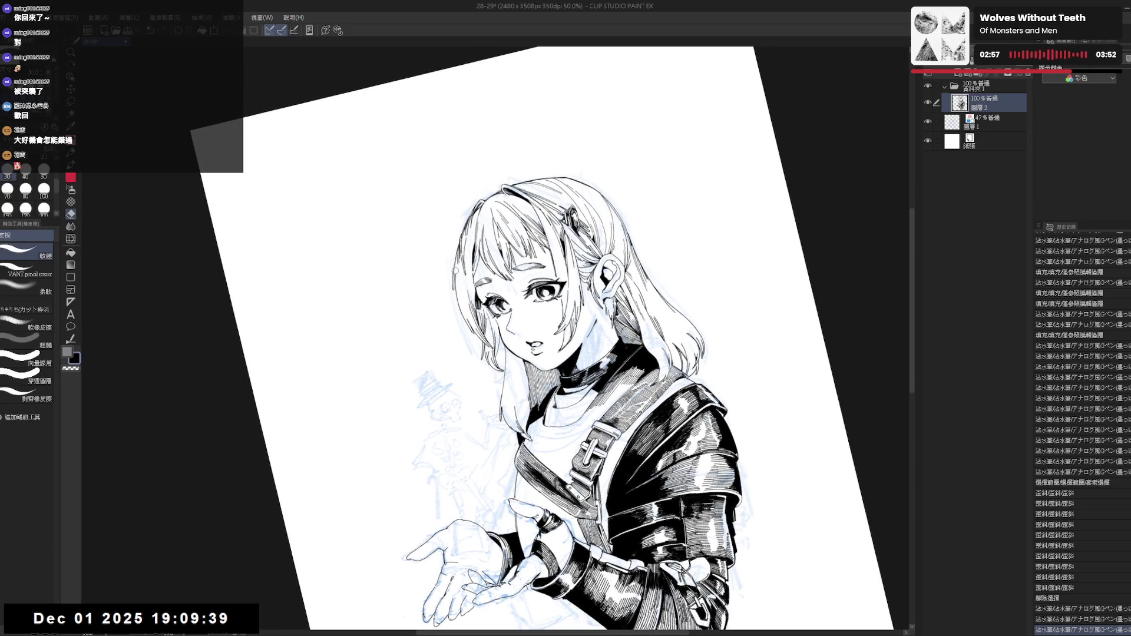
click(456, 302)
key(p)
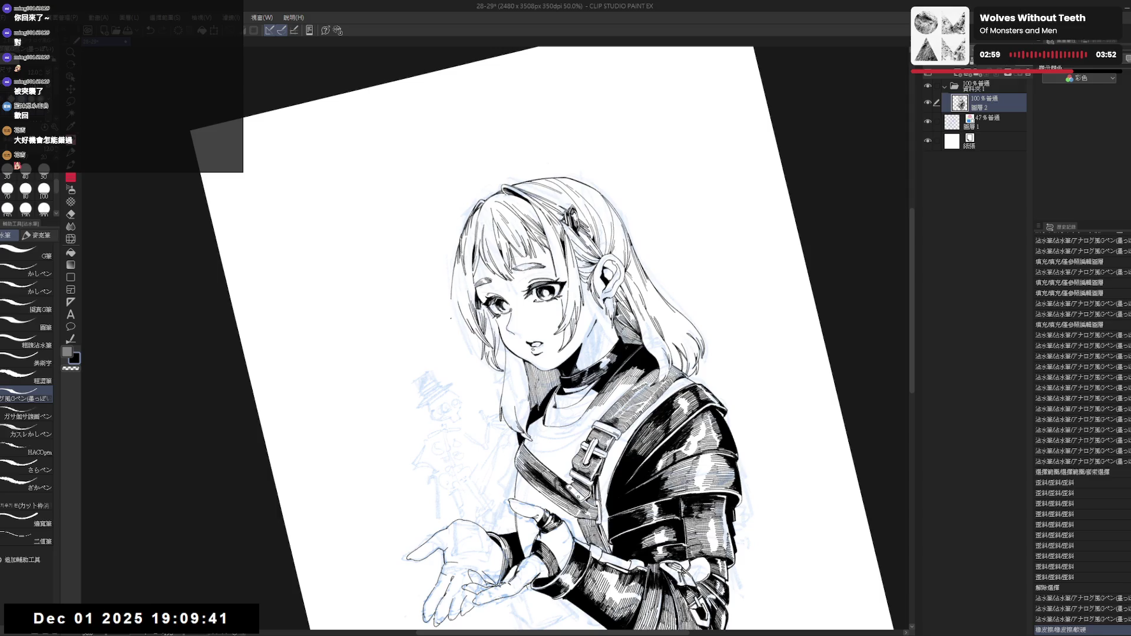
drag(453, 265, 451, 313)
drag(452, 256, 454, 313)
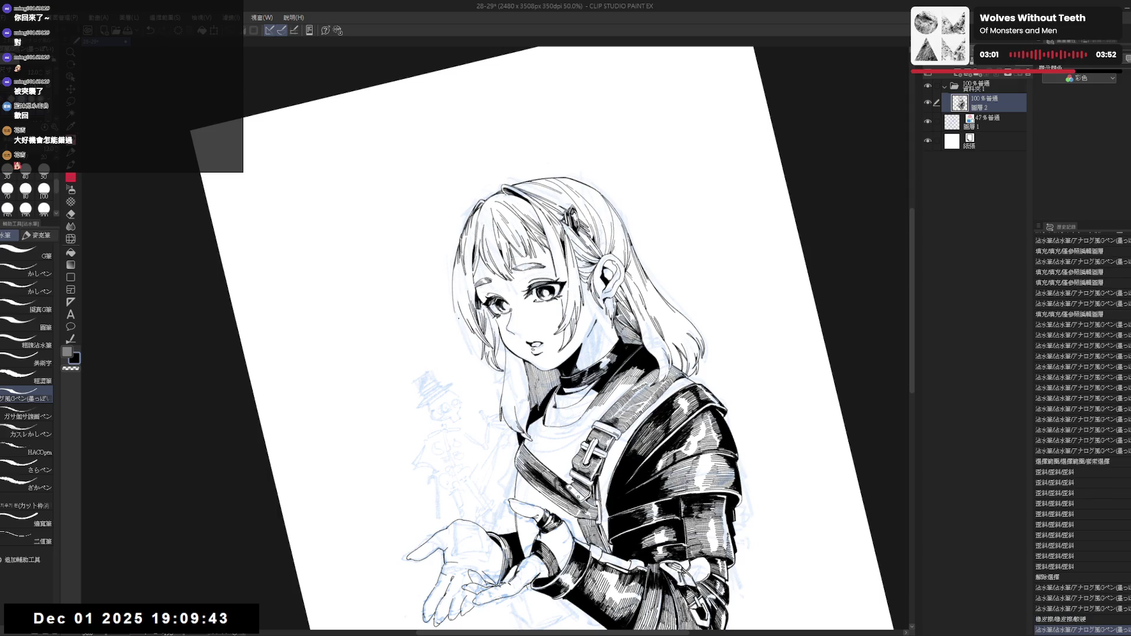
key(e)
drag(455, 263, 456, 302)
key(p)
Try another stroke along the hair, undo it, and reset the view upright and mirrored.
key(ctrl+z)
key(ctrl+z)
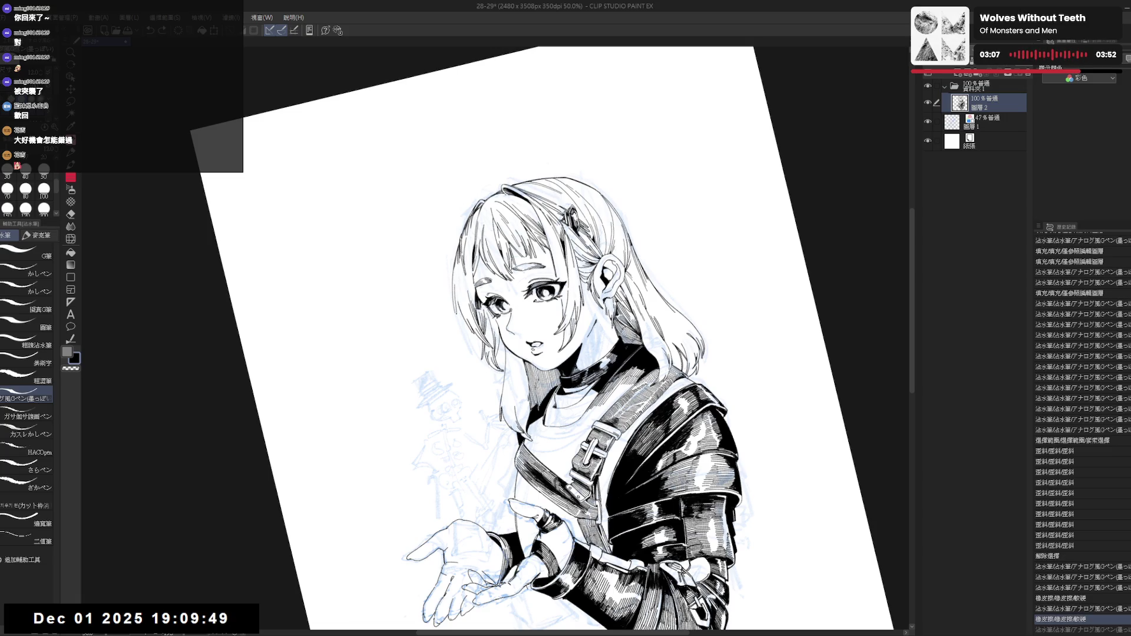
key(ctrl+y)
drag(456, 285, 457, 310)
key(ctrl+z)
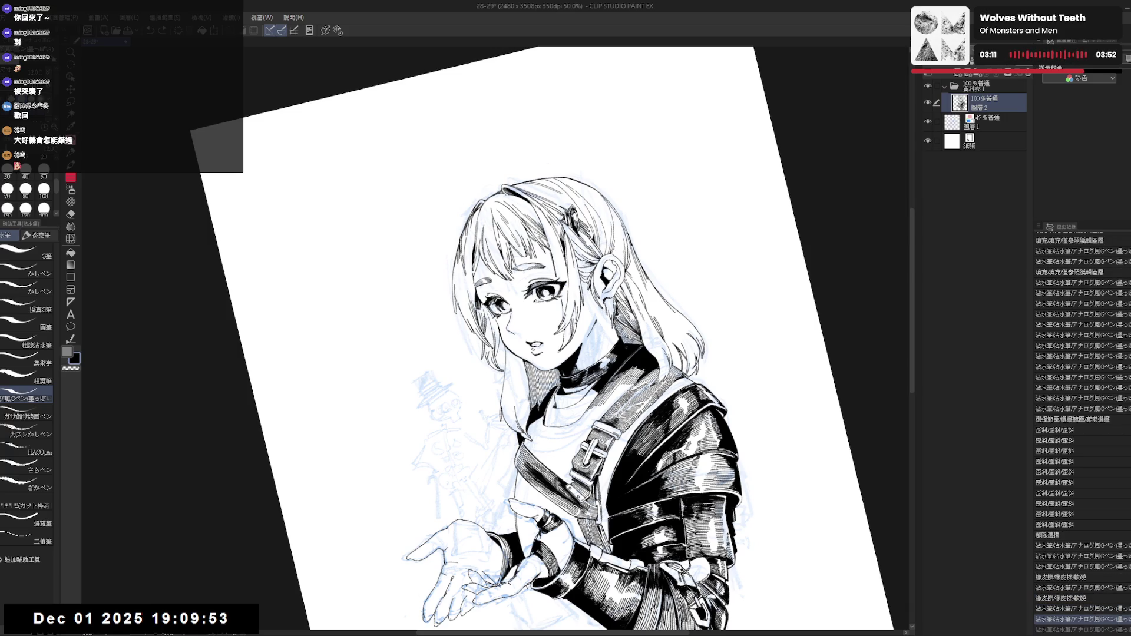
key(ctrl+@)
key(h)
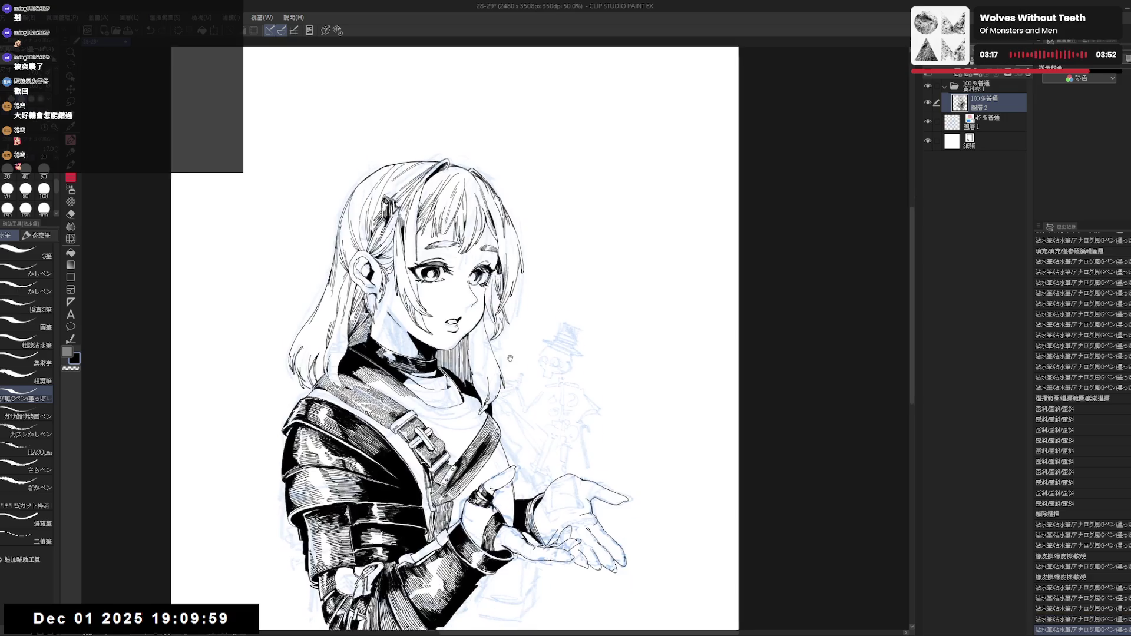
Zoom in on the skeleton sketch and ink the top-hat brim outline with the G-pen.
key(h)
drag(558, 322, 522, 303)
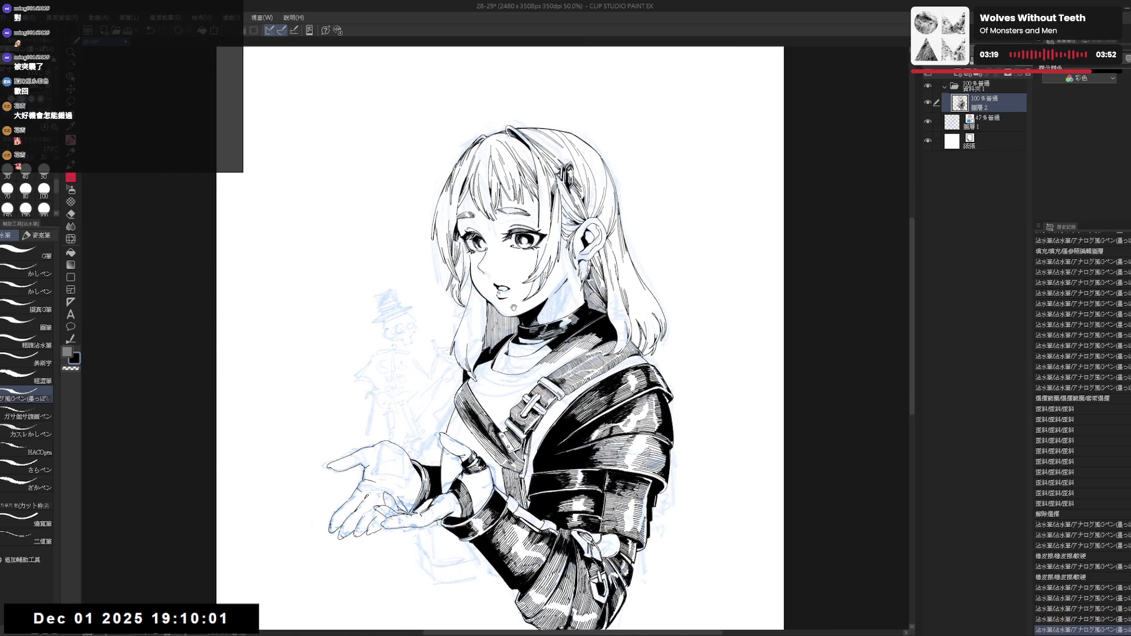
scroll(530, 324, up, 4)
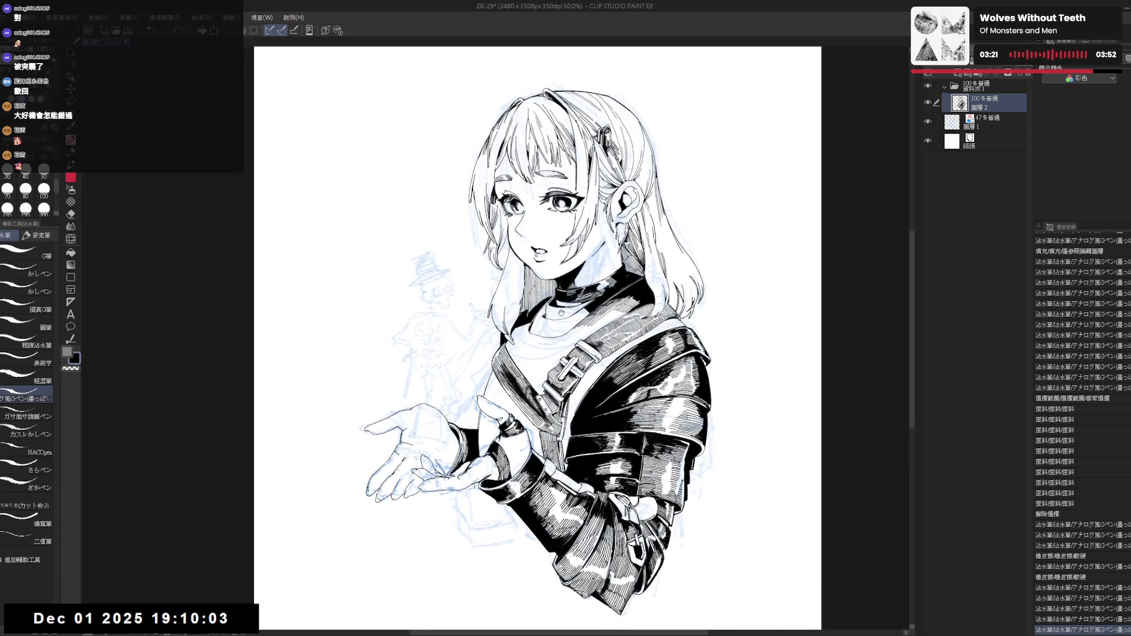
scroll(448, 281, up, 1)
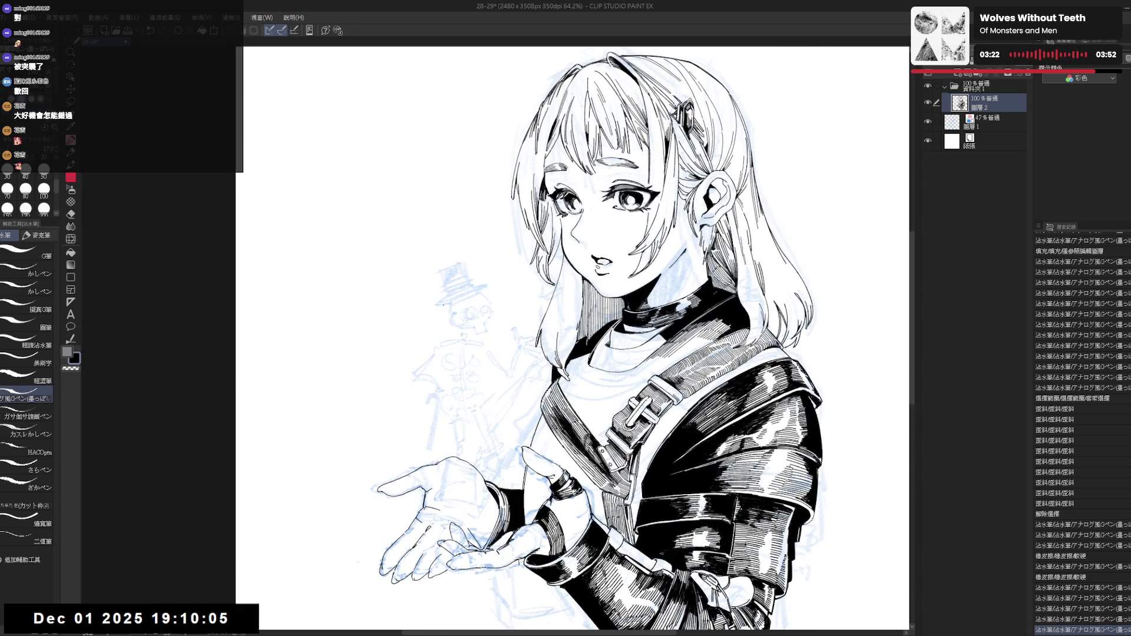
mouse_move(434, 307)
mouse_down()
mouse_move(488, 286)
mouse_move(446, 305)
mouse_up()
key(ctrl+z)
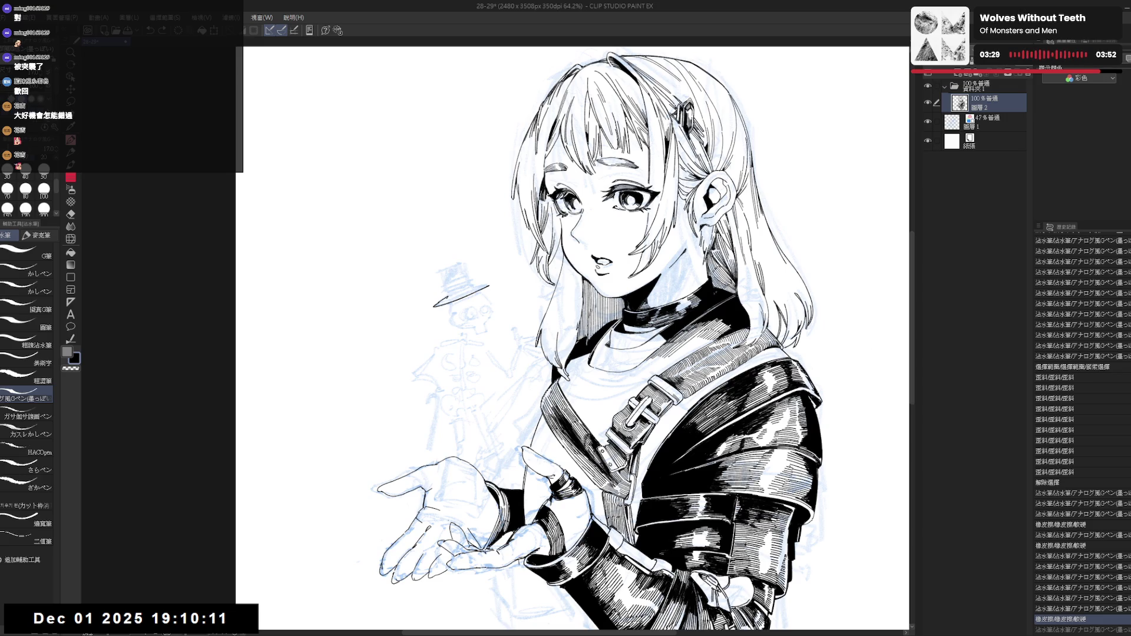
key(ctrl+y)
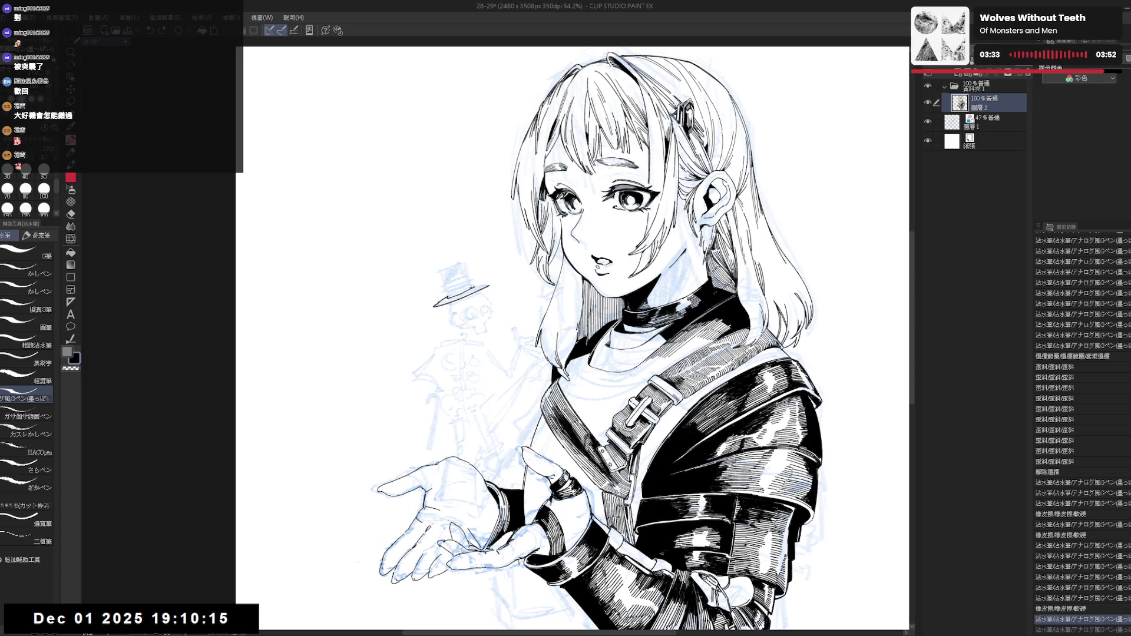
scroll(577, 336, up, 5)
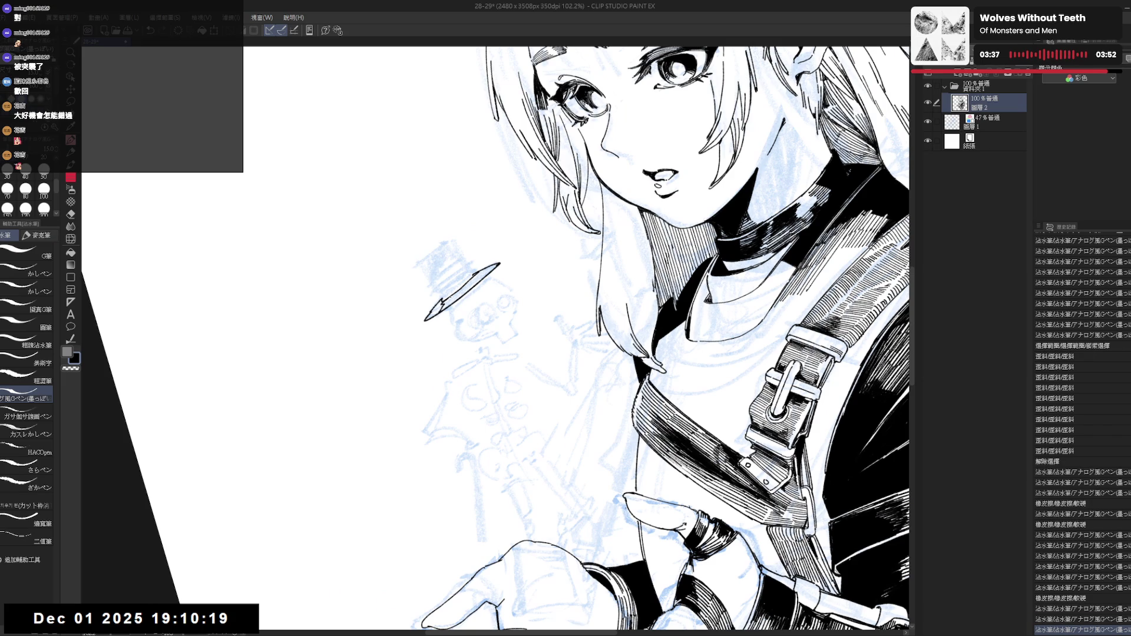
Fill the brim's lower tip black and discard an extra stroke on the brim.
key(g)
click(433, 313)
key(p)
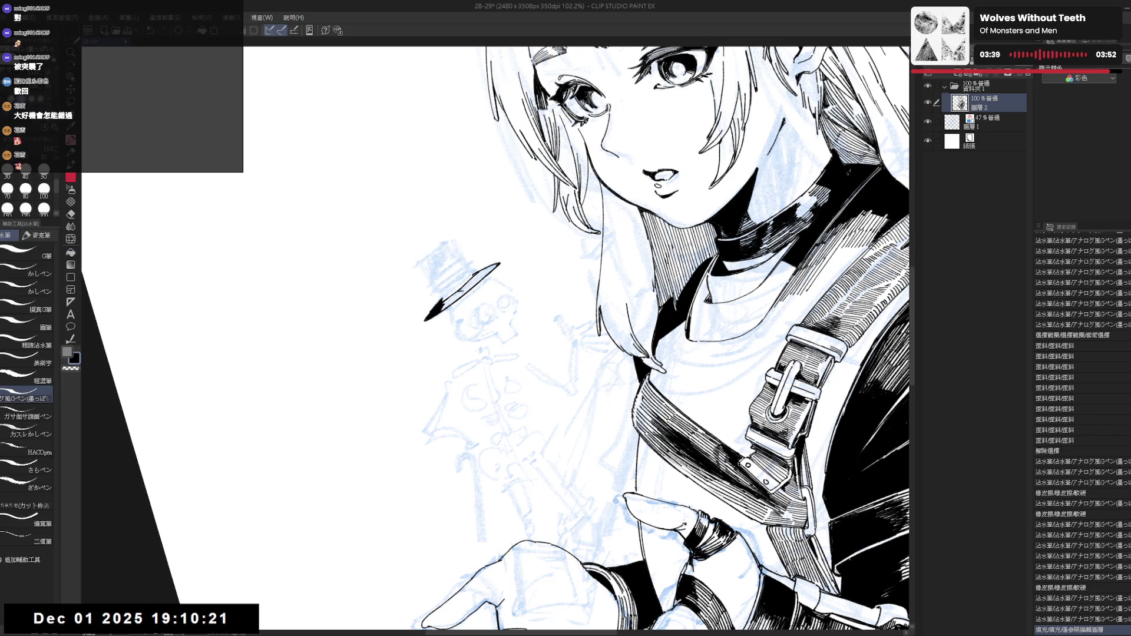
scroll(497, 339, up, 4)
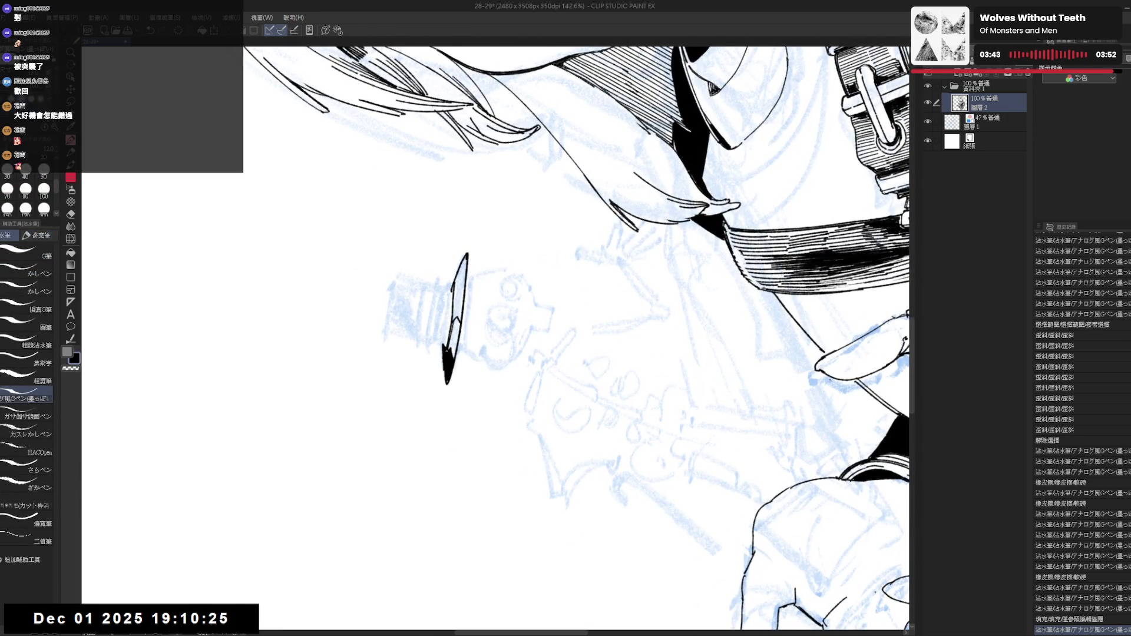
mouse_move(457, 319)
mouse_down()
mouse_move(453, 333)
mouse_move(491, 333)
mouse_up()
key(ctrl+z)
key(ctrl+z)
key(r)
key(p)
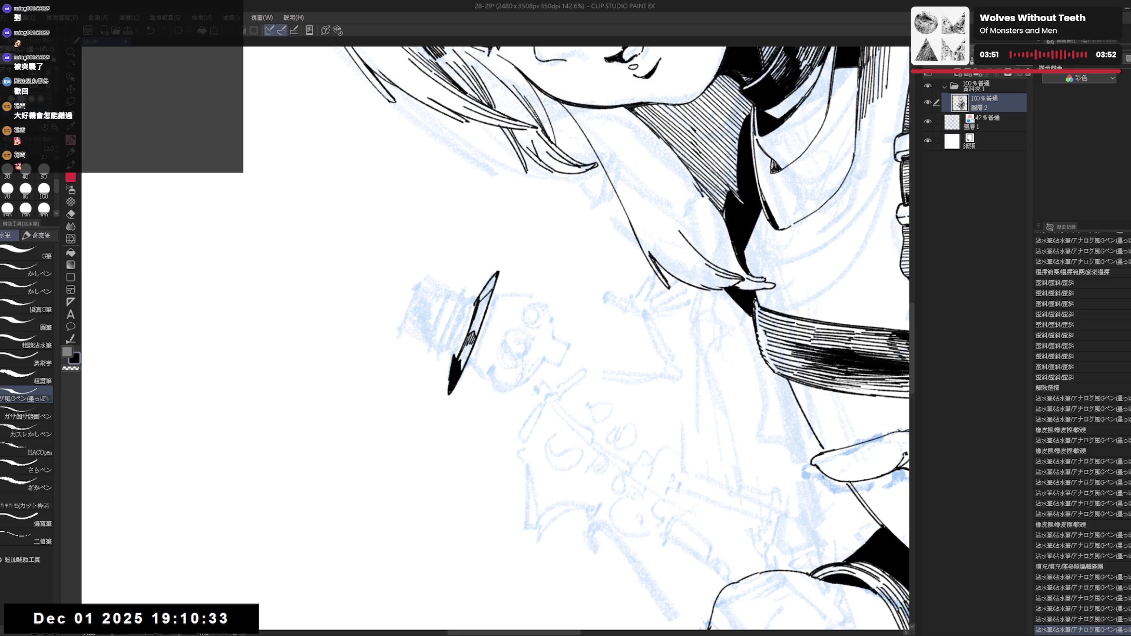
Fill the inside of the brim solid black, undo stray small marks, and reset the view rotation.
key(g)
click(484, 306)
key(p)
drag(471, 318, 469, 336)
mouse_move(491, 279)
mouse_down()
mouse_move(483, 302)
mouse_move(536, 391)
mouse_move(498, 339)
mouse_move(499, 361)
mouse_move(498, 350)
mouse_up()
key(@)
key(ctrl+z)
key(ctrl+z)
key(ctrl+z)
key(ctrl+@)
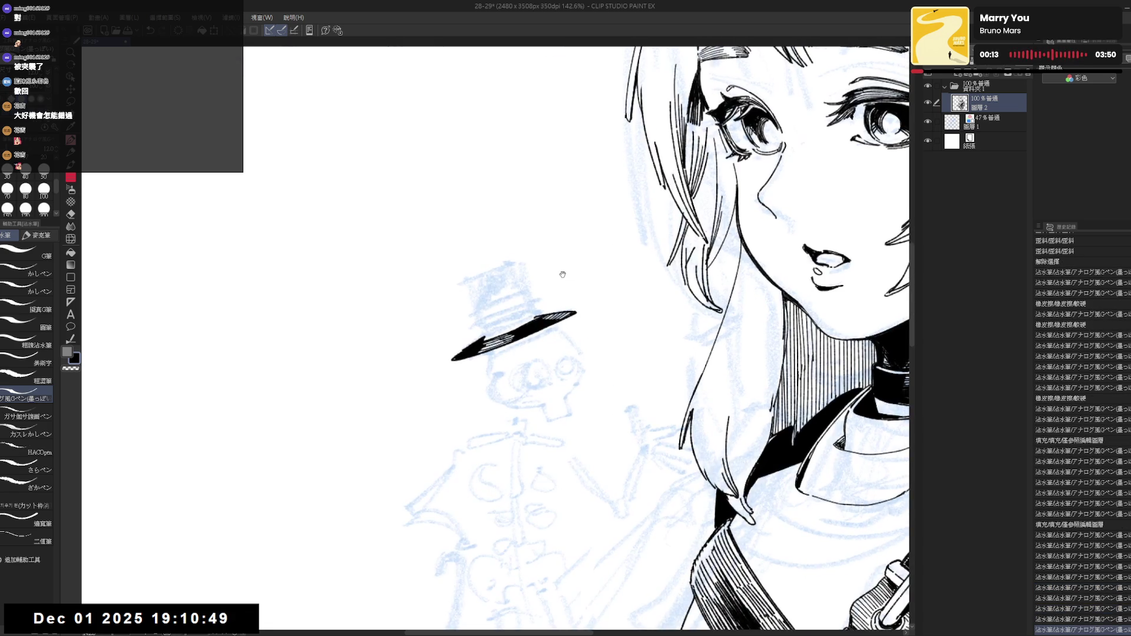
Hide the blue sketch layer and ink the hat crown's left side and top curve.
click(928, 120)
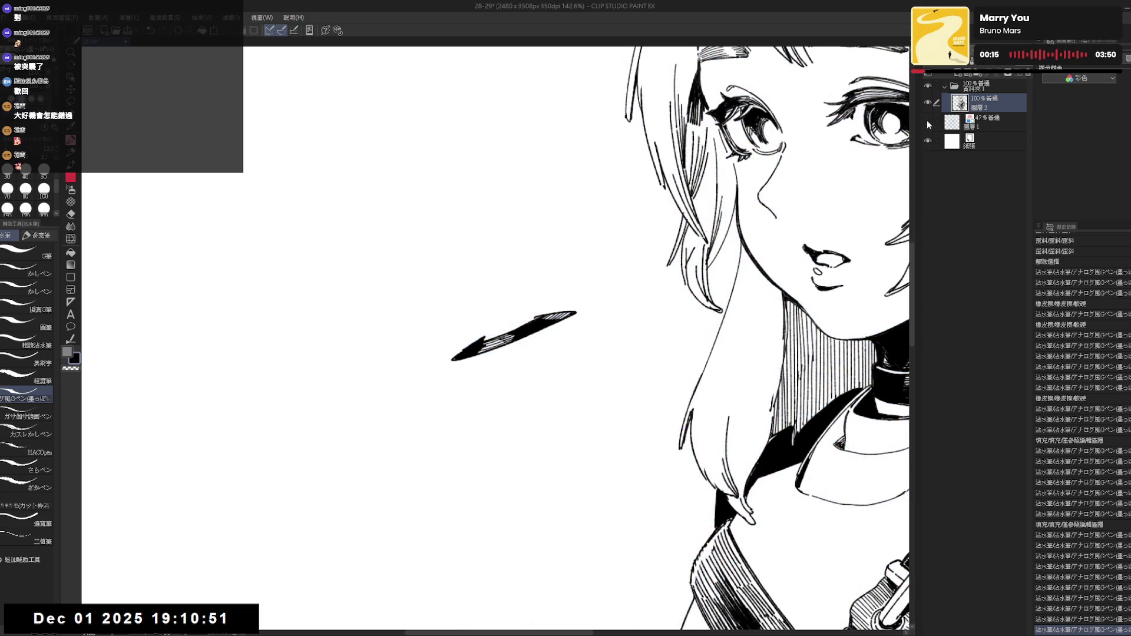
drag(477, 288, 487, 341)
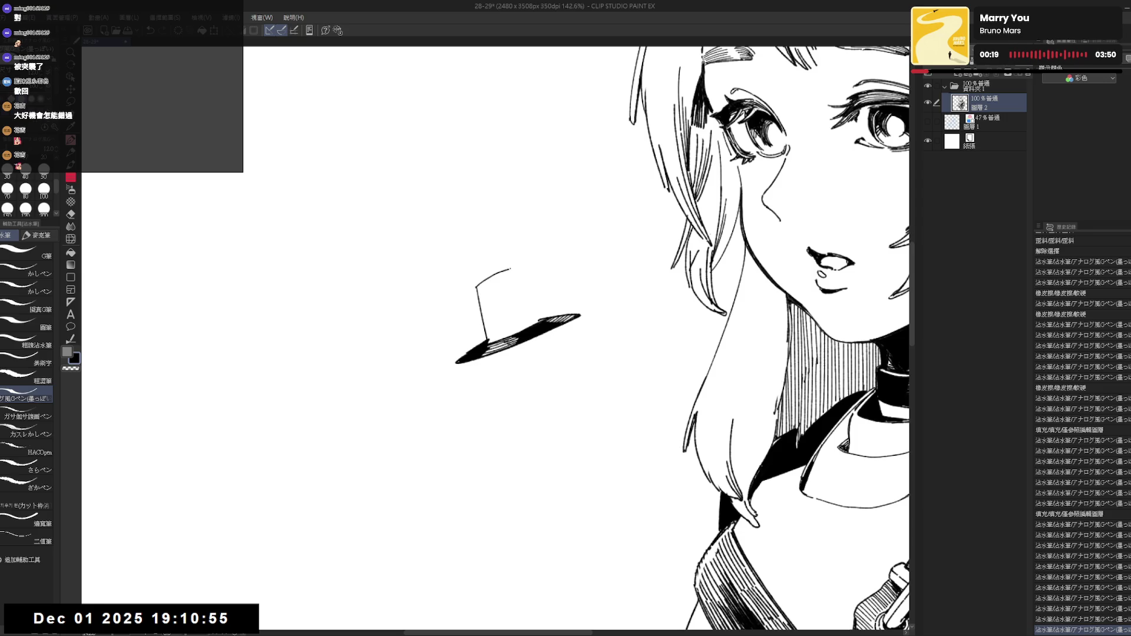
key(ctrl+z)
mouse_move(476, 286)
mouse_down()
mouse_move(527, 270)
mouse_move(487, 340)
mouse_up()
key(ctrl+z)
key(ctrl+z)
mouse_move(474, 286)
mouse_down()
mouse_move(505, 270)
mouse_move(539, 321)
mouse_up()
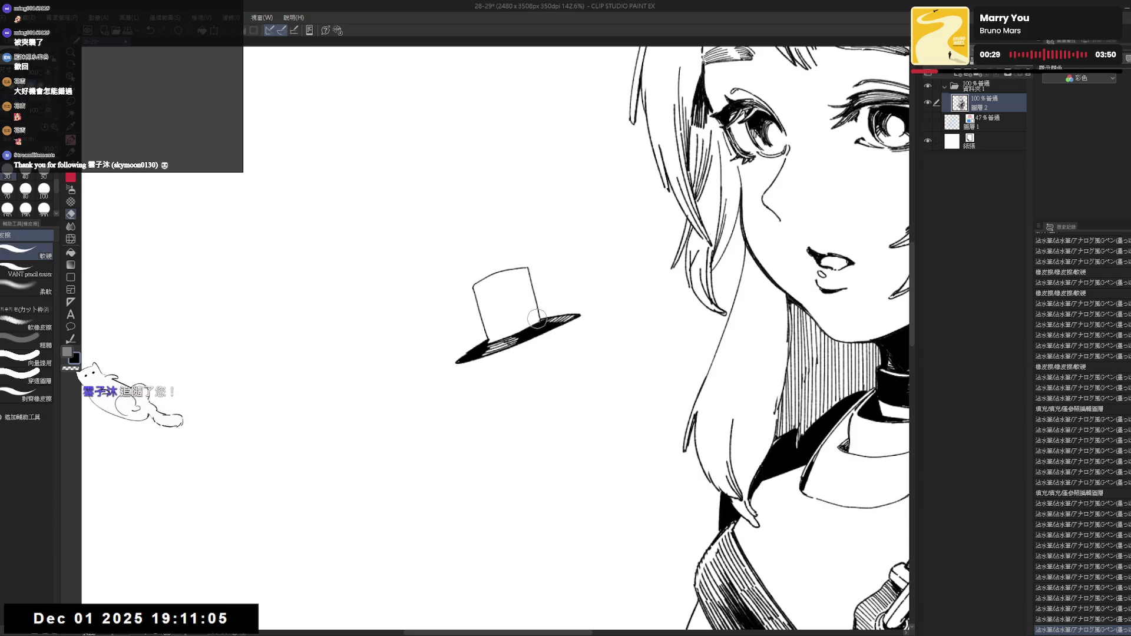
Undo a stray stroke under the hat, then reset canvas rotation and zoom out.
key(minus)
key(minus)
key(minus)
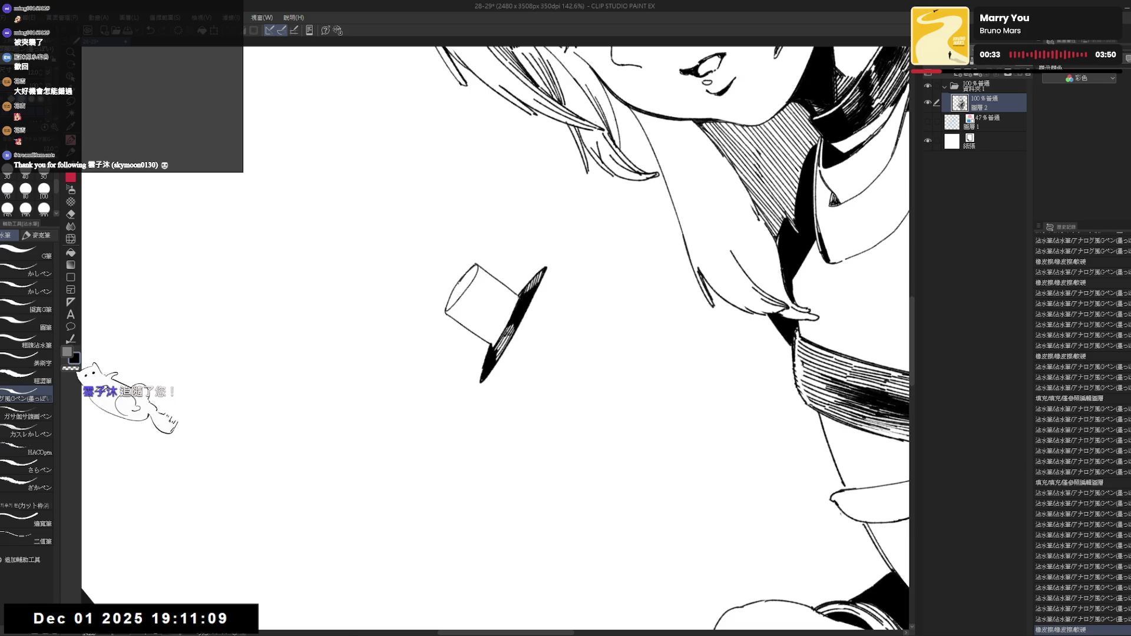
key(asciicircum)
key(asciicircum)
key(asciicircum)
drag(471, 286, 462, 417)
key(ctrl+z)
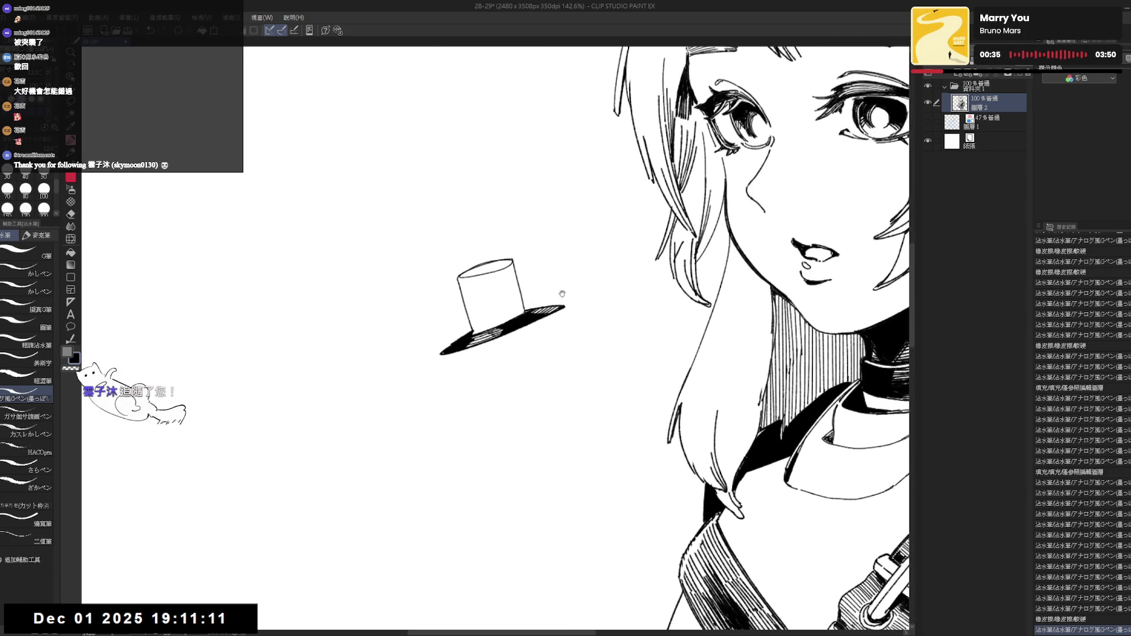
key(r)
drag(425, 376, 475, 277)
key(p)
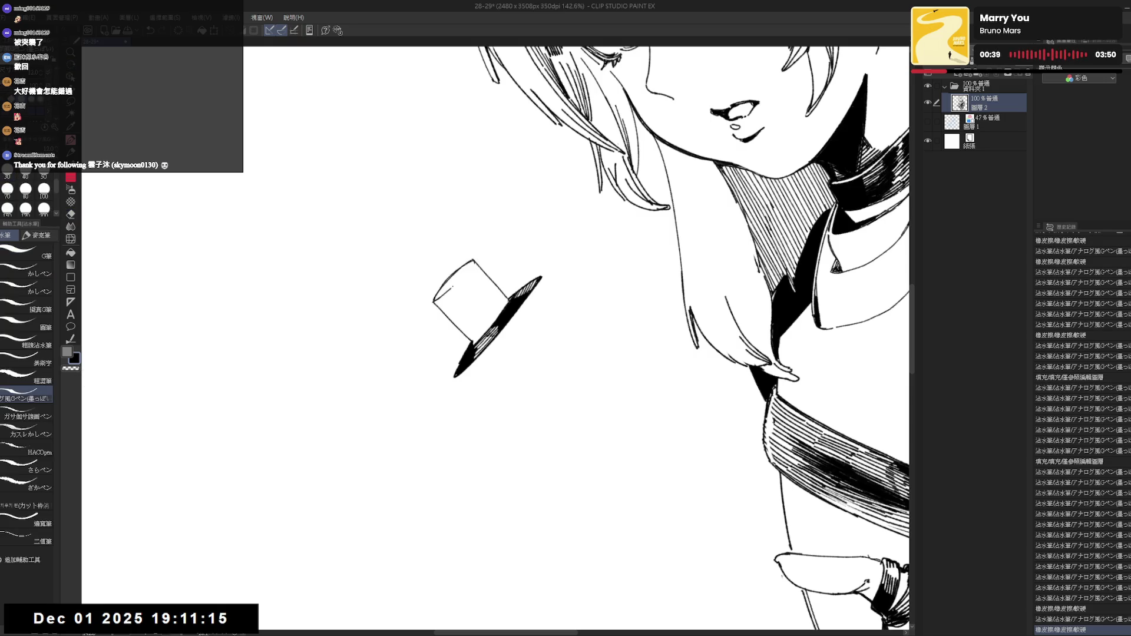
key(ctrl+alt+0)
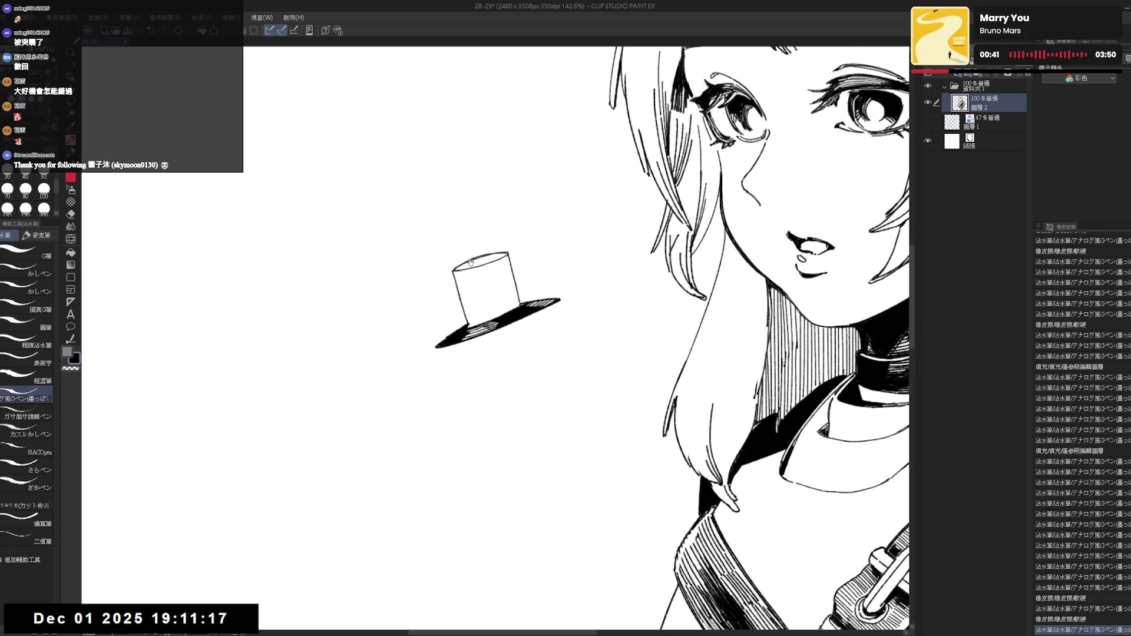
scroll(460, 263, down, 2)
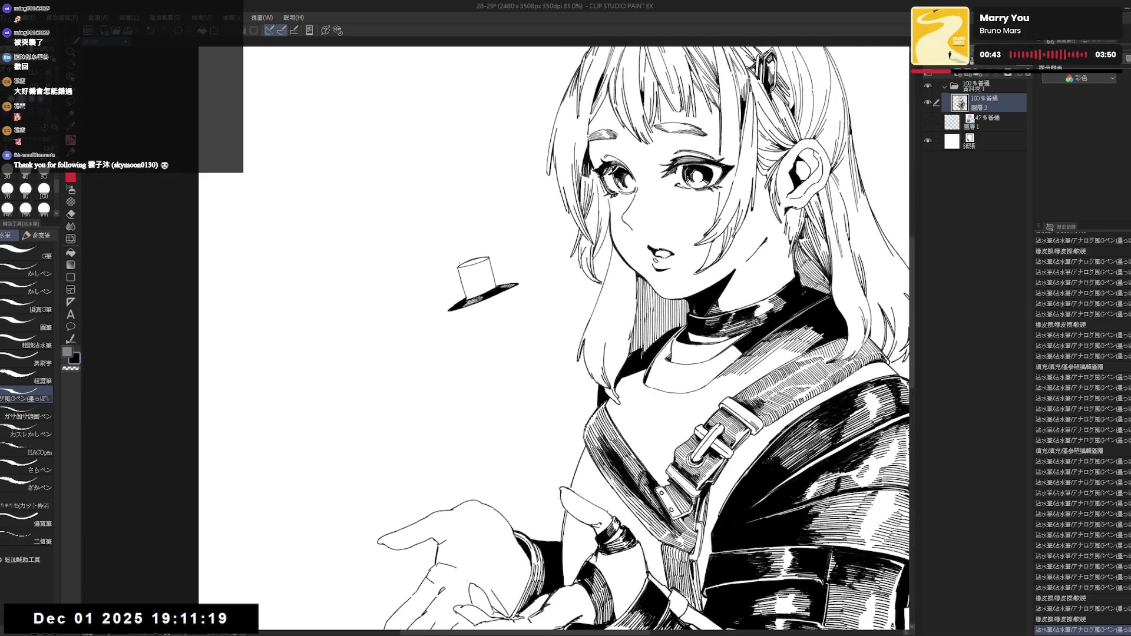
Erase stray marks near the hat and undo the band line across the crown.
scroll(468, 271, up, 1)
key(ctrl+z)
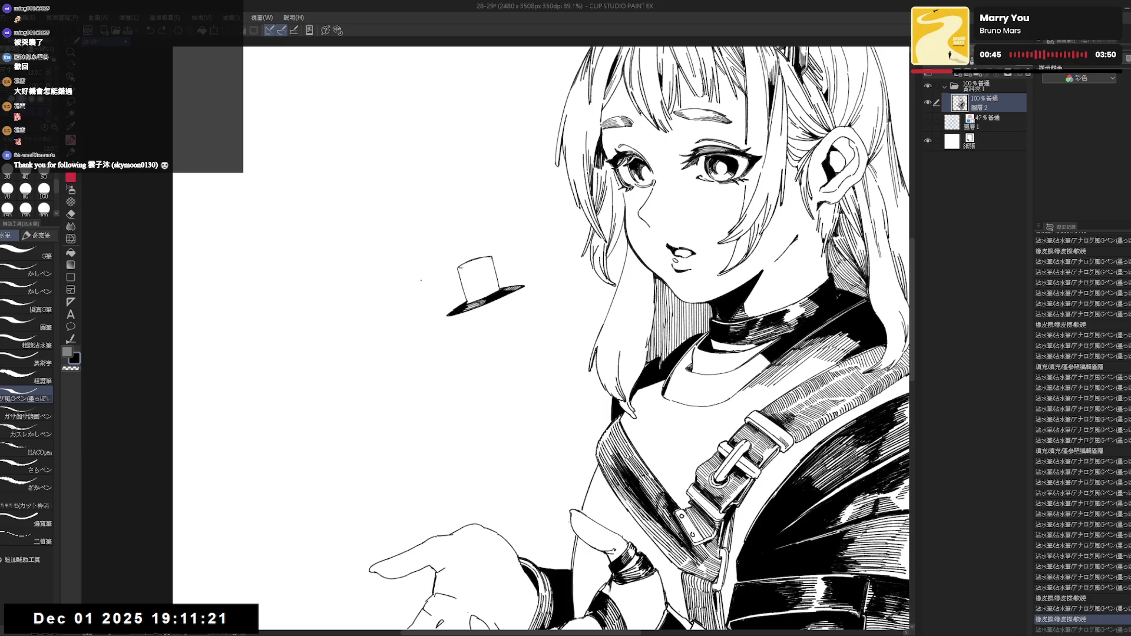
key(e)
click(460, 269)
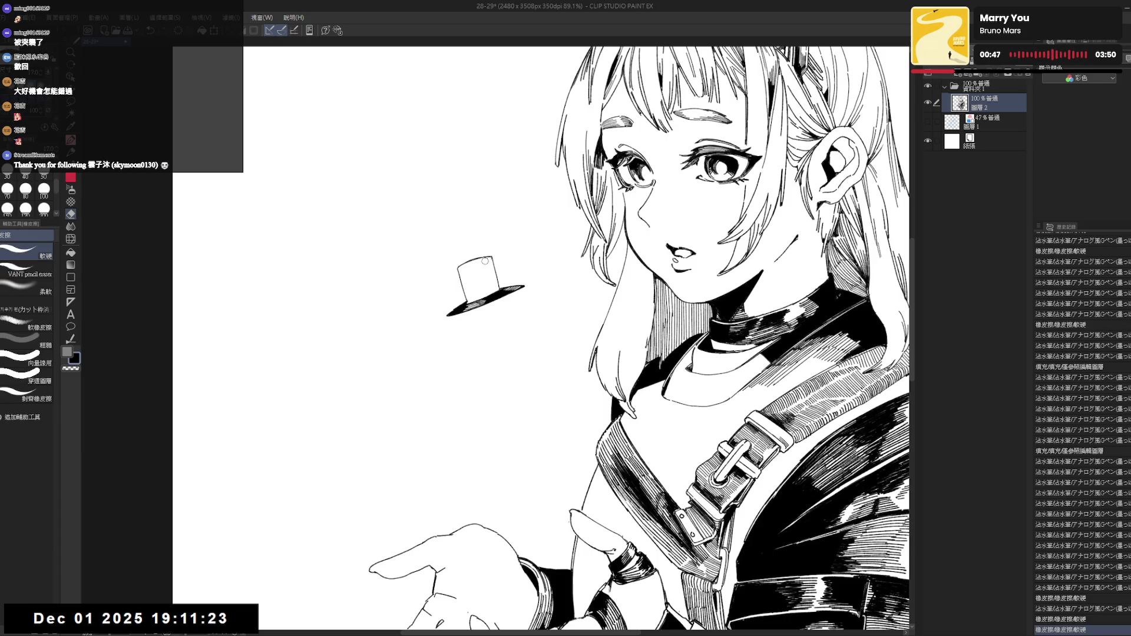
click(488, 259)
key(p)
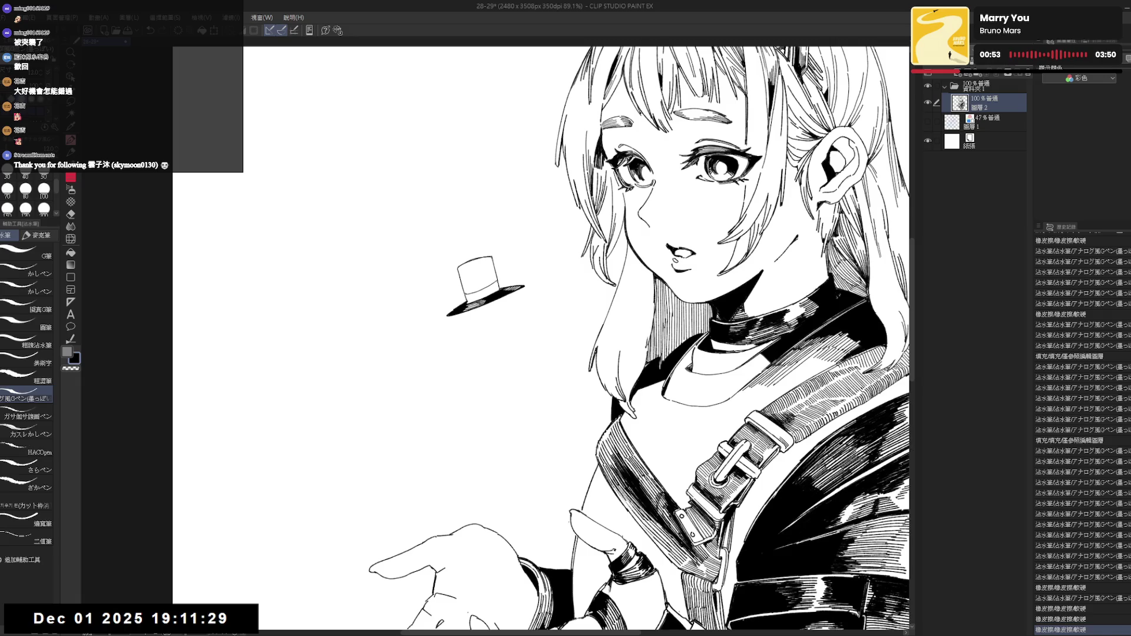
drag(542, 339, 550, 351)
key(ctrl+z)
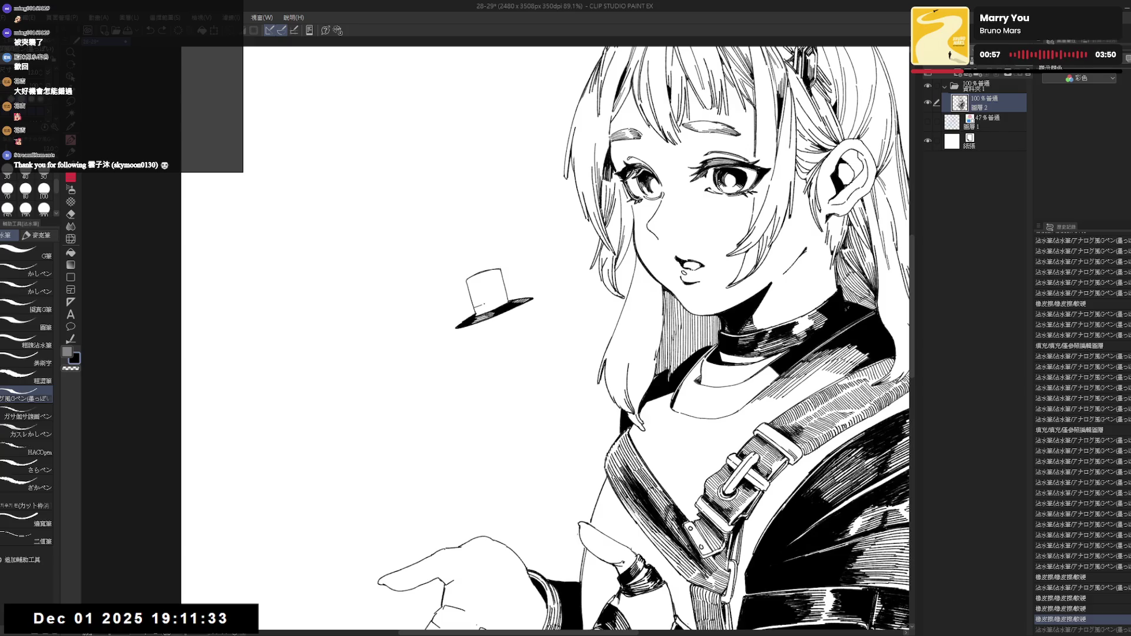
key(ctrl+z)
scroll(494, 289, down, 2)
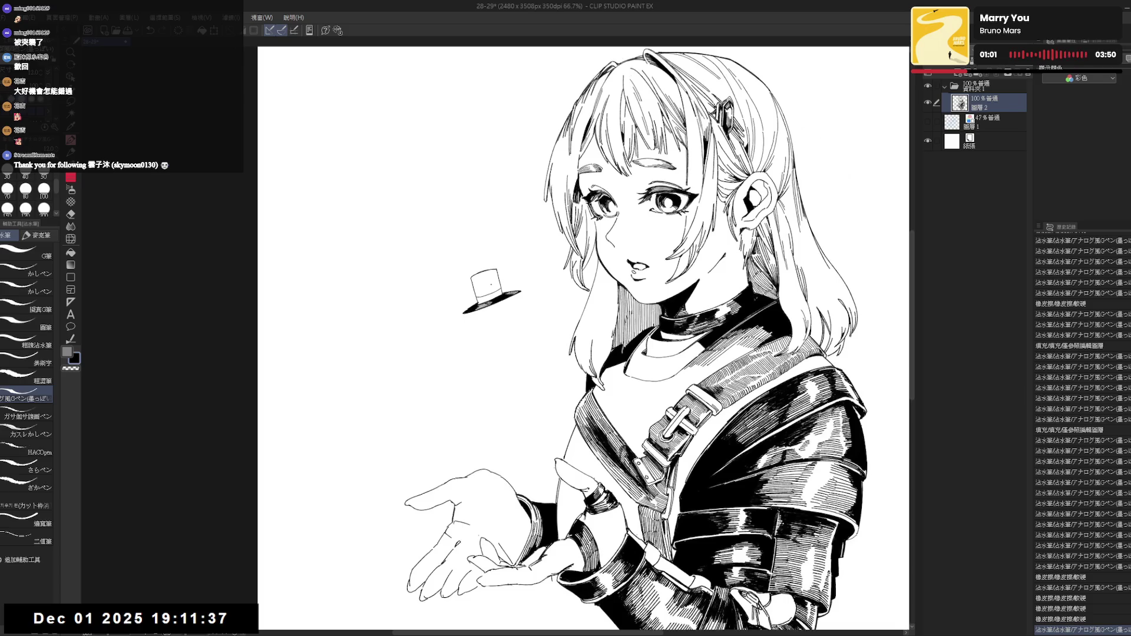
Show the blue sketch layer again, recentre on the hat, and undo a short stroke.
click(928, 122)
scroll(472, 283, up, 2)
mouse_move(463, 261)
mouse_down()
mouse_move(486, 285)
mouse_move(487, 305)
mouse_move(481, 287)
mouse_up()
key(ctrl+z)
Fill the left face of the hat crown black and add a stroke along the hat.
key(e)
key(p)
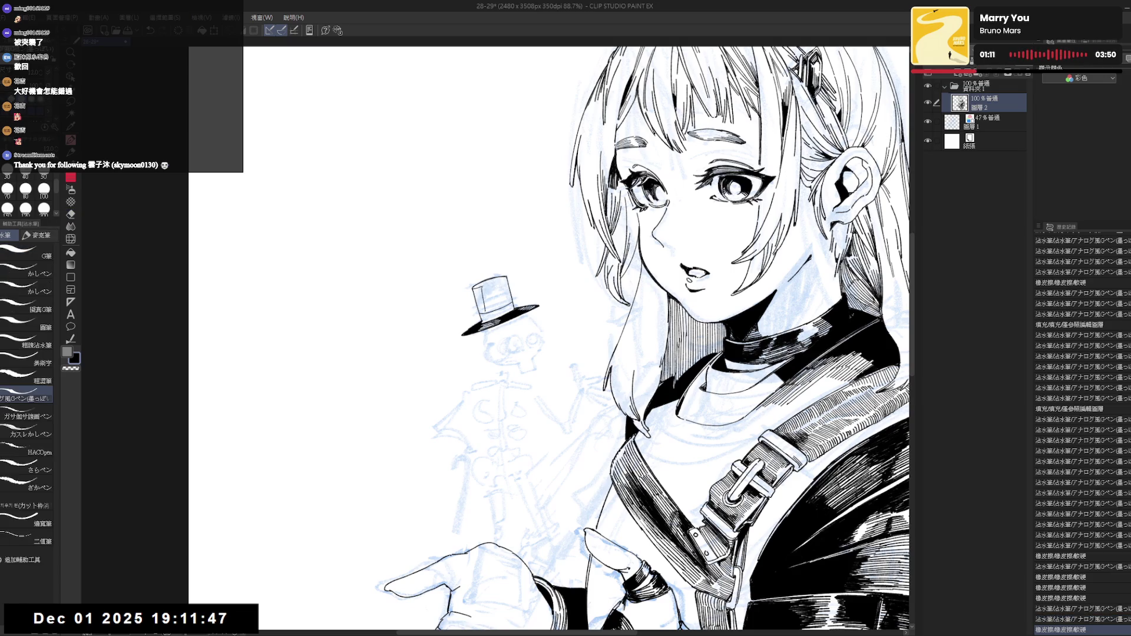
key(g)
click(479, 299)
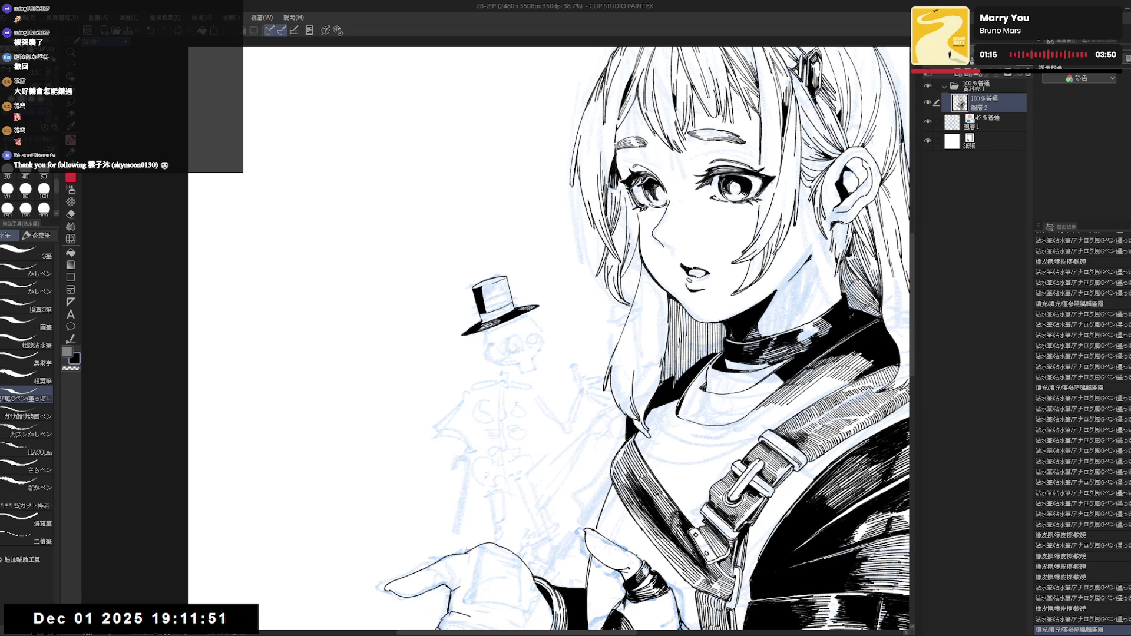
drag(492, 280, 505, 282)
key(ctrl+z)
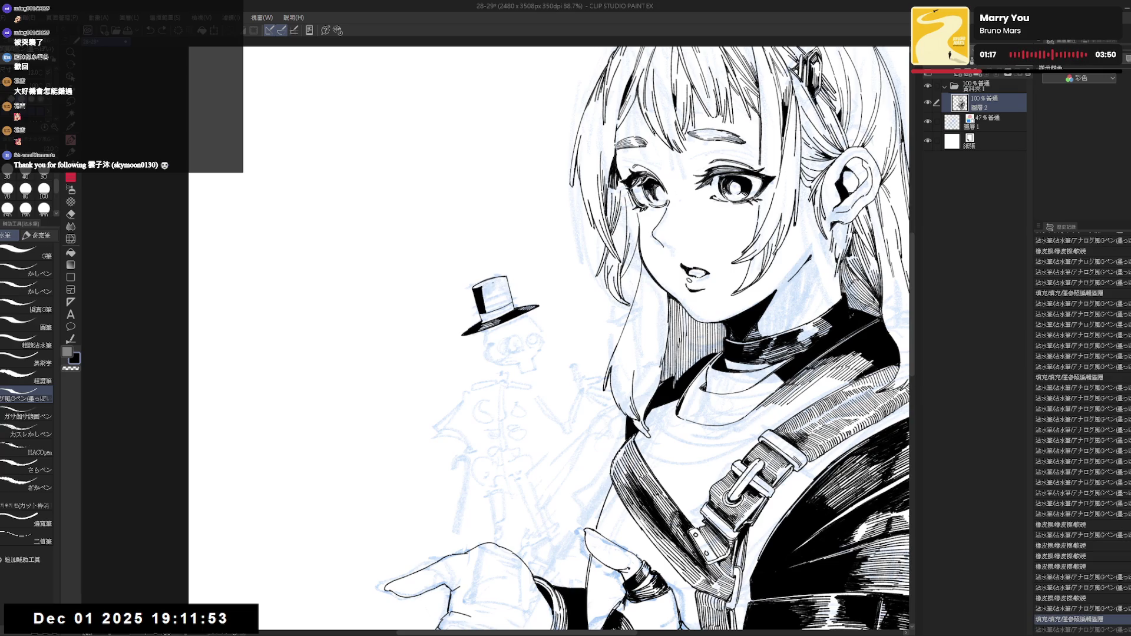
key(ctrl+y)
drag(548, 336, 607, 424)
mouse_move(488, 294)
mouse_down()
mouse_move(484, 338)
mouse_move(391, 396)
mouse_move(500, 406)
mouse_move(501, 307)
mouse_up()
key(ctrl+z)
key(ctrl+z)
Erase part of the hat's left edge and hatch the hat's top-left.
key(r)
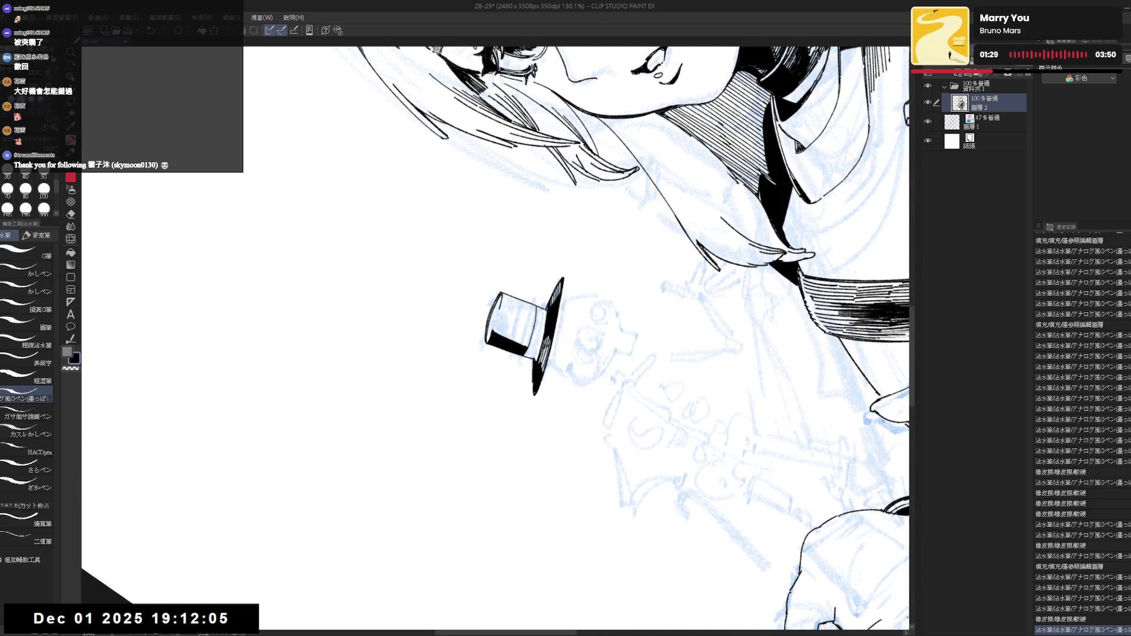
key(e)
mouse_move(489, 317)
mouse_down()
mouse_move(487, 342)
mouse_move(501, 283)
mouse_move(530, 353)
mouse_up()
key(p)
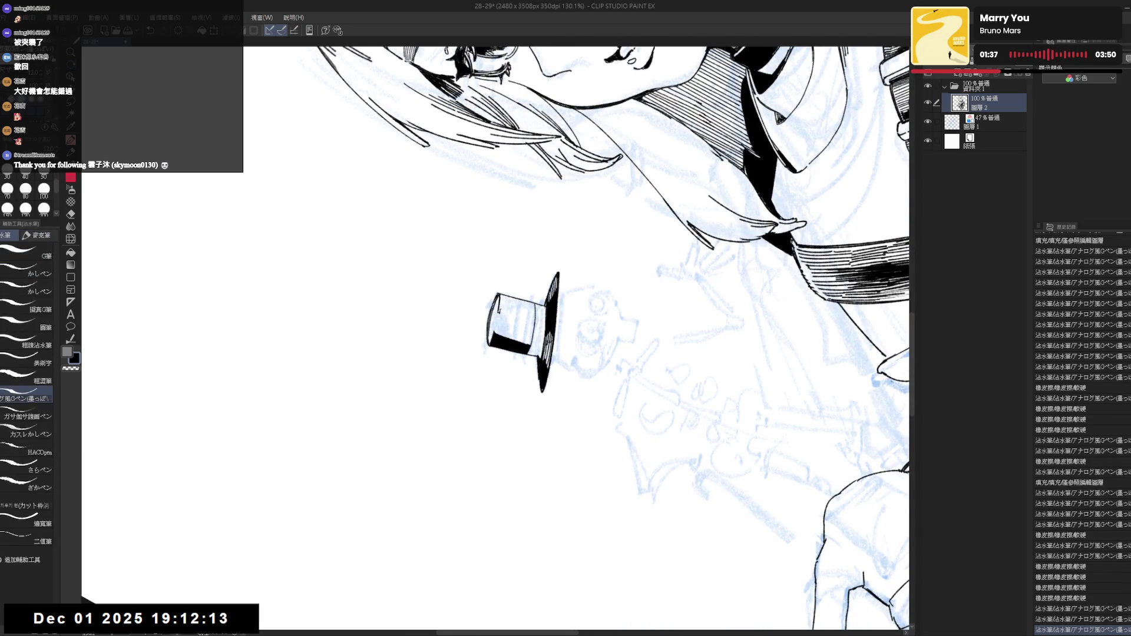
mouse_move(503, 307)
mouse_down()
mouse_move(533, 332)
mouse_move(577, 282)
mouse_up()
key(asciicircum)
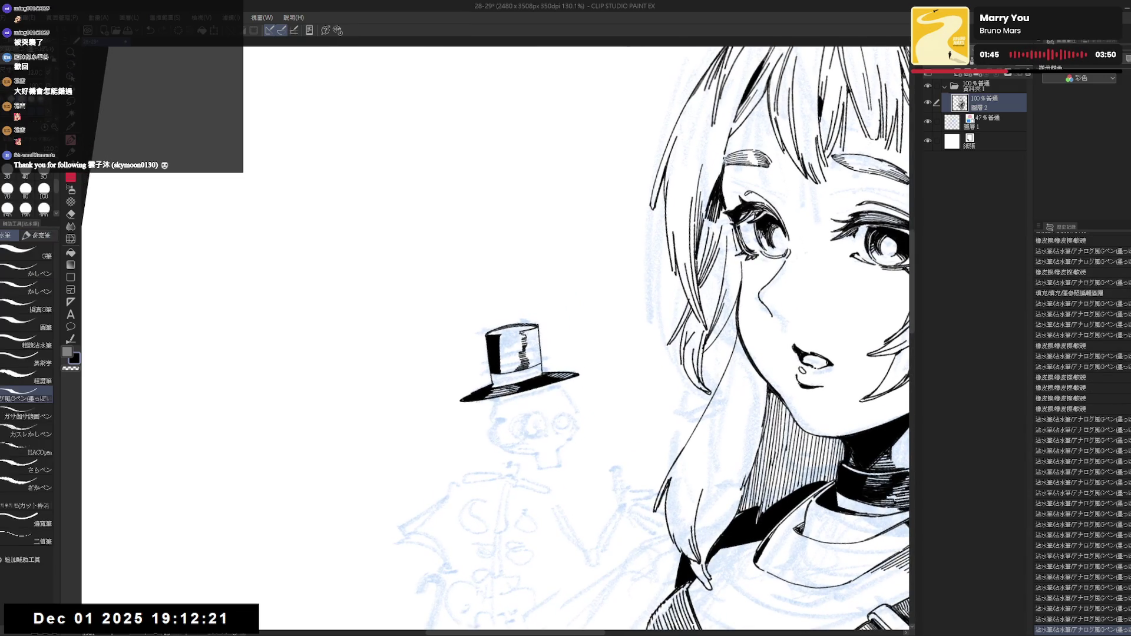
Fill the front of the hat black and rotate the view upright for hatching.
key(g)
click(532, 348)
key(r)
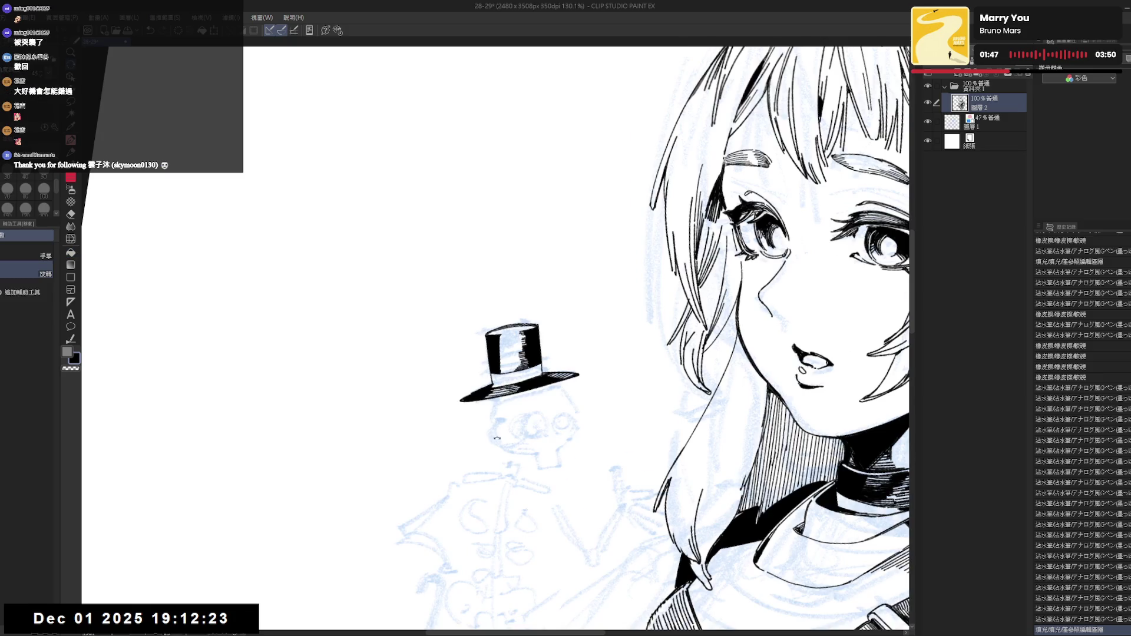
drag(589, 235, 412, 354)
key(p)
click(501, 321)
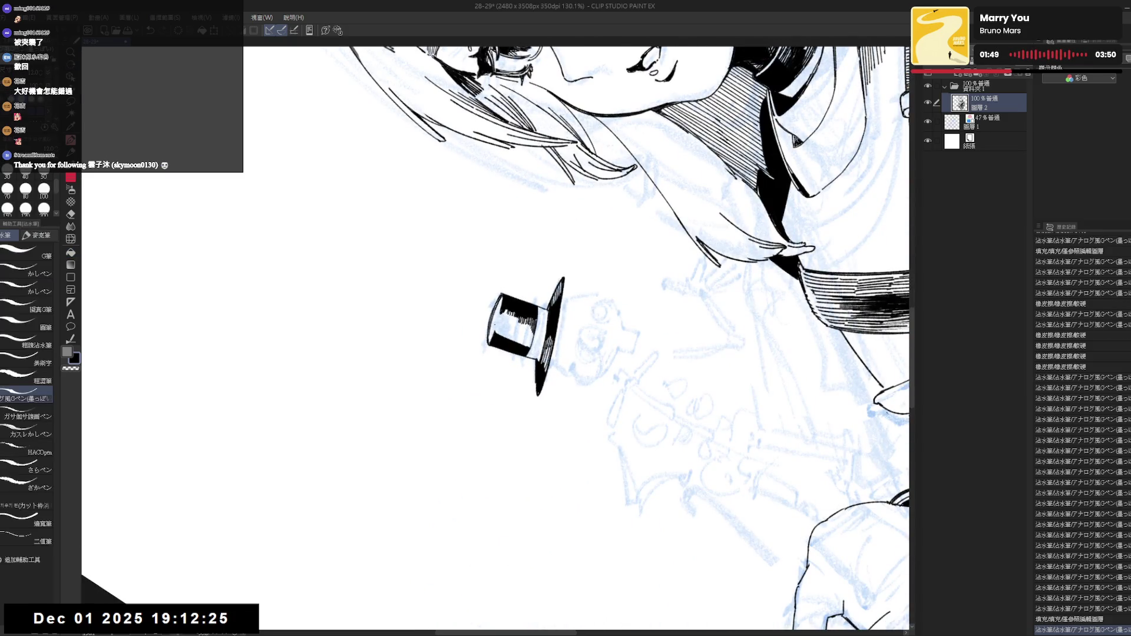
key(minus)
Hatch the inside of the hat crown with short vertical G-pen strokes.
drag(512, 309, 517, 333)
drag(520, 310, 524, 333)
mouse_move(527, 310)
mouse_down()
mouse_move(528, 333)
mouse_move(510, 335)
mouse_up()
drag(530, 311, 523, 333)
drag(525, 313, 522, 335)
mouse_move(528, 311)
mouse_down()
mouse_move(529, 334)
mouse_move(515, 334)
mouse_move(524, 333)
mouse_up()
mouse_move(526, 312)
mouse_down()
mouse_move(528, 334)
mouse_move(513, 333)
mouse_up()
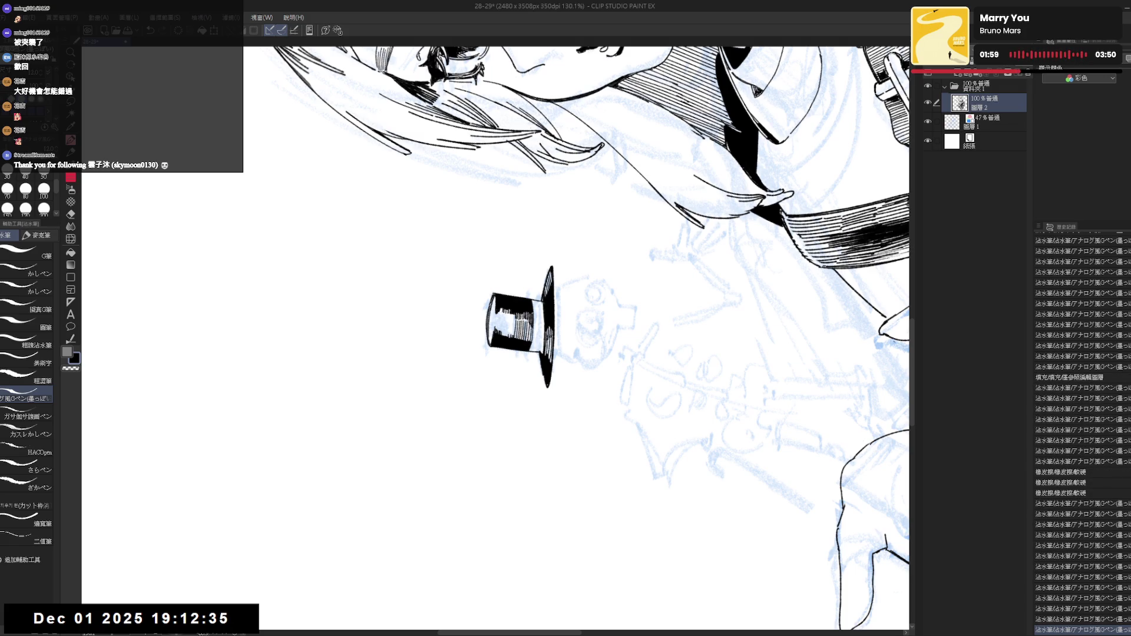
key(ctrl+z)
mouse_move(514, 313)
mouse_down()
mouse_move(511, 335)
mouse_move(485, 346)
mouse_up()
Rotate the view and touch up the ink along the hat's right edge.
mouse_move(484, 318)
mouse_down()
mouse_move(483, 349)
mouse_move(472, 318)
mouse_move(424, 366)
mouse_up()
mouse_move(482, 319)
mouse_down()
mouse_move(481, 349)
mouse_move(448, 353)
mouse_up()
drag(492, 301, 496, 308)
drag(492, 303, 502, 345)
drag(498, 341, 502, 346)
drag(493, 302, 497, 310)
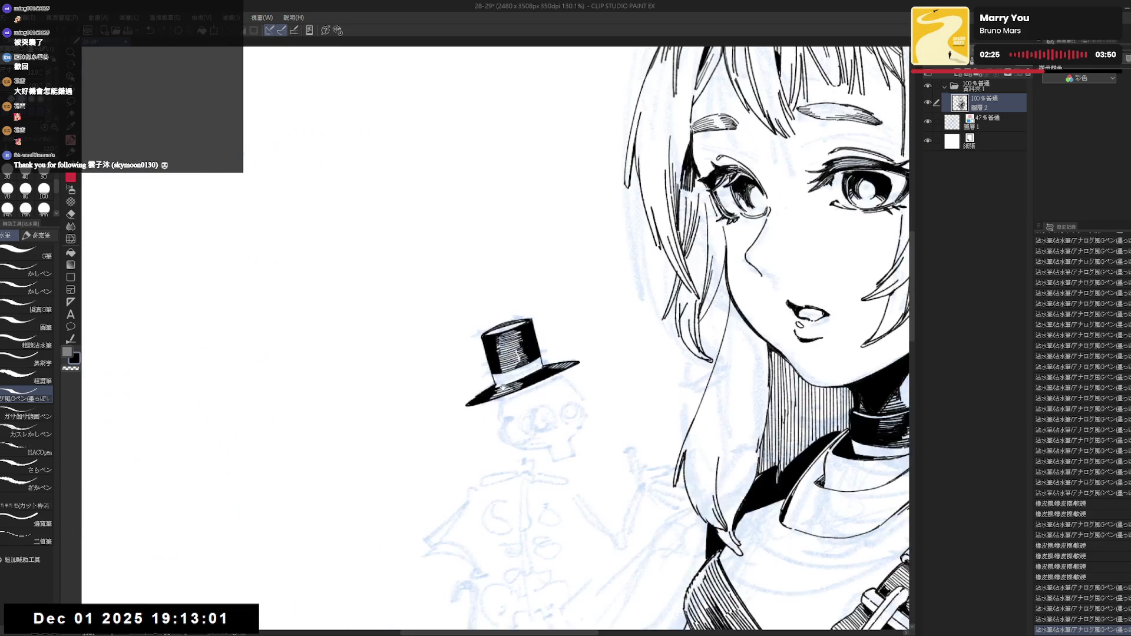
scroll(449, 174, down, 3)
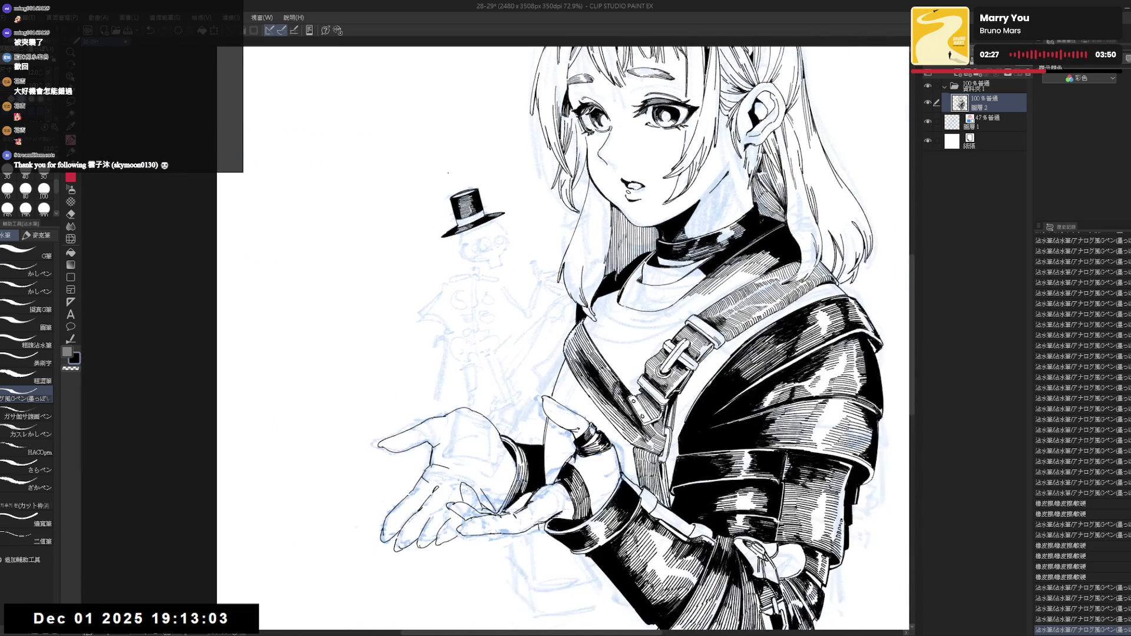
scroll(456, 231, up, 2)
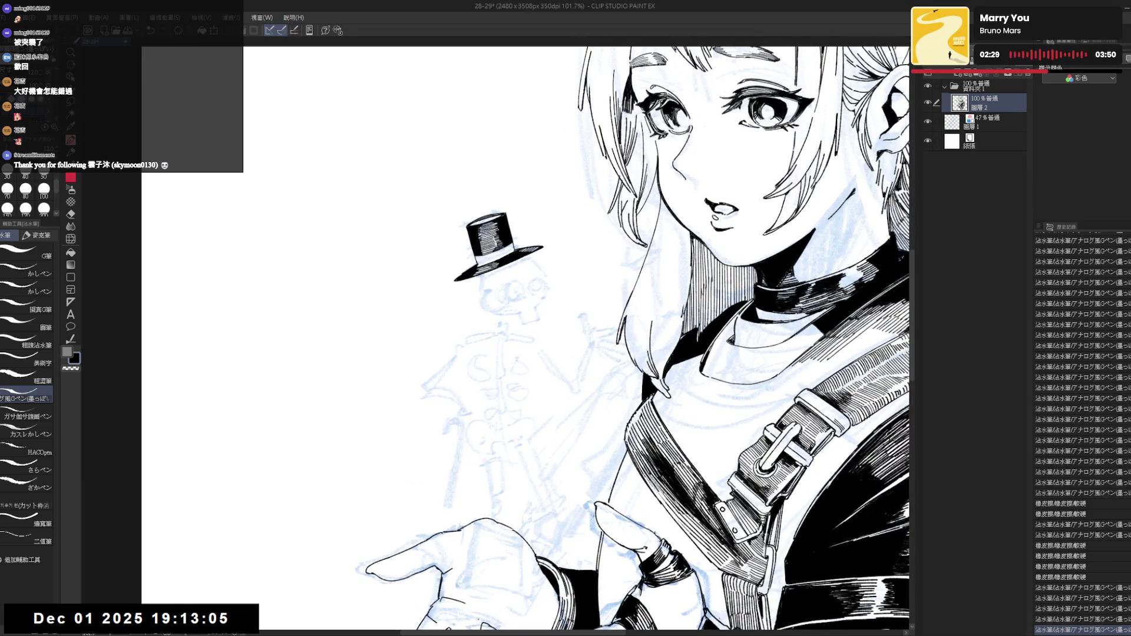
scroll(498, 248, up, 2)
Hatch the top and bottom of the white band and ink its right edge.
mouse_move(530, 176)
mouse_down()
mouse_move(560, 183)
mouse_move(736, 295)
mouse_up()
drag(478, 266, 486, 277)
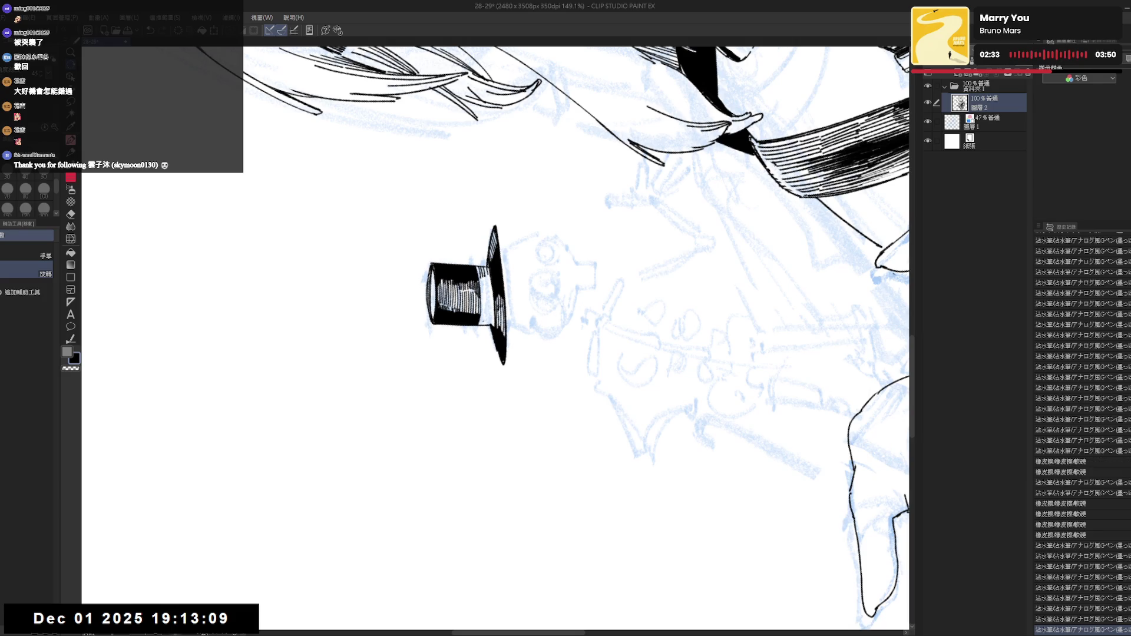
drag(482, 315, 485, 325)
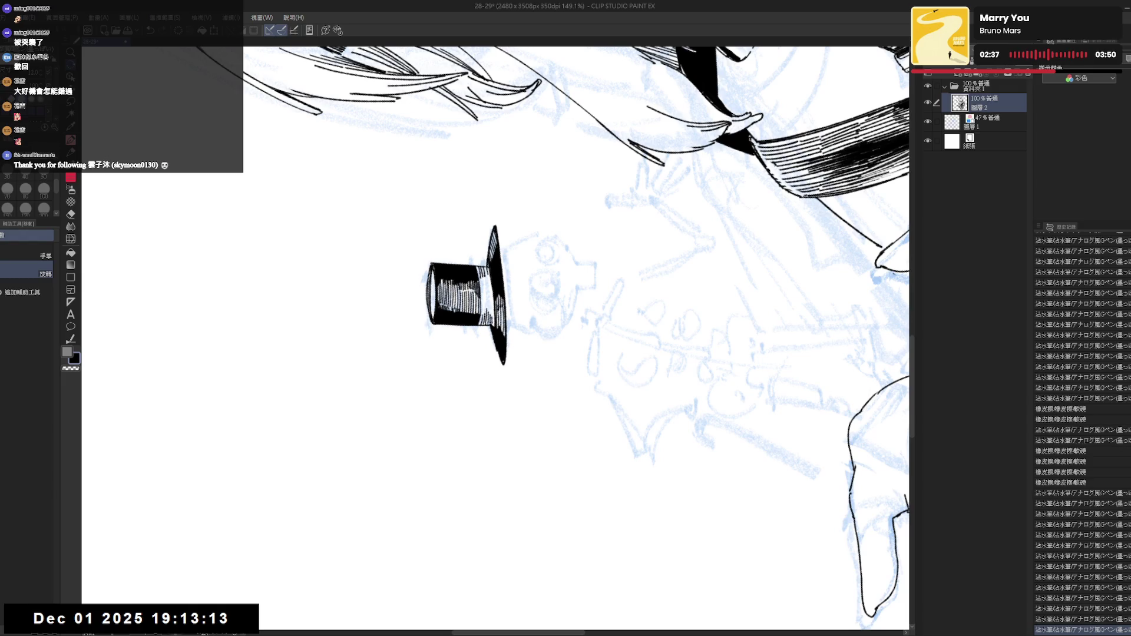
drag(486, 269, 493, 288)
mouse_move(490, 287)
mouse_down()
mouse_move(494, 329)
mouse_move(540, 301)
mouse_up()
Reset the view upright and lower the blue sketch layer's opacity to 24%.
key(ctrl+@)
scroll(565, 298, down, 3)
click(934, 122)
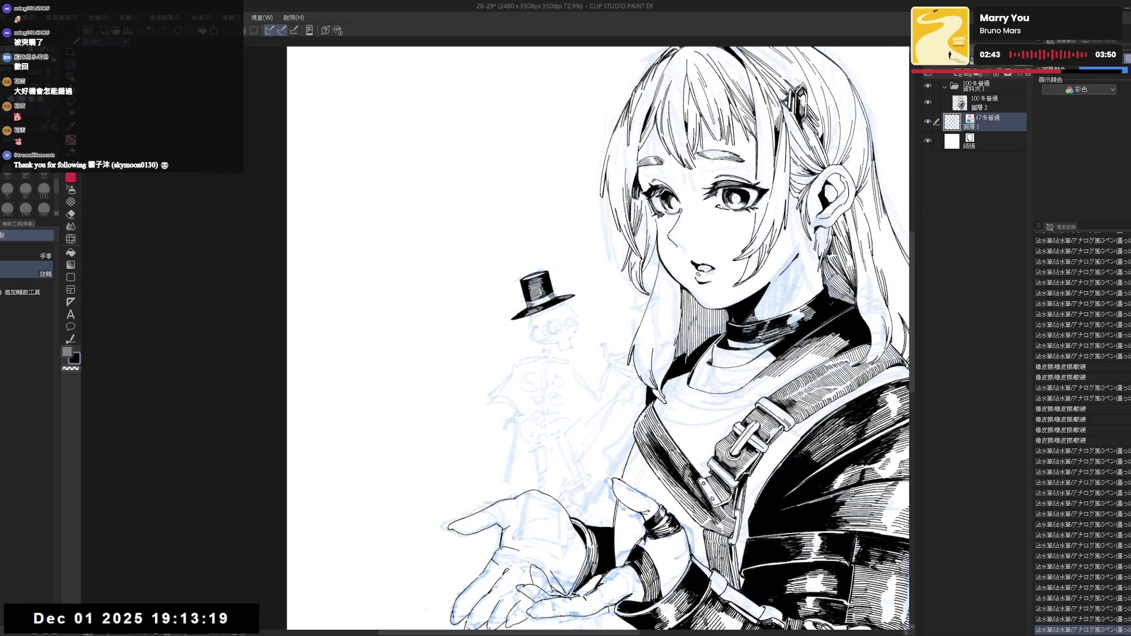
click(986, 107)
Erase two small marks near the top hat and ink a small touch-up there.
scroll(485, 302, up, 2)
drag(476, 340, 500, 301)
key(e)
click(501, 301)
click(501, 301)
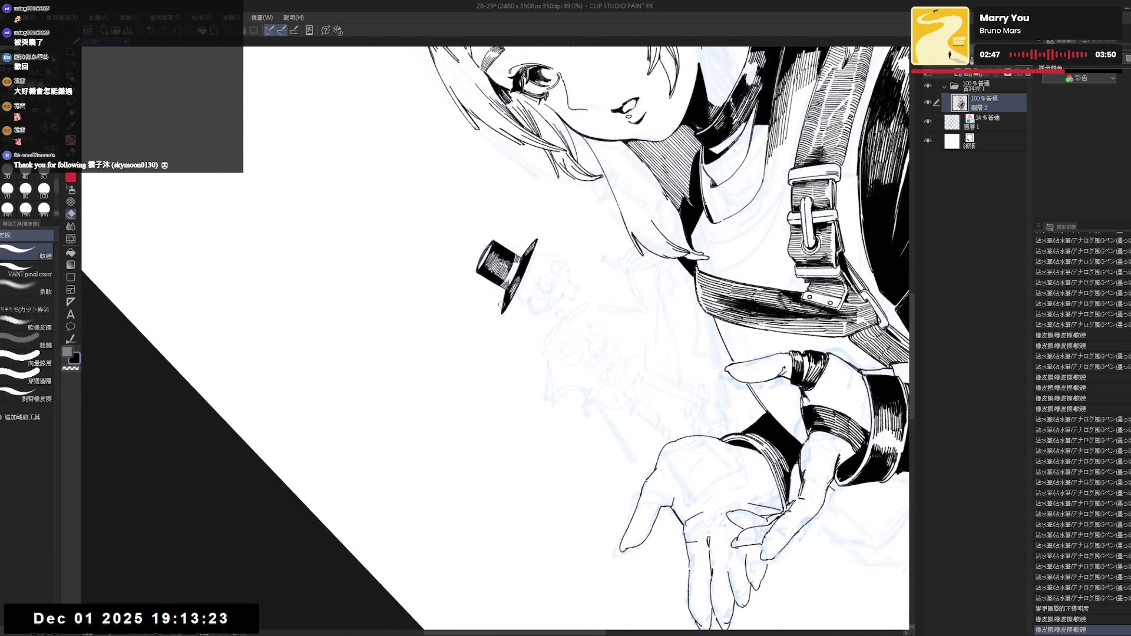
key(p)
click(500, 301)
key(ctrl+shift+r)
Add a small ink mark near the hat, tilting the view and then setting it upright.
drag(559, 341, 555, 338)
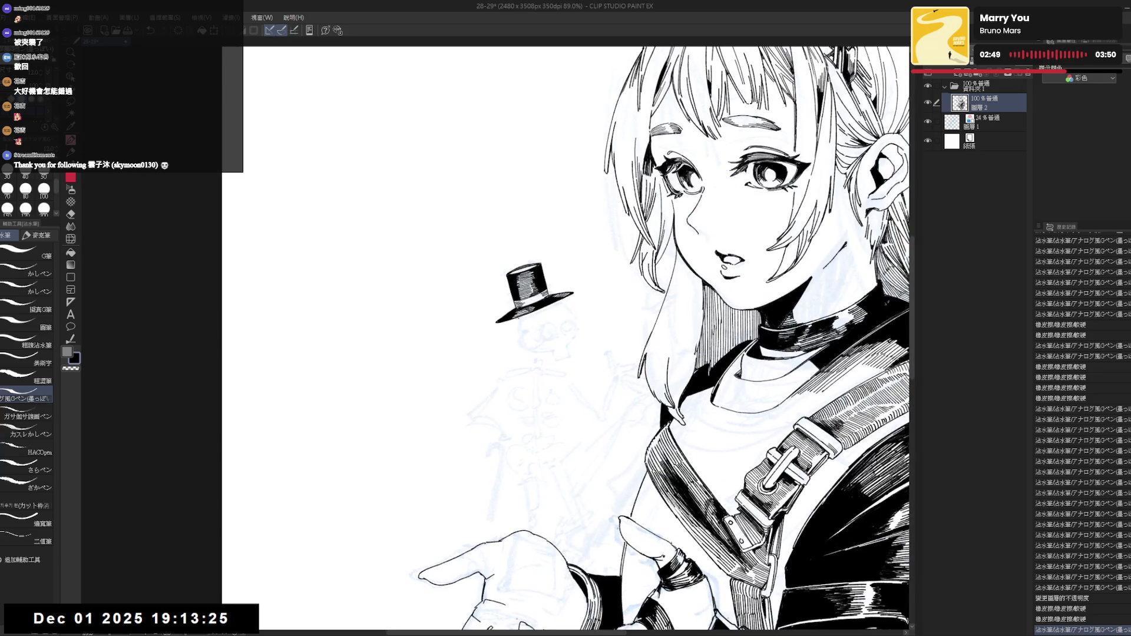
click(535, 313)
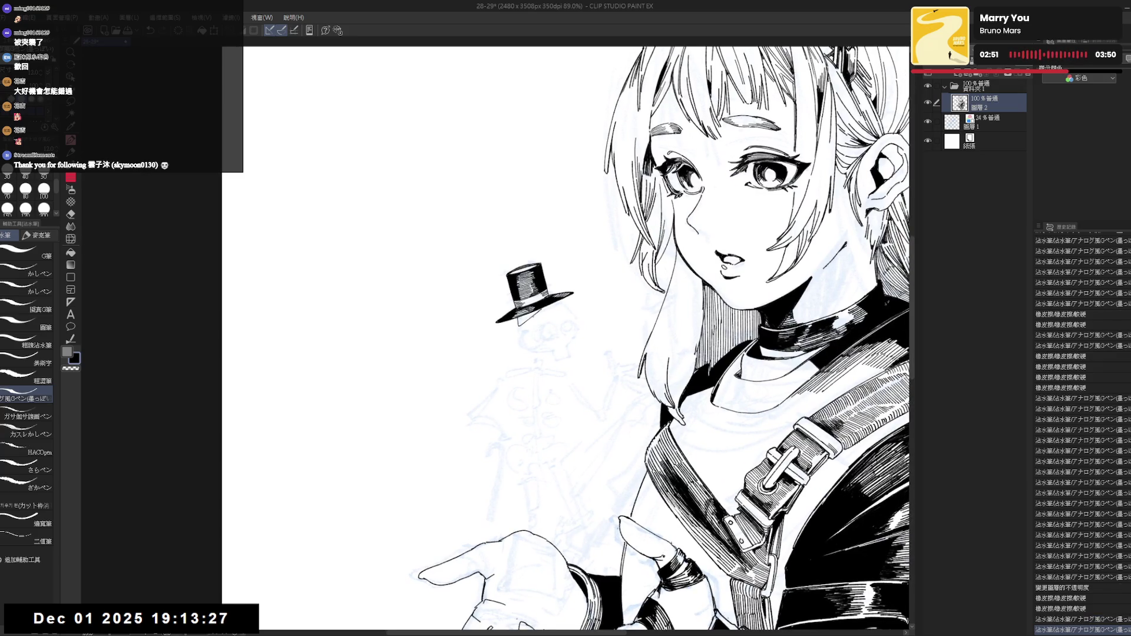
key(r)
mouse_move(501, 377)
mouse_down()
mouse_move(493, 396)
mouse_move(521, 302)
mouse_move(518, 327)
mouse_move(488, 307)
mouse_move(501, 337)
mouse_up()
key(e)
key(p)
key(ctrl+at)
key(e)
key(p)
Clean up the marks under the hat brim and fill the skull's eye socket solid black.
key(ctrl+z)
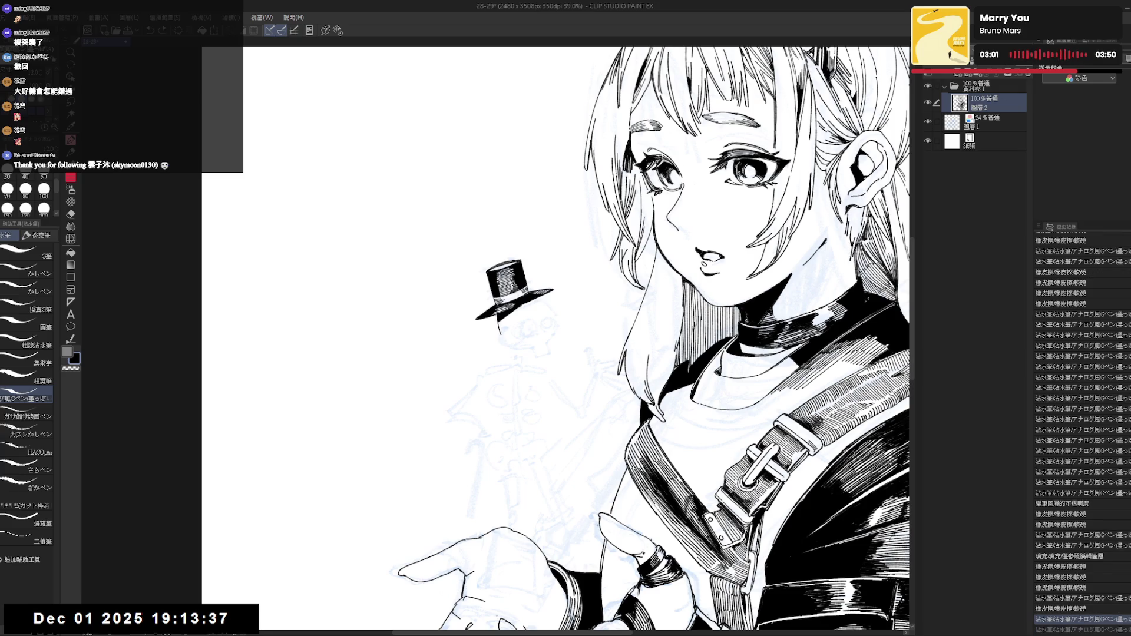
key(ctrl+y)
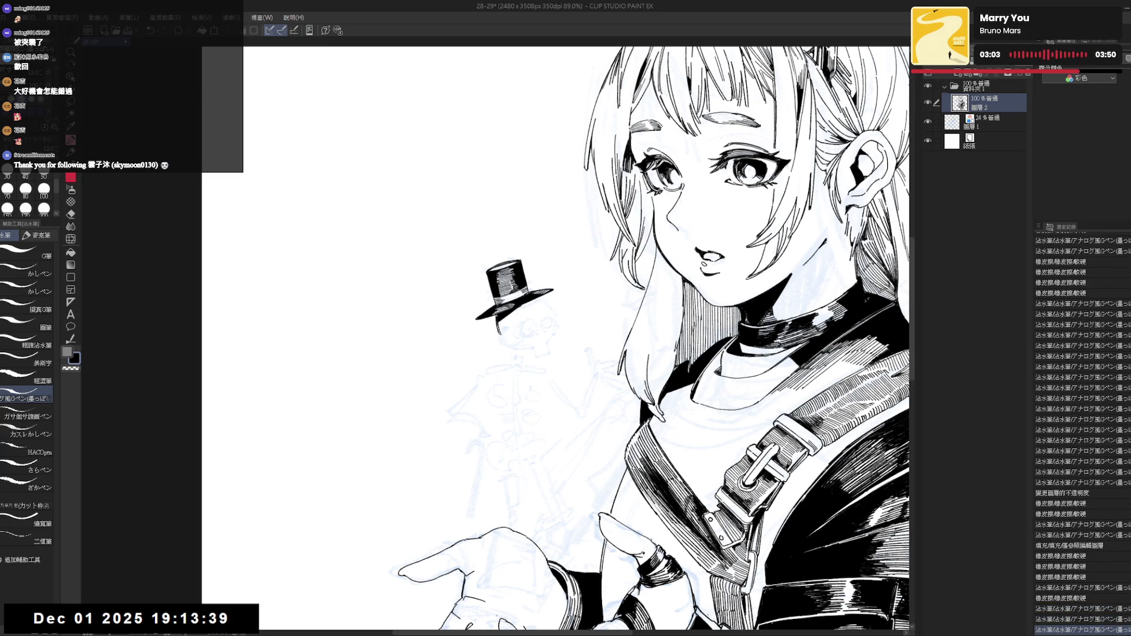
drag(548, 320, 539, 318)
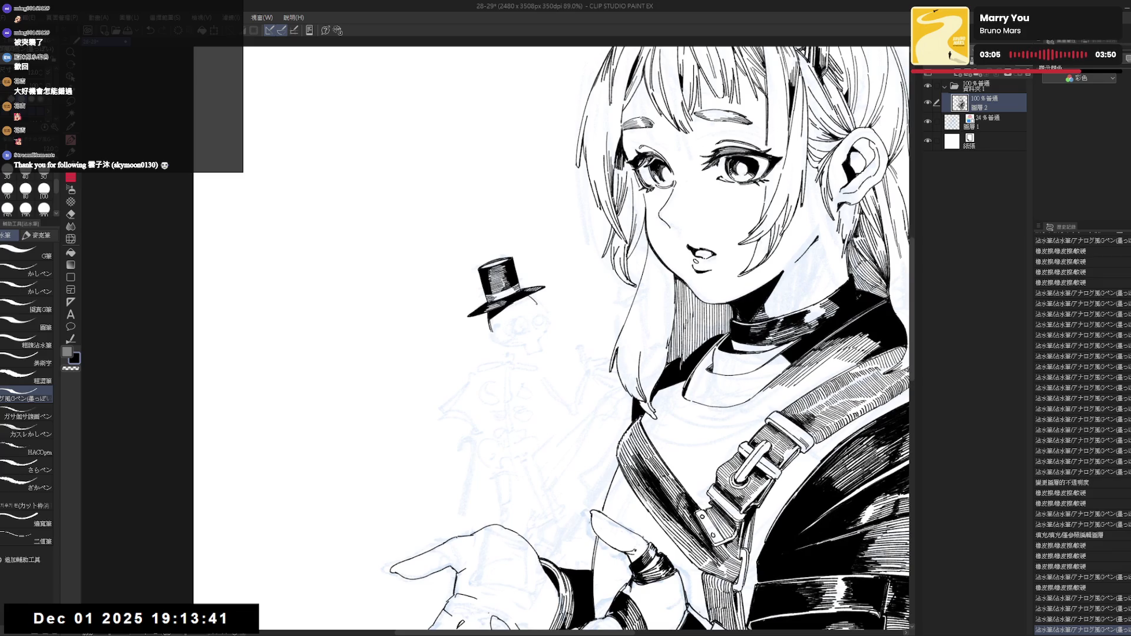
key(ctrl+z)
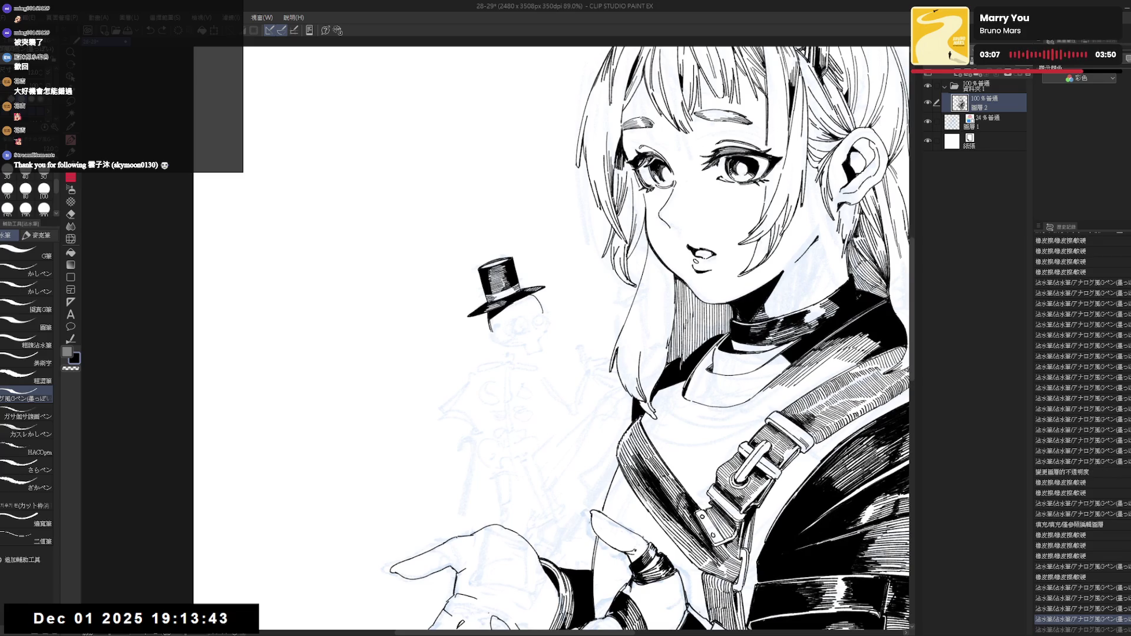
key(e)
drag(539, 312, 536, 320)
key(p)
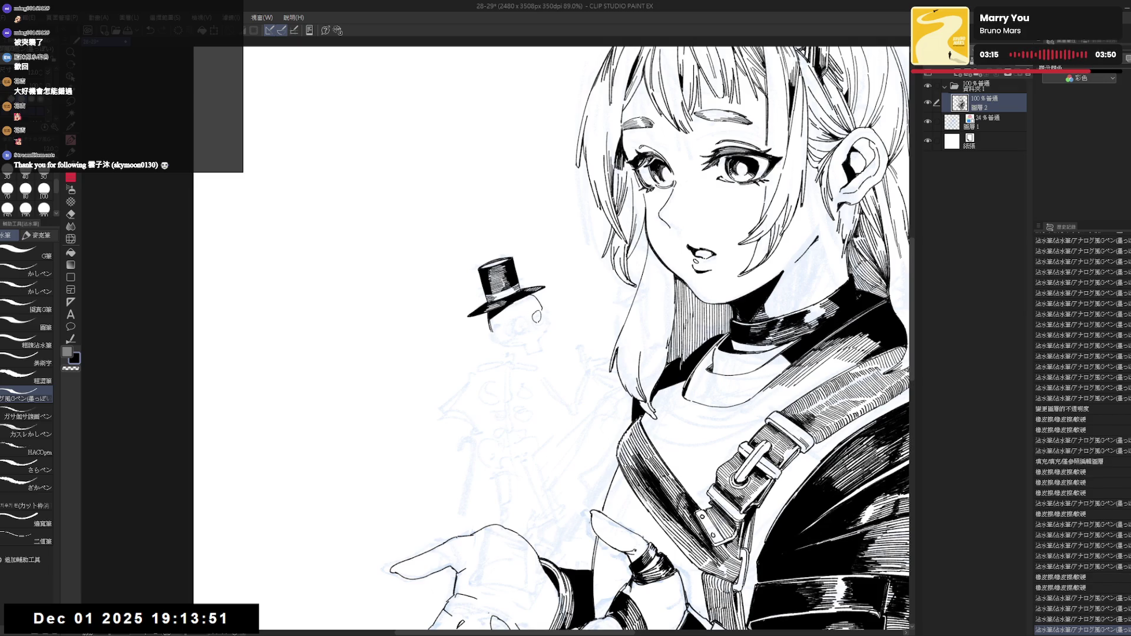
key(g)
click(537, 317)
Ink the skull's eye stroke, retrying it with undo, redo and the eraser.
key(p)
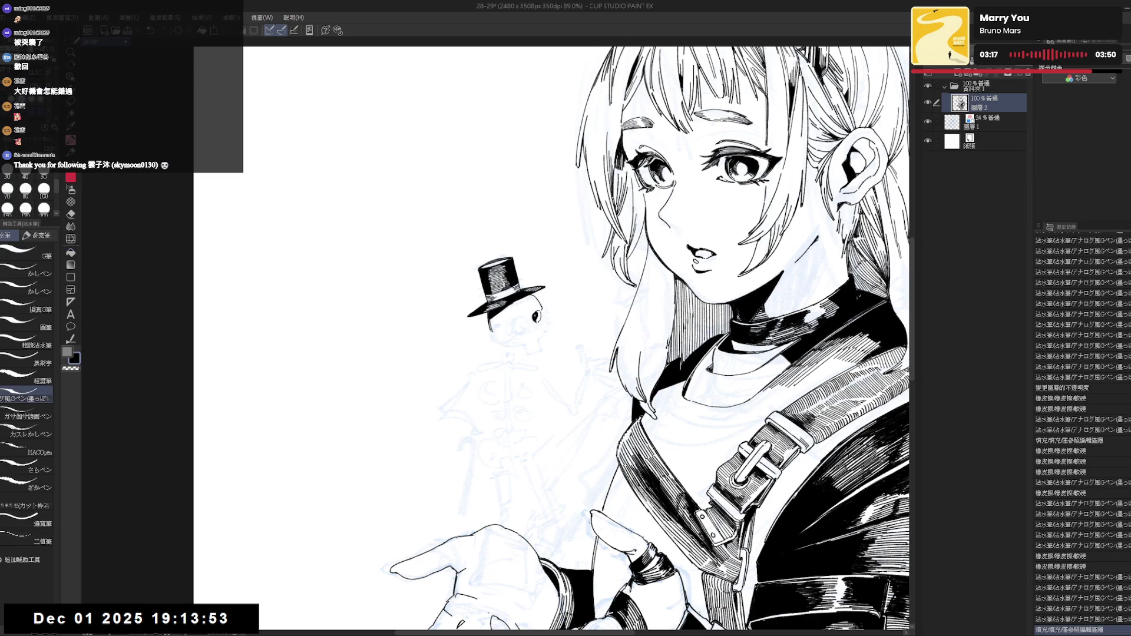
click(515, 316)
drag(514, 317, 521, 321)
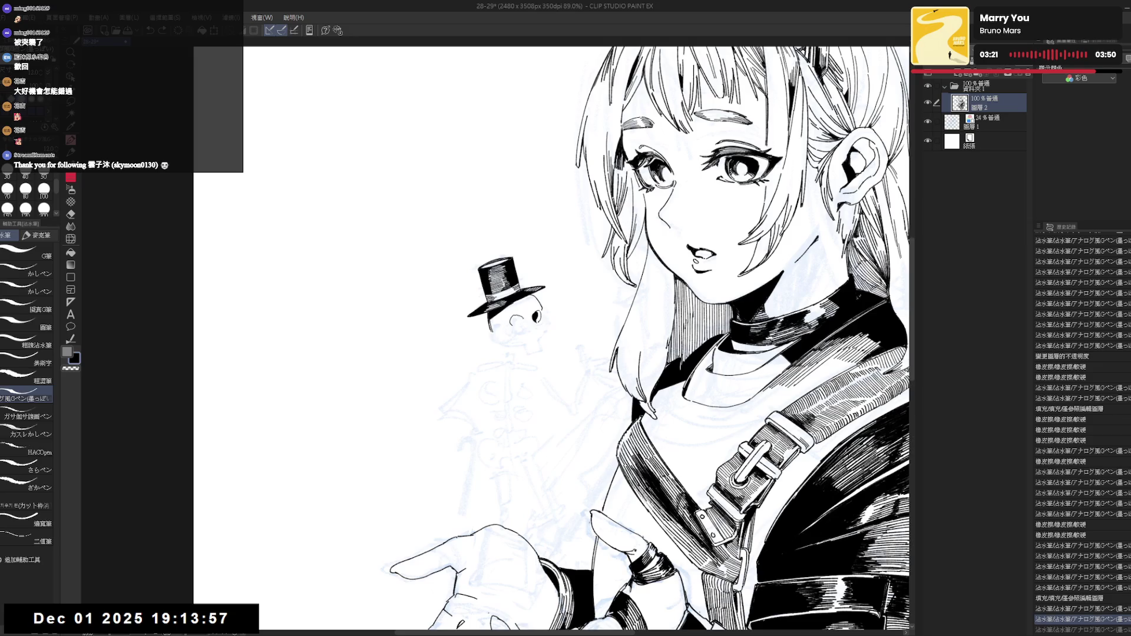
key(e)
drag(514, 316, 521, 320)
key(p)
key(ctrl+z)
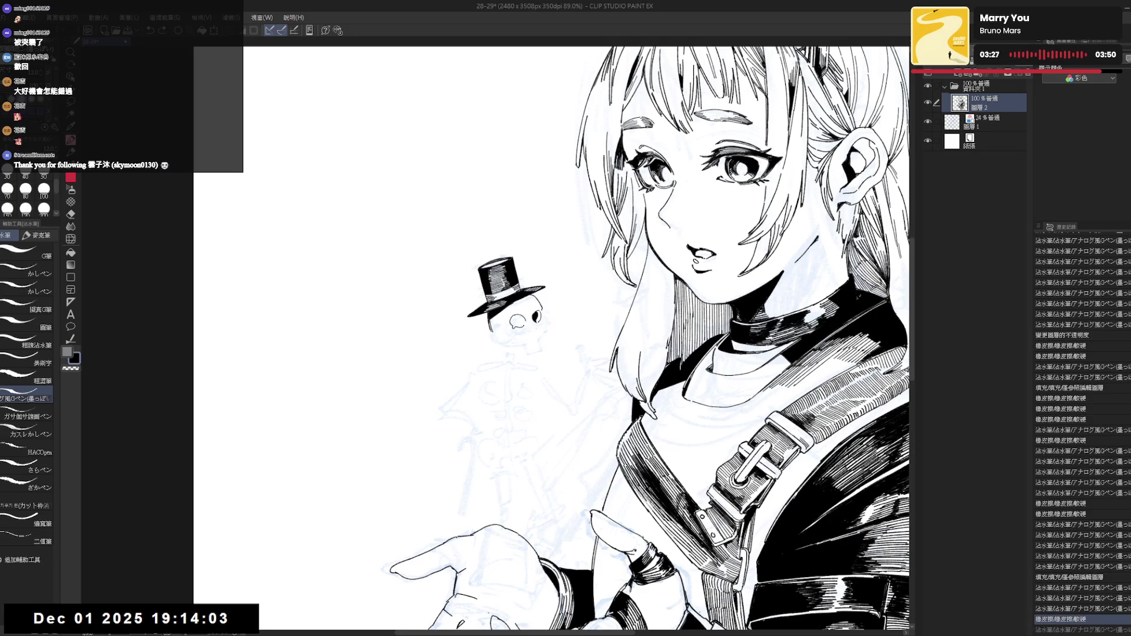
key(ctrl+y)
key(e)
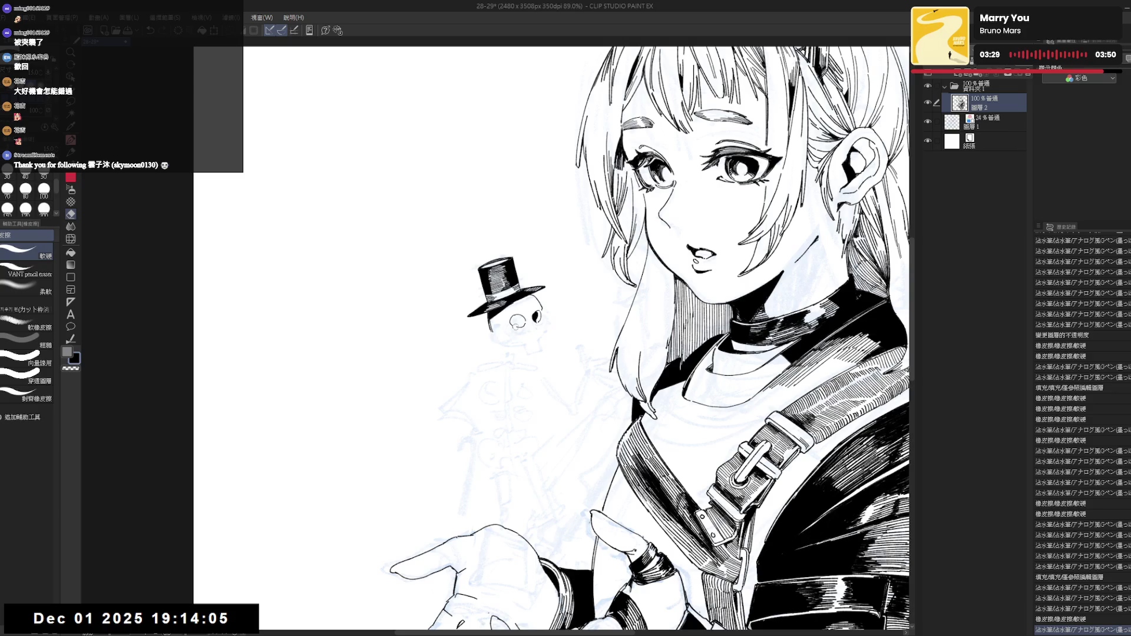
key(p)
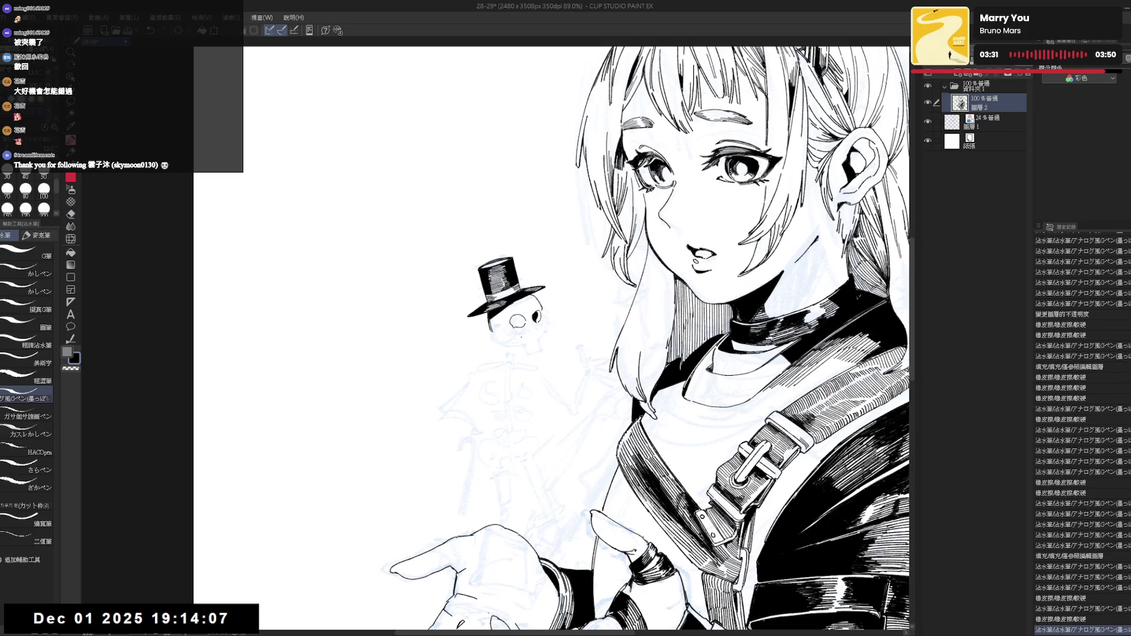
key(e)
key(p)
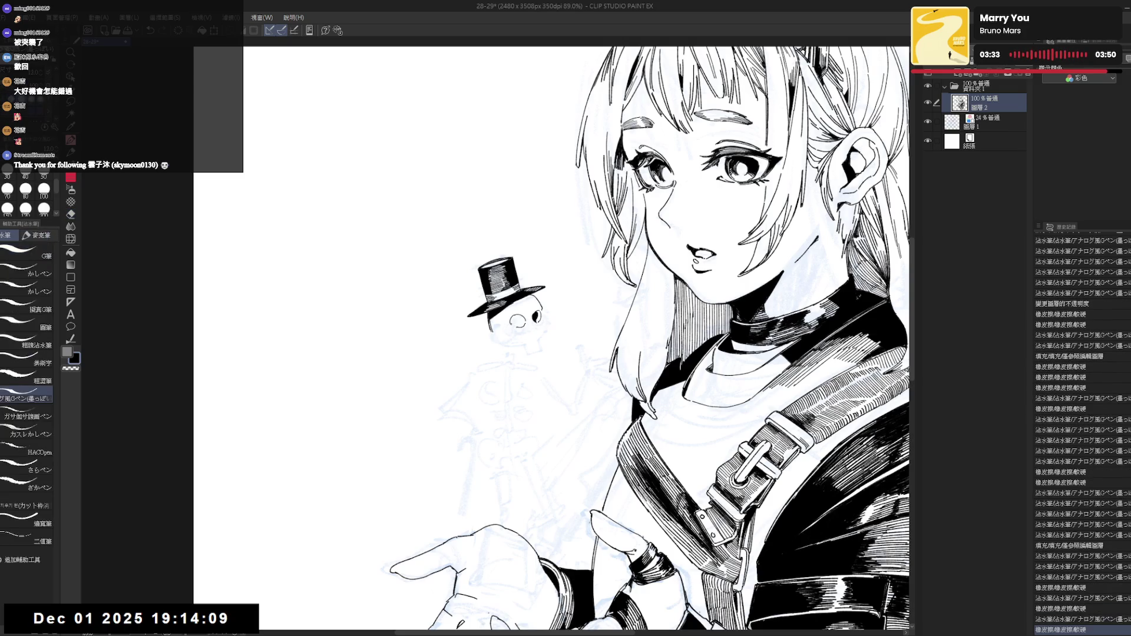
key(e)
key(p)
drag(514, 317, 519, 323)
key(e)
key(p)
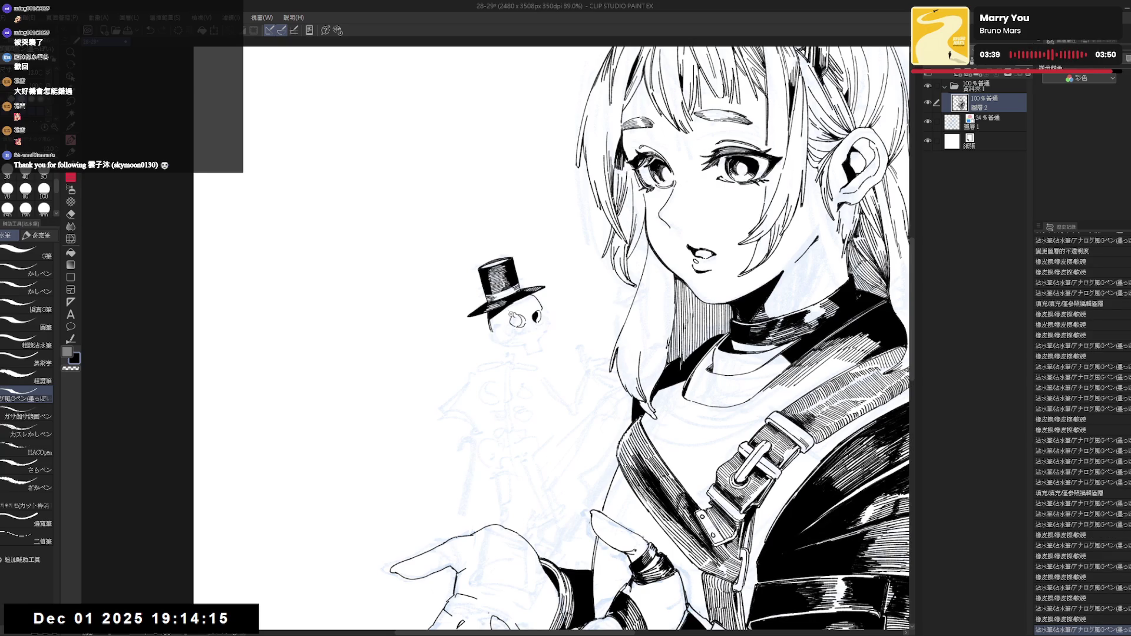
Fill the skeleton's left eye socket solid black and touch up its outline.
scroll(517, 320, up, 1)
drag(517, 321, 520, 323)
key(g)
click(518, 322)
key(p)
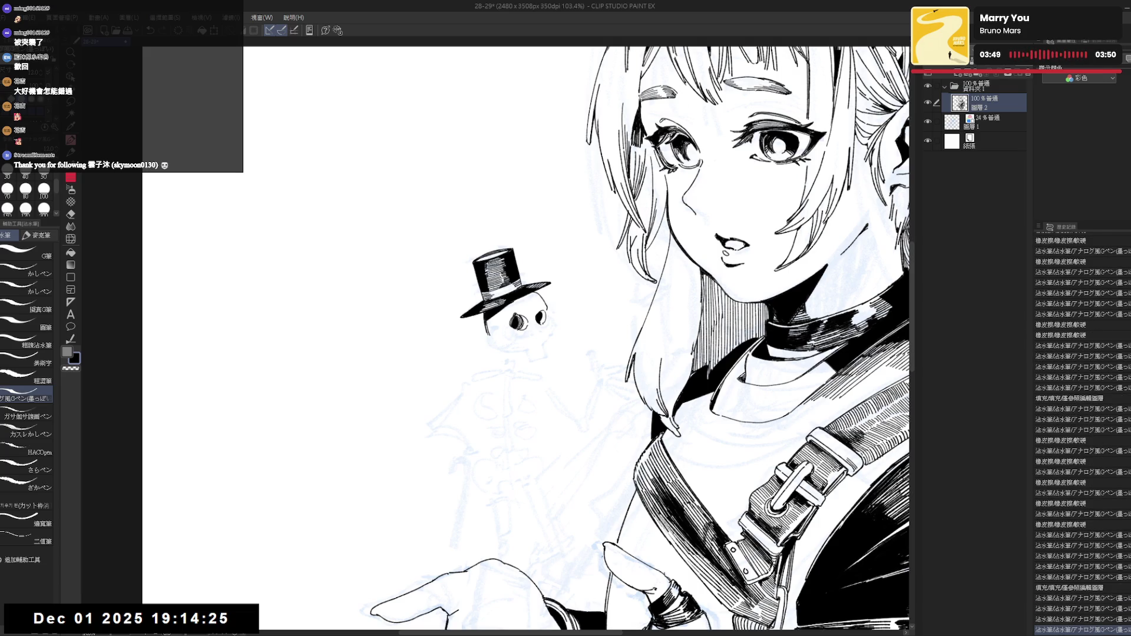
drag(518, 321, 520, 323)
key(e)
key(p)
Ink more skull detail and a small stroke beside the skull, checking the whole figure.
drag(523, 372, 525, 375)
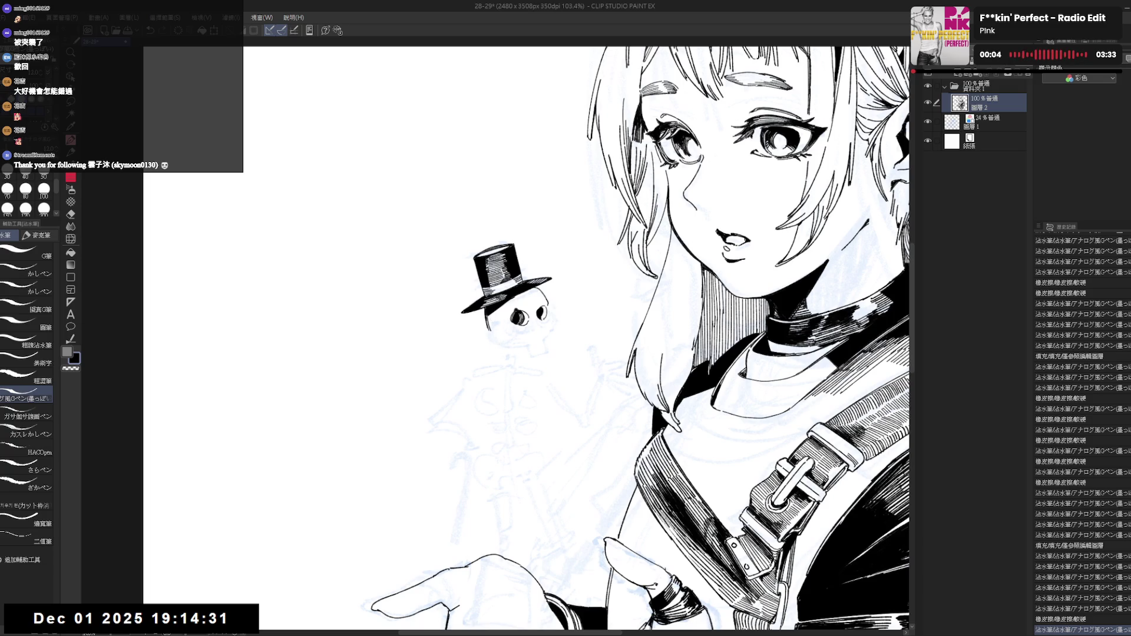
key(ctrl+minus)
key(ctrl+minus)
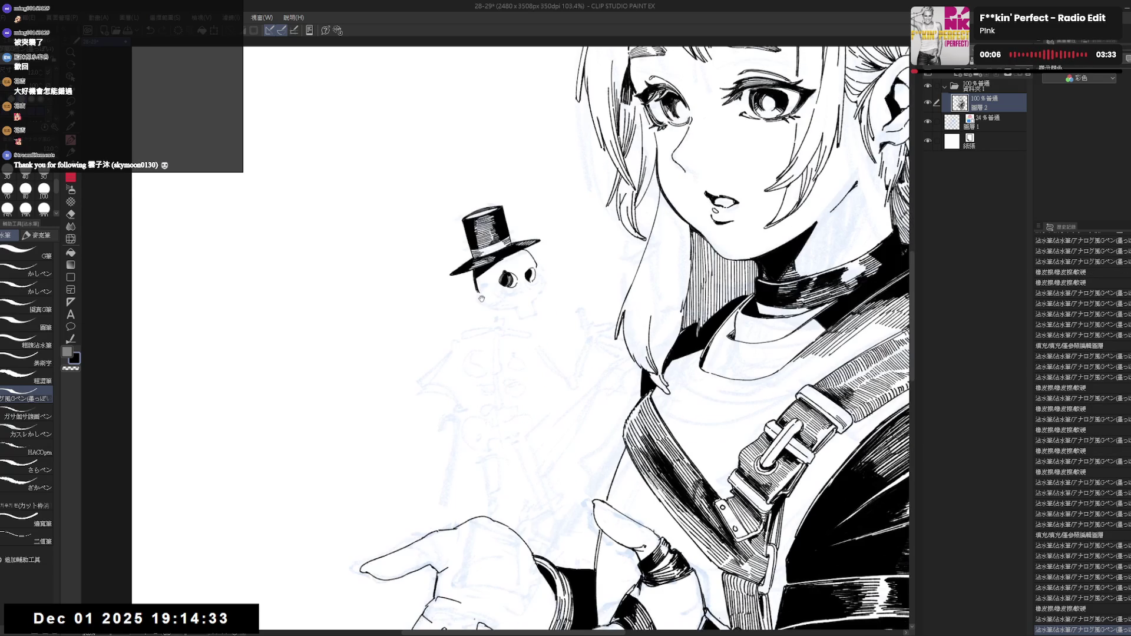
key(ctrl+plus)
key(ctrl+plus)
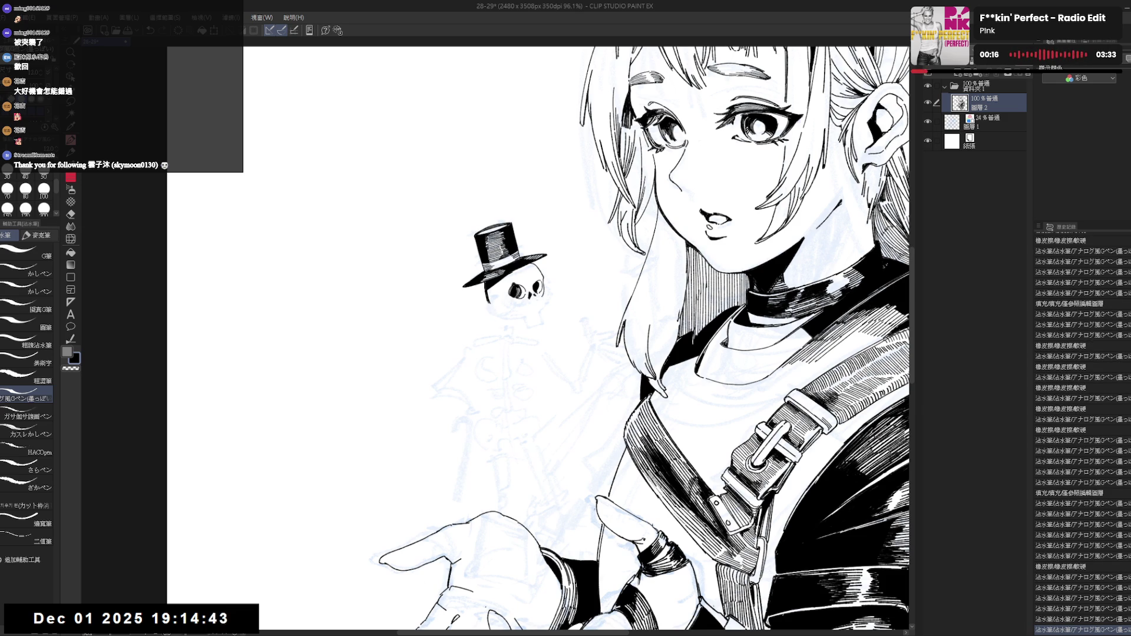
drag(544, 280, 543, 297)
key(ctrl+z)
key(ctrl+y)
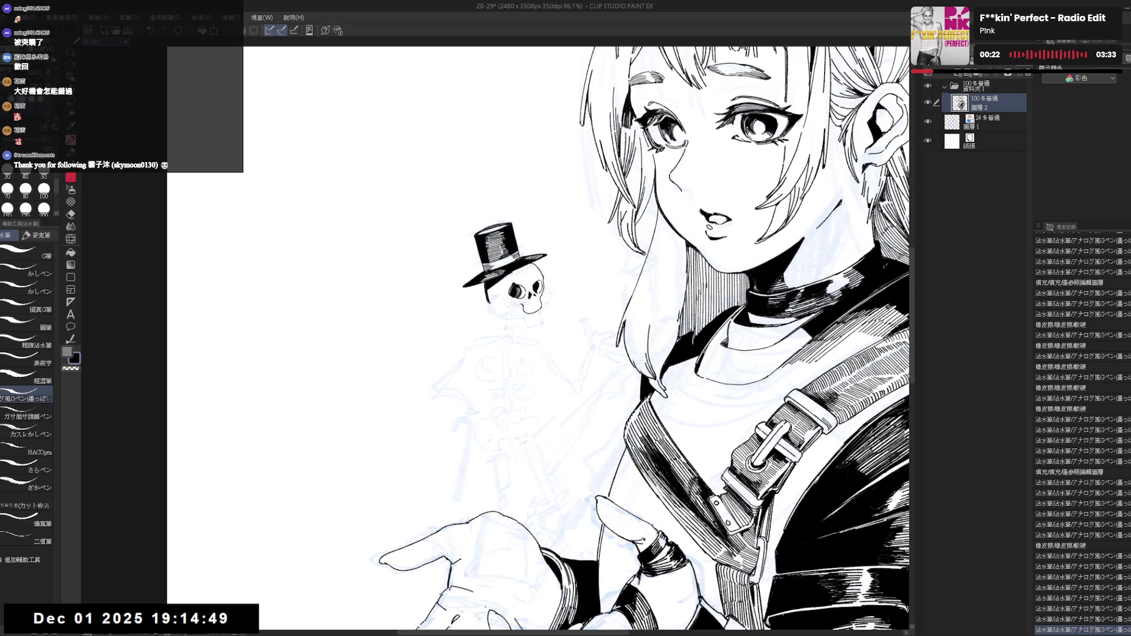
Ink the skull's row of teeth, retrying strokes, and erase a small stray mark.
drag(525, 306, 535, 310)
key(ctrl+y)
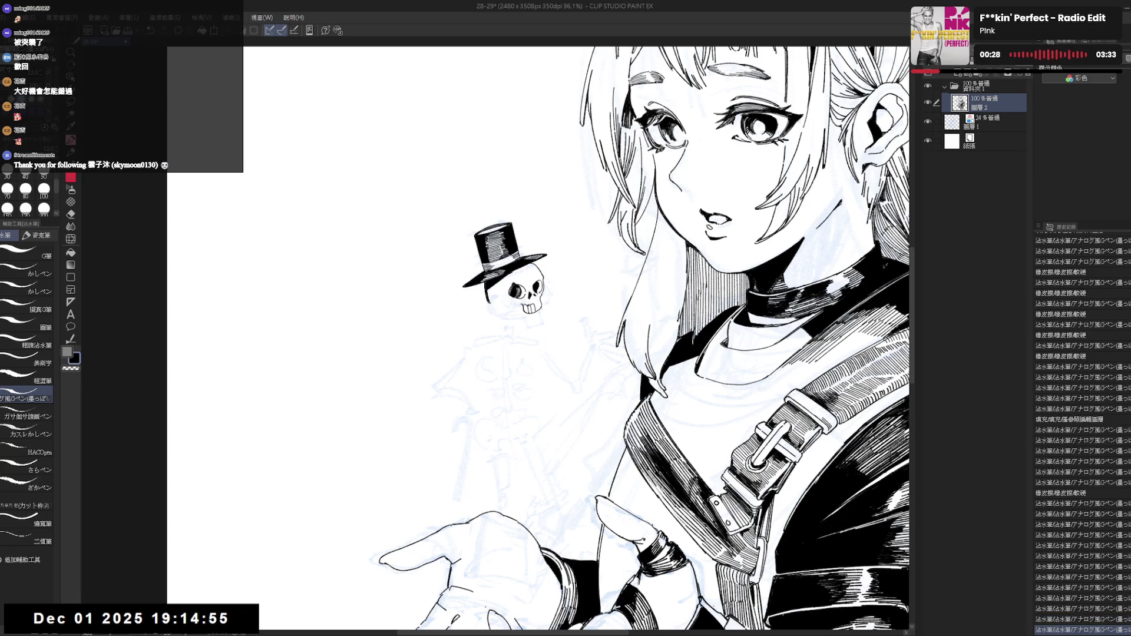
key(ctrl+z)
key(ctrl+y)
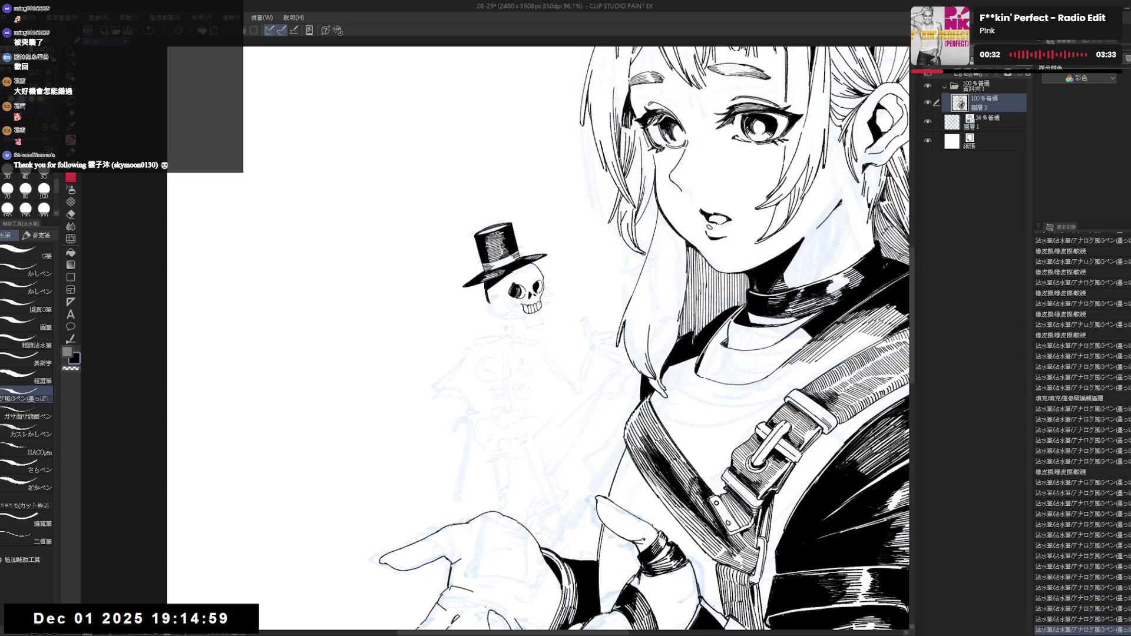
key(ctrl+z)
key(ctrl+y)
key(e)
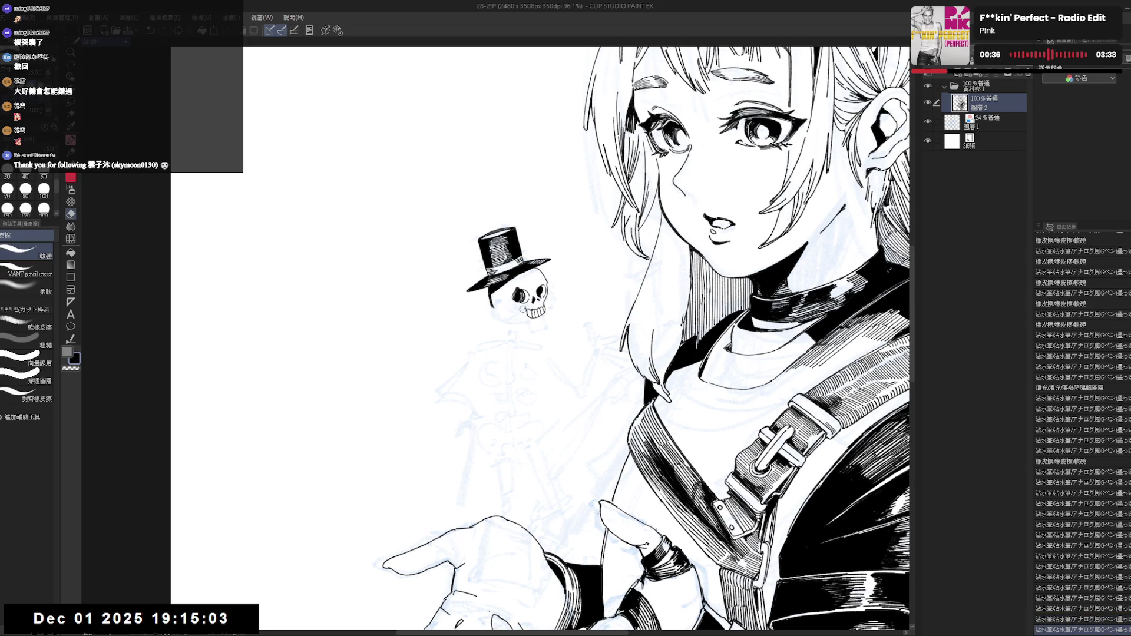
click(522, 309)
drag(506, 302, 498, 268)
key(p)
scroll(601, 339, down, 3)
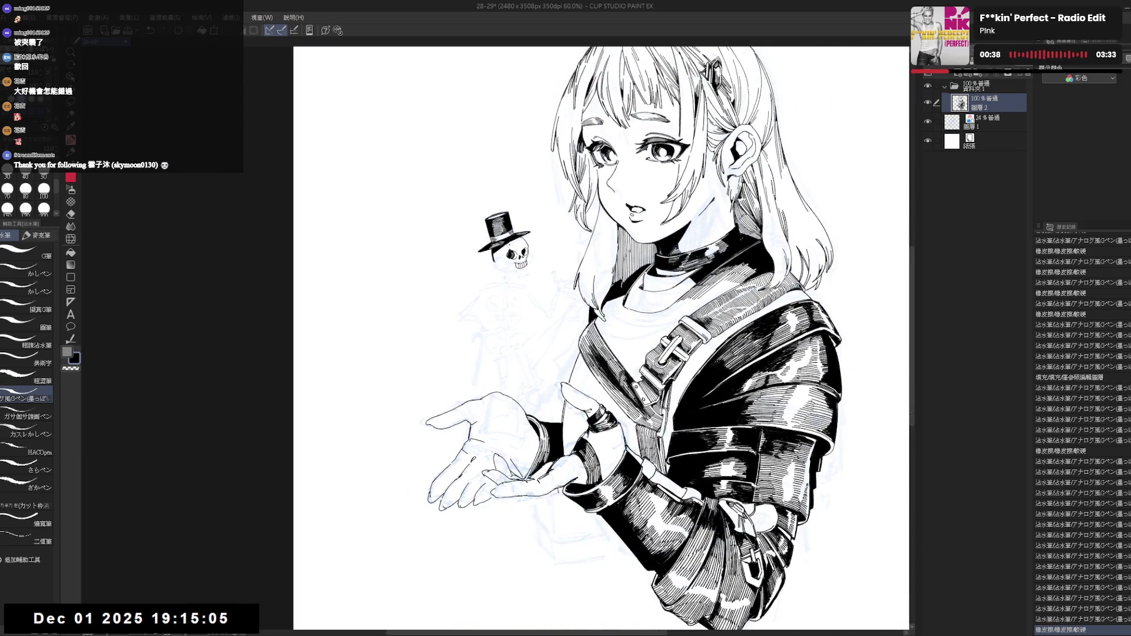
Erase the skull's teeth and redraw the teeth and jaw with cleaner G-pen lines.
scroll(472, 268, up, 2)
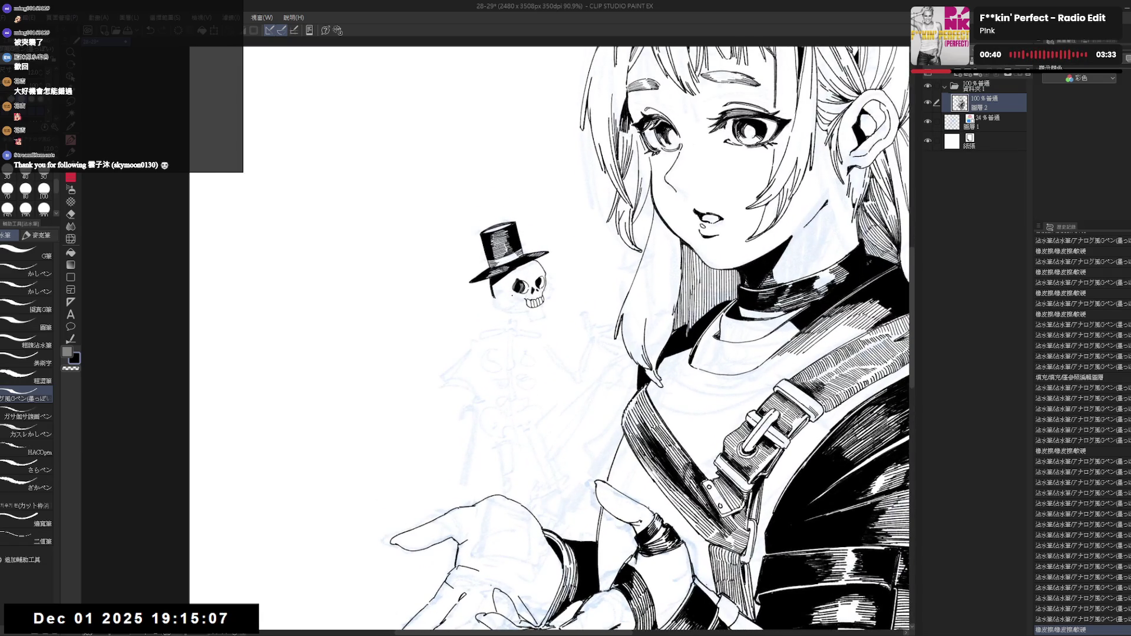
key(e)
drag(489, 299, 543, 309)
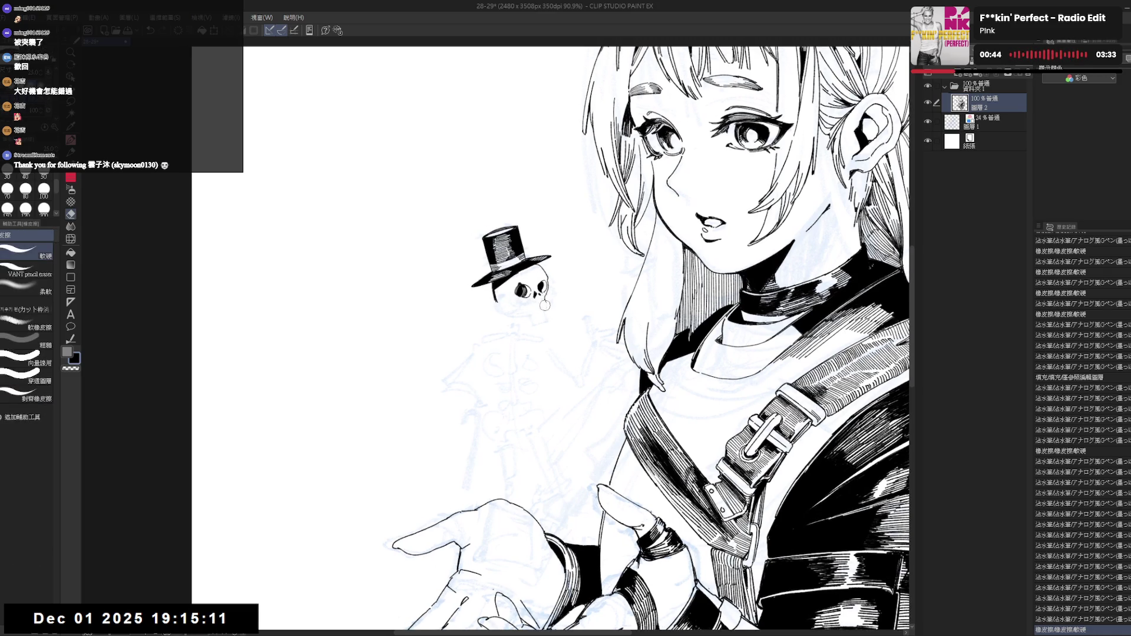
key(p)
key(ctrl+z)
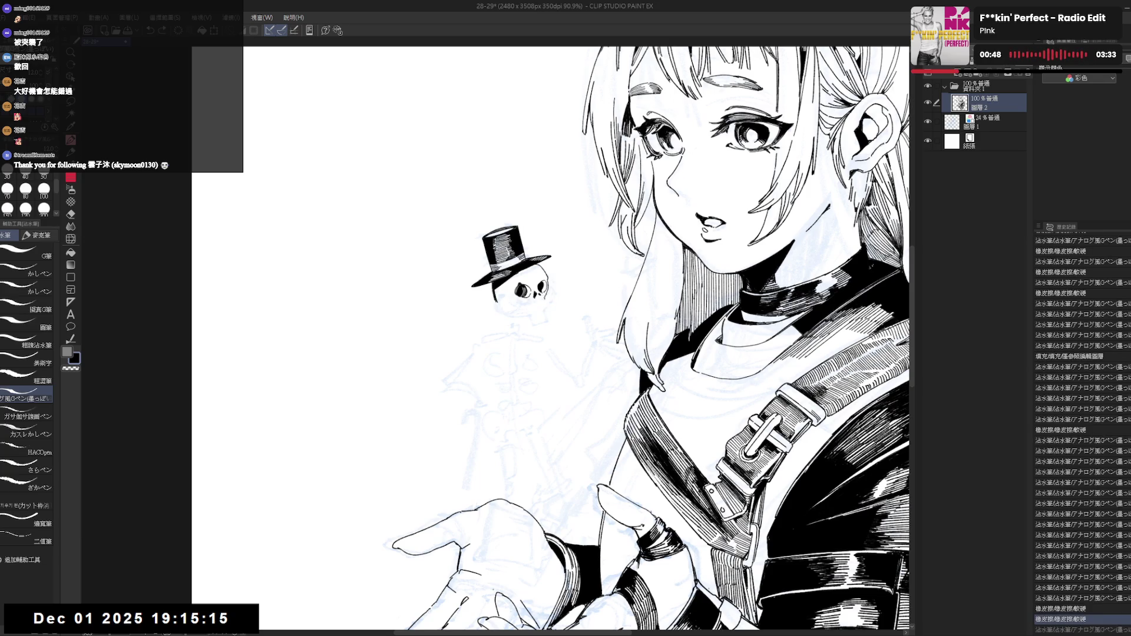
mouse_move(530, 294)
mouse_down()
mouse_move(539, 303)
mouse_move(502, 305)
mouse_move(513, 312)
mouse_up()
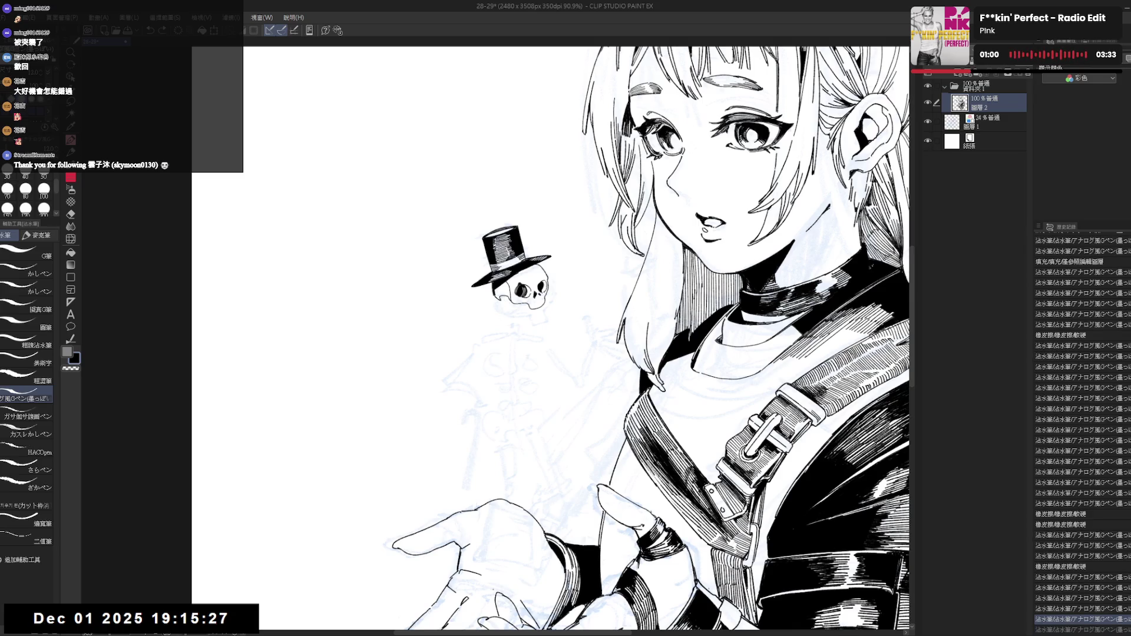
key(e)
key(p)
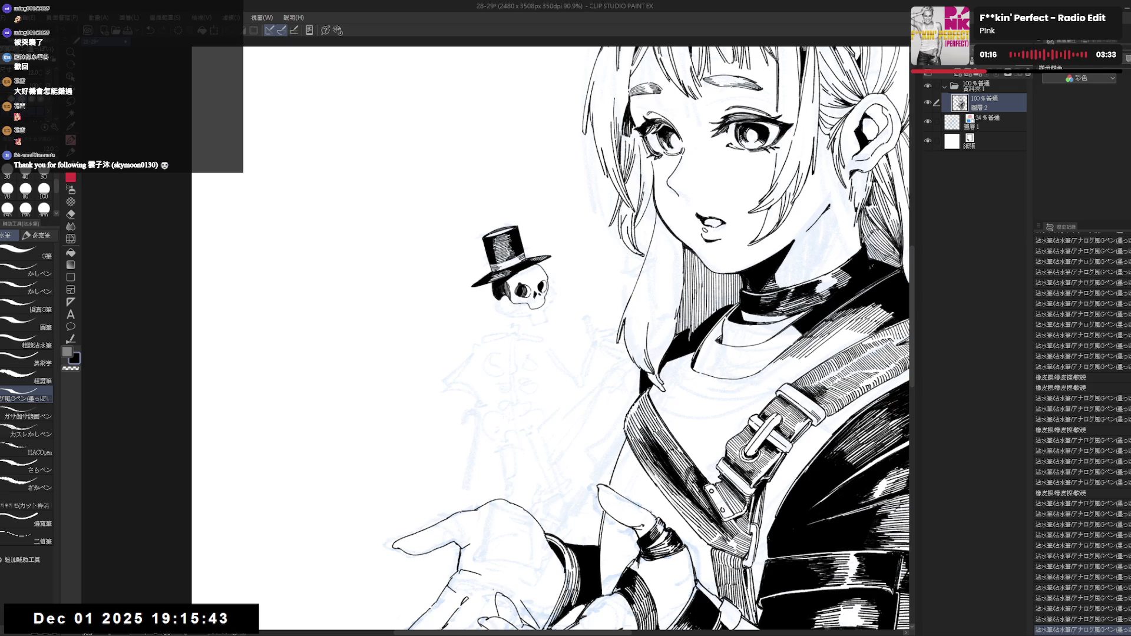
key(h)
key(h)
mouse_move(527, 263)
mouse_down()
mouse_move(513, 266)
mouse_move(822, 233)
mouse_up()
Ink the top hat's brim while rotating, mirroring and repositioning the canvas view.
key(r)
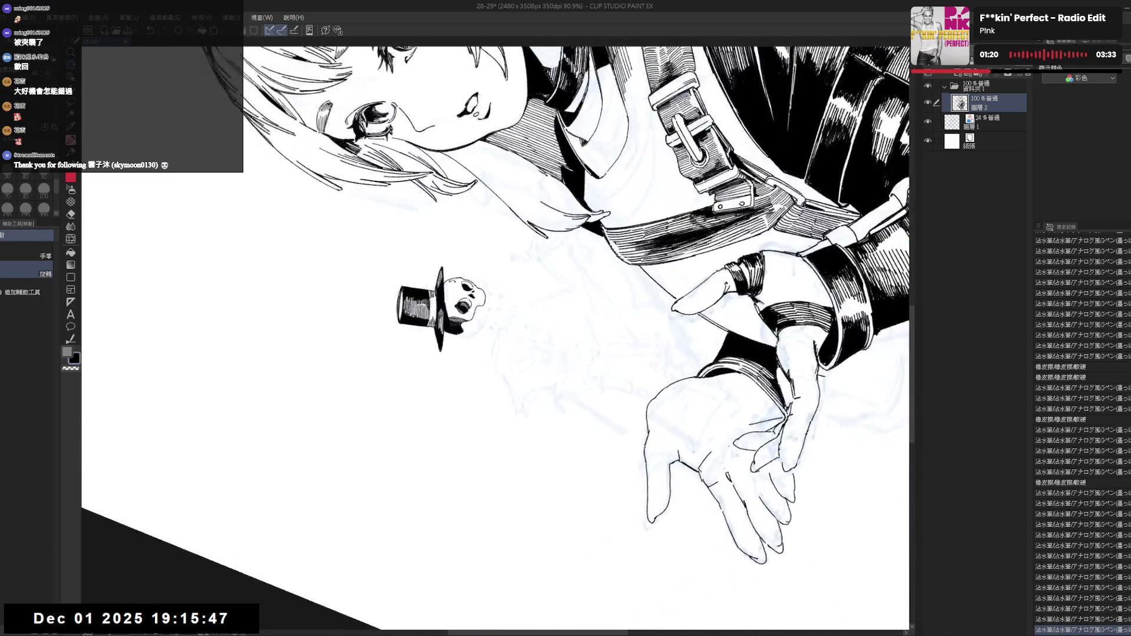
key(p)
drag(443, 284, 449, 318)
key(ctrl+@)
key(h)
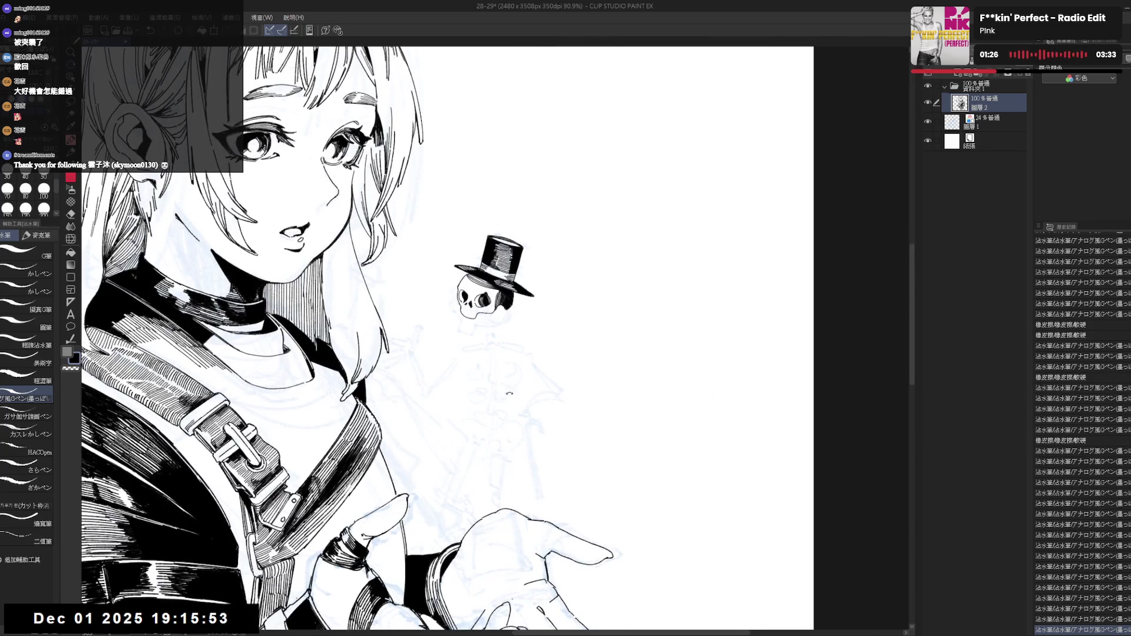
key(asciicircum)
key(asciicircum)
key(asciicircum)
drag(527, 271, 552, 337)
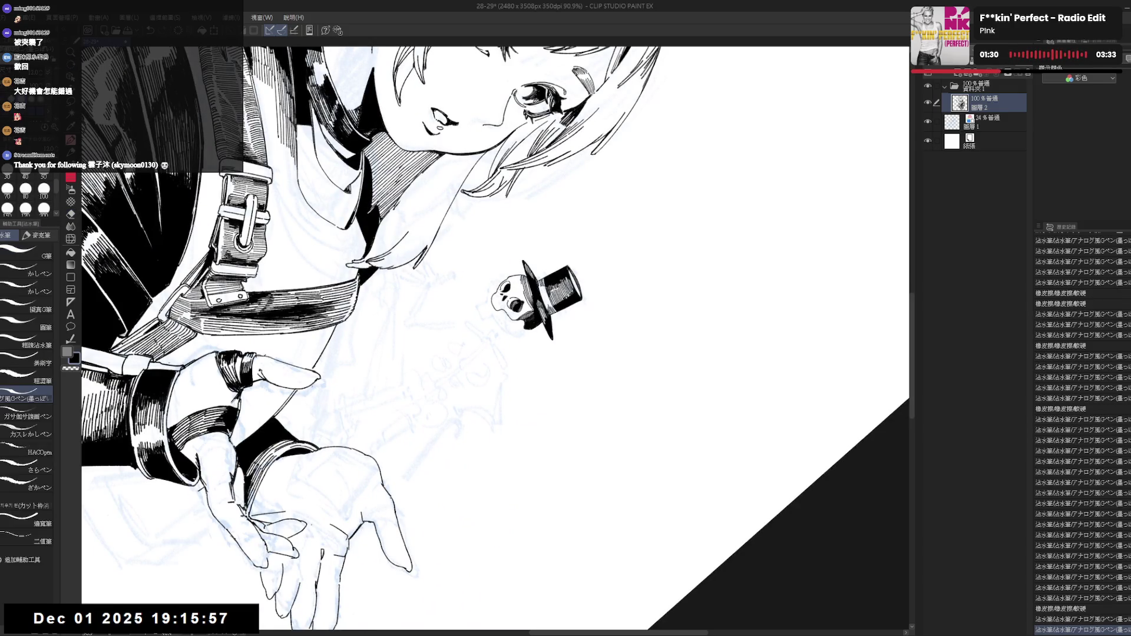
key(ctrl+@)
drag(505, 320, 507, 306)
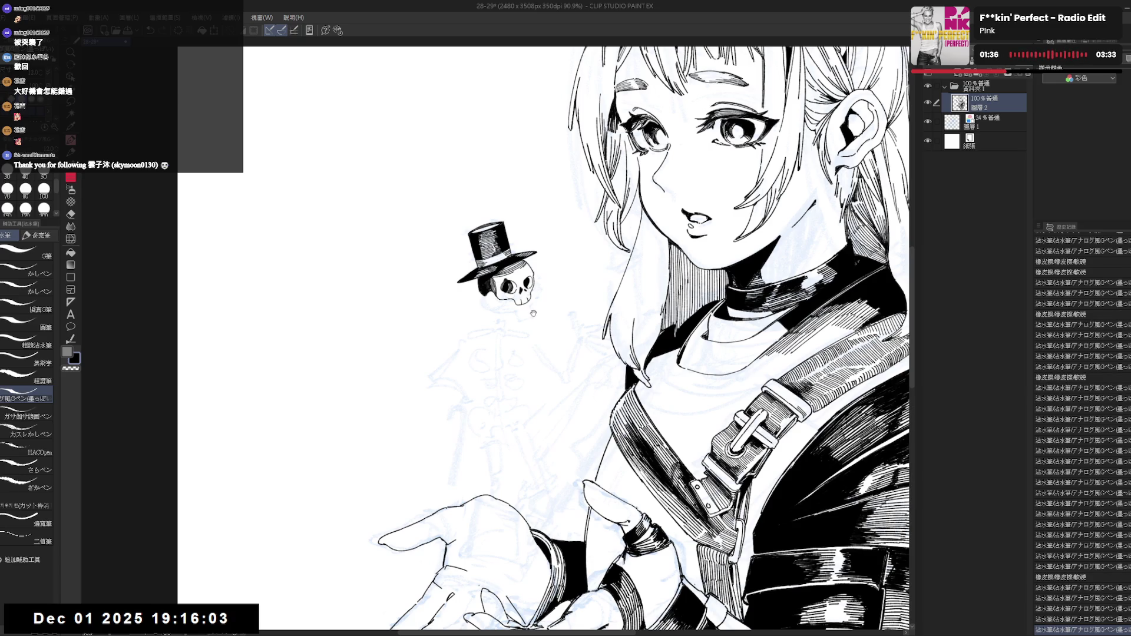
drag(533, 312, 541, 305)
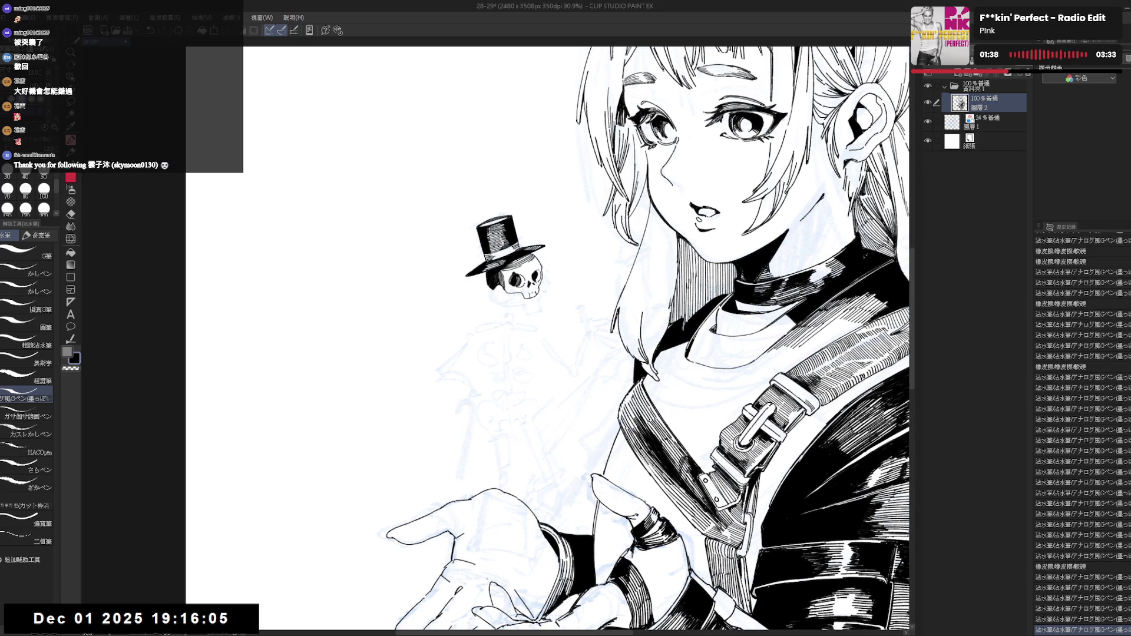
drag(533, 312, 539, 317)
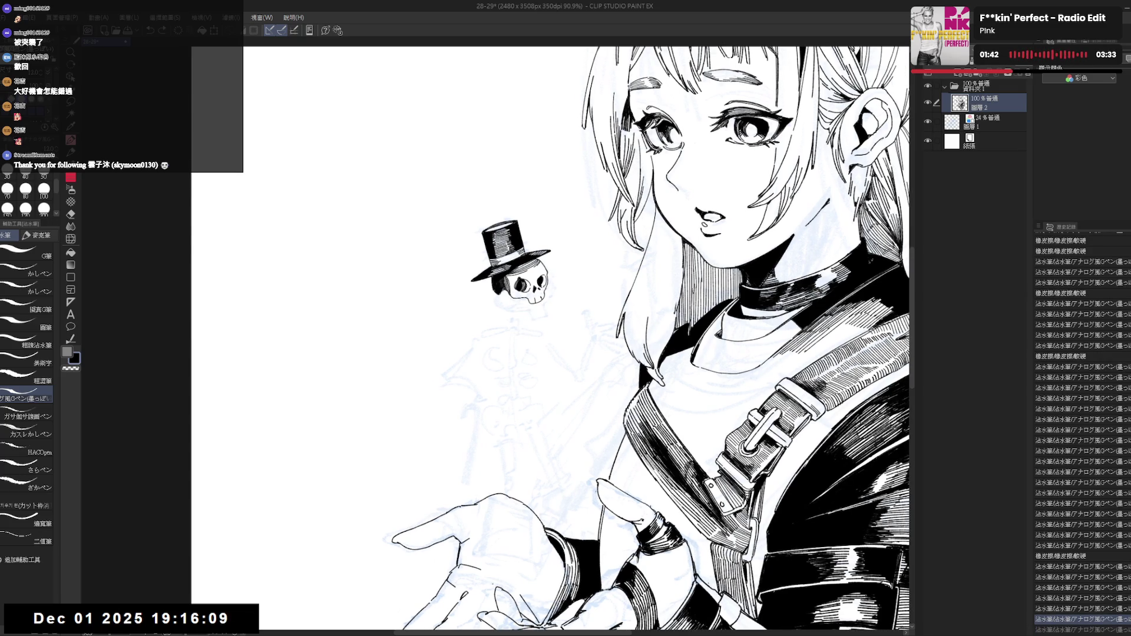
scroll(521, 286, up, 2)
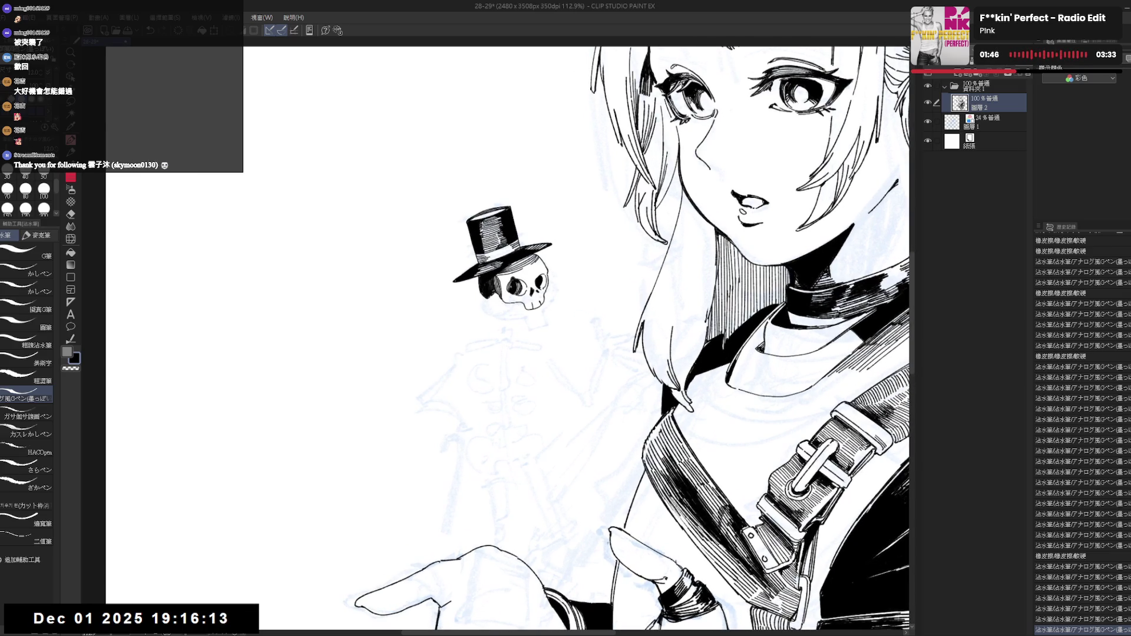
Retouch the lines around the skull's eye, toggling between black and transparent colour.
key(c)
key(ctrl+z)
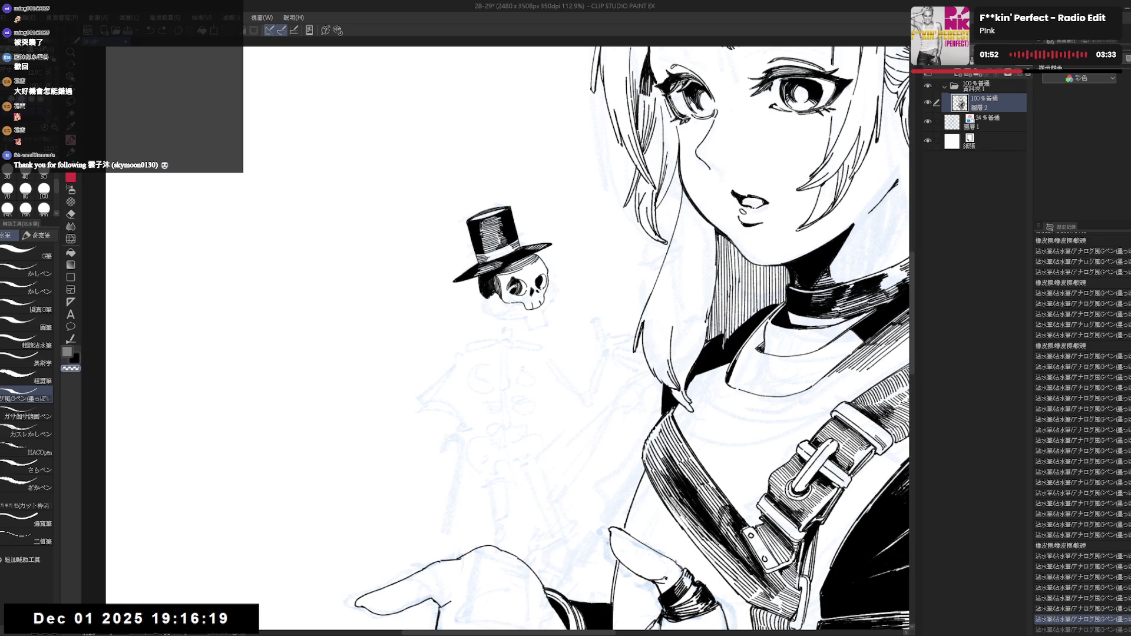
key(ctrl+y)
key(c)
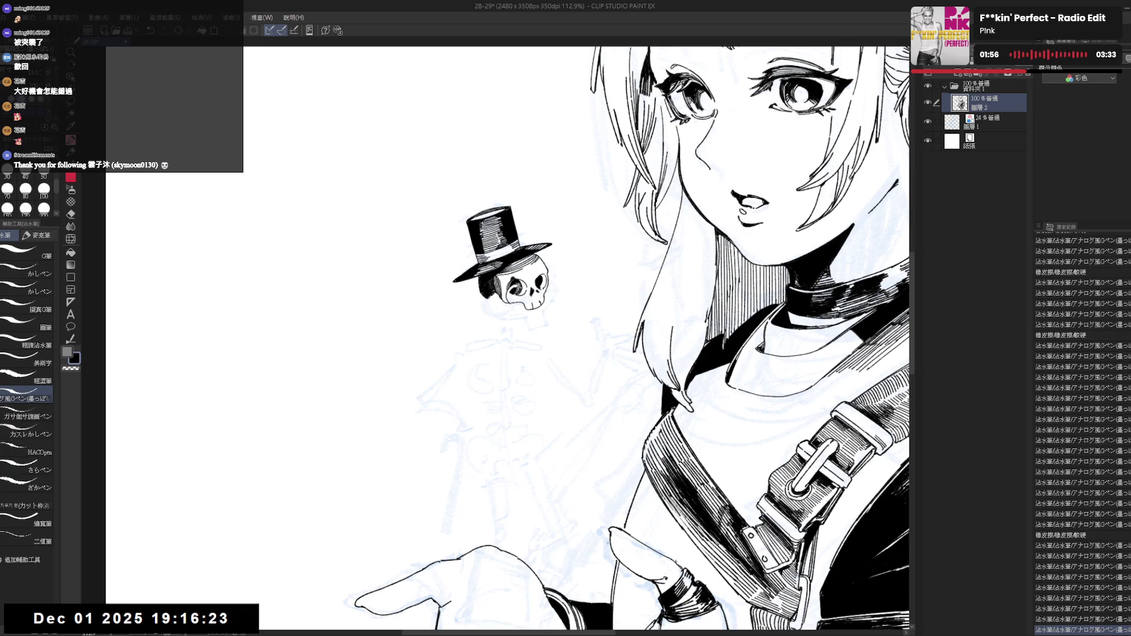
key(c)
key(c)
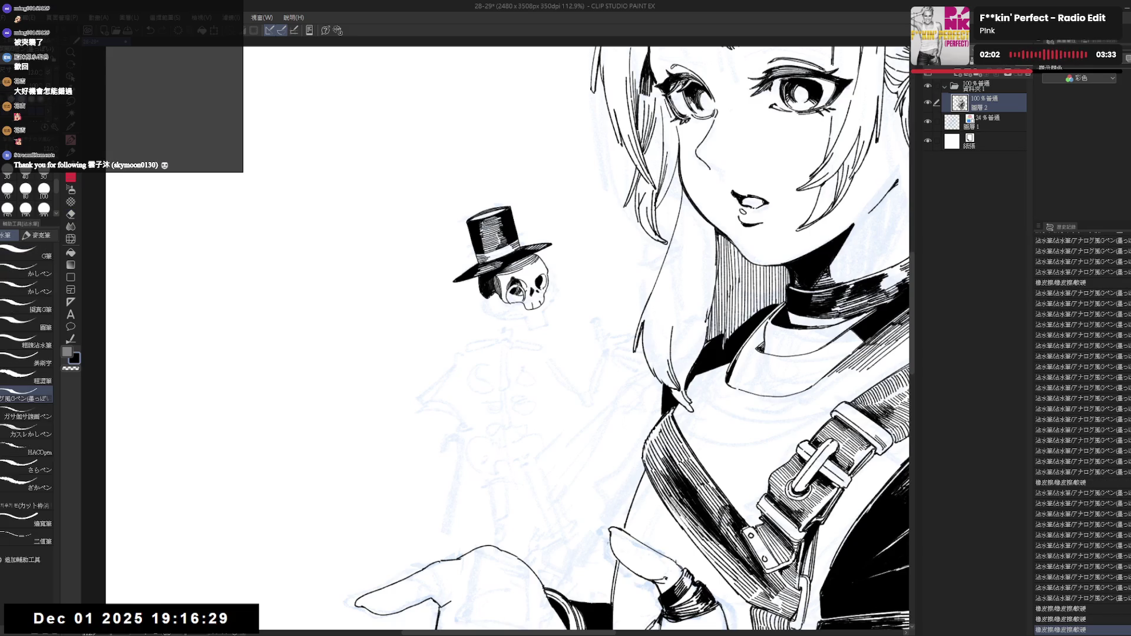
drag(519, 291, 523, 294)
key(c)
key(c)
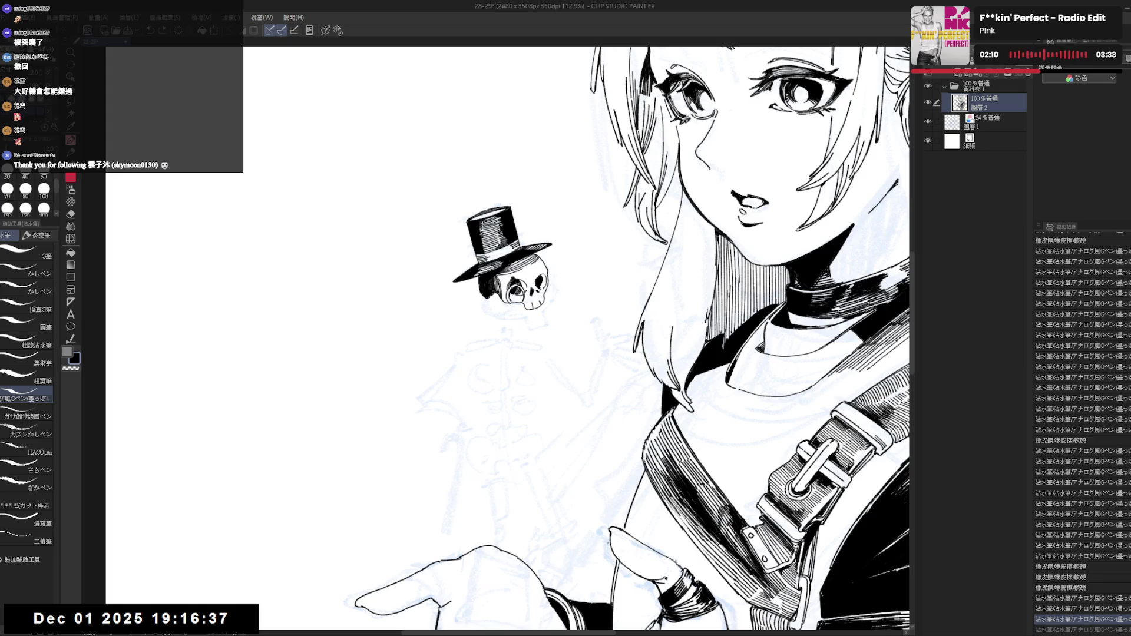
drag(518, 292, 523, 296)
drag(522, 339, 517, 331)
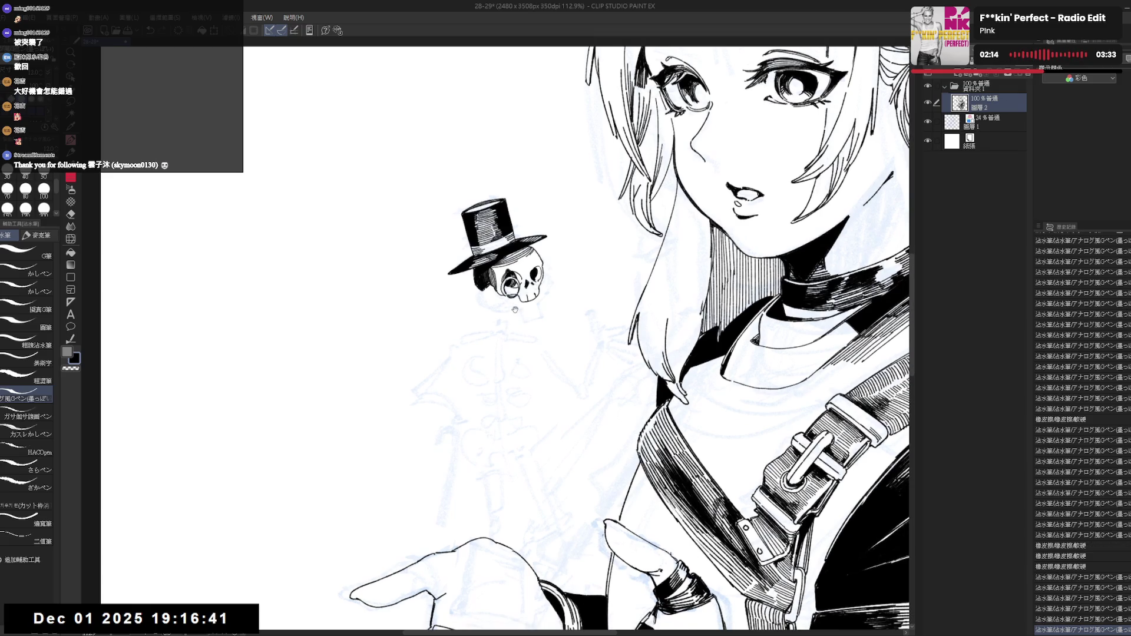
Alternately erase and re-ink small marks on the skull near the eye.
key(e)
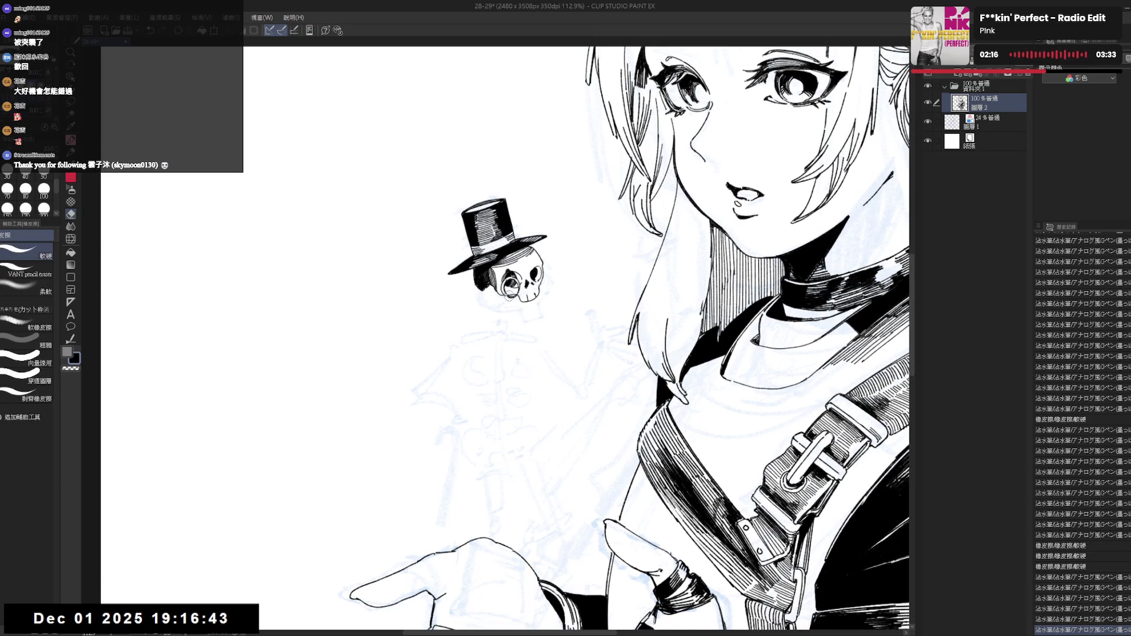
click(511, 289)
key(p)
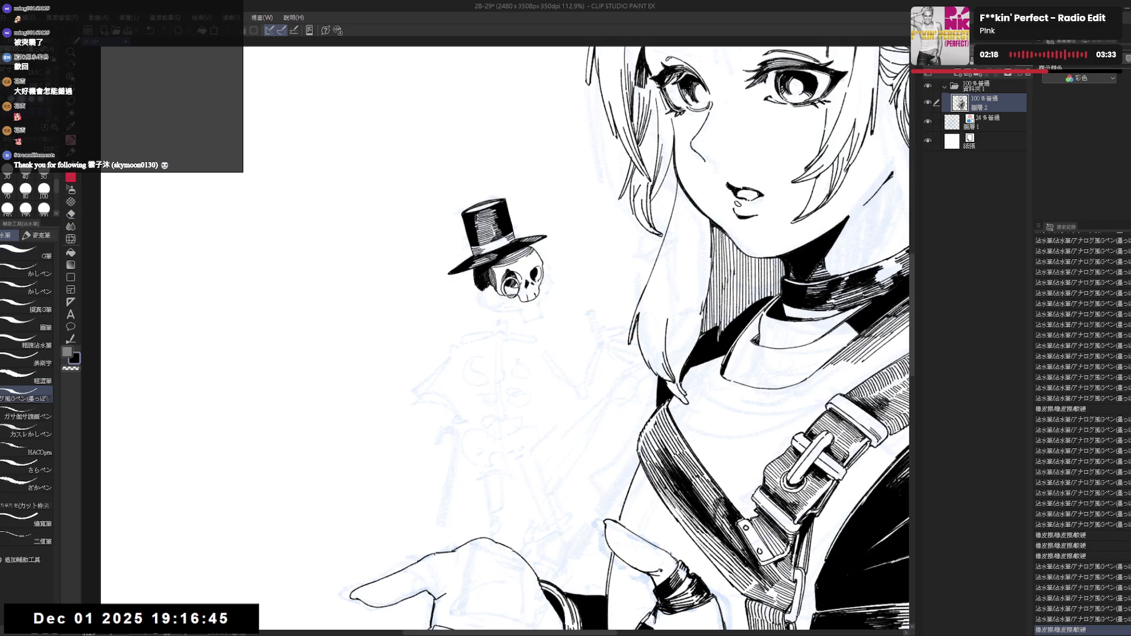
click(511, 288)
key(e)
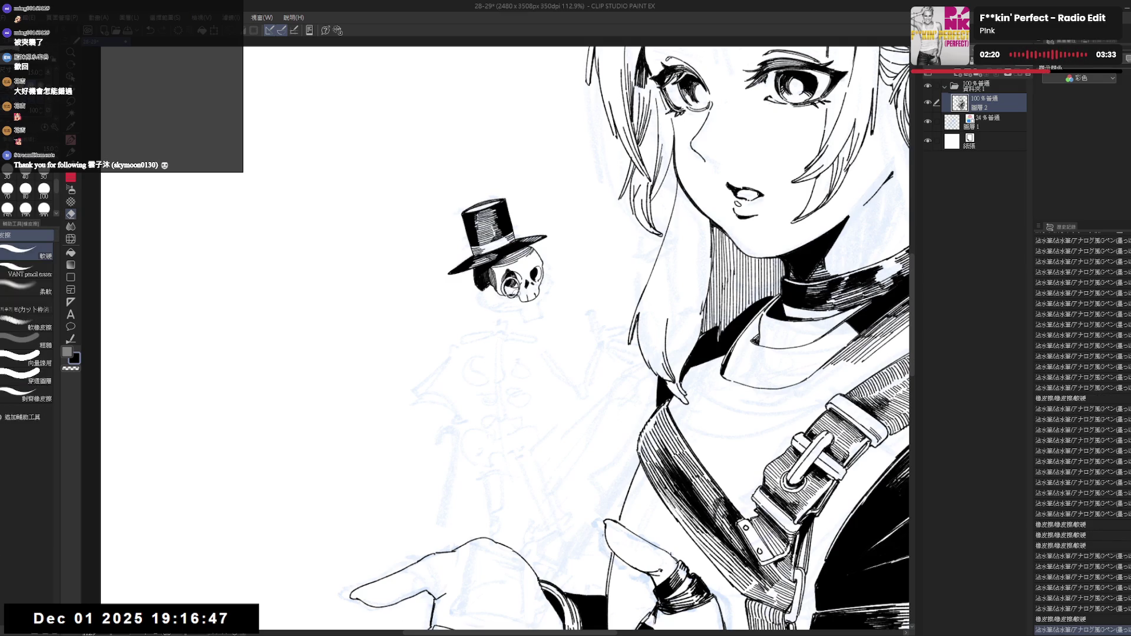
click(512, 290)
click(513, 295)
key(p)
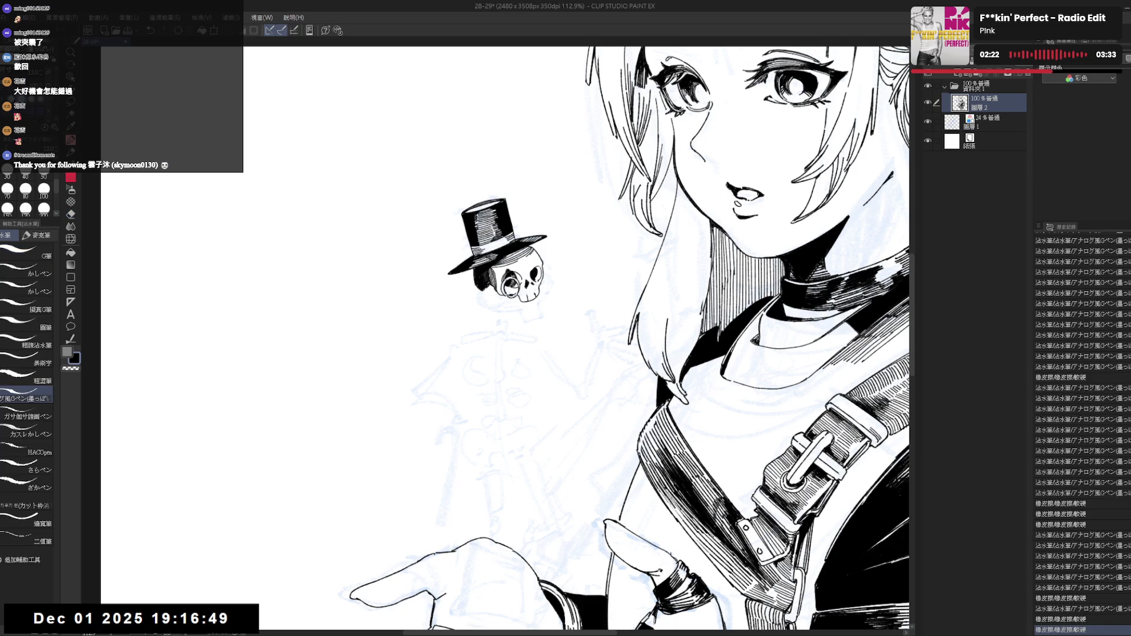
click(512, 291)
key(e)
click(512, 292)
key(p)
click(512, 289)
Draw the monocle chain below the skull's eye and clean up the monocle lines.
drag(508, 296, 501, 311)
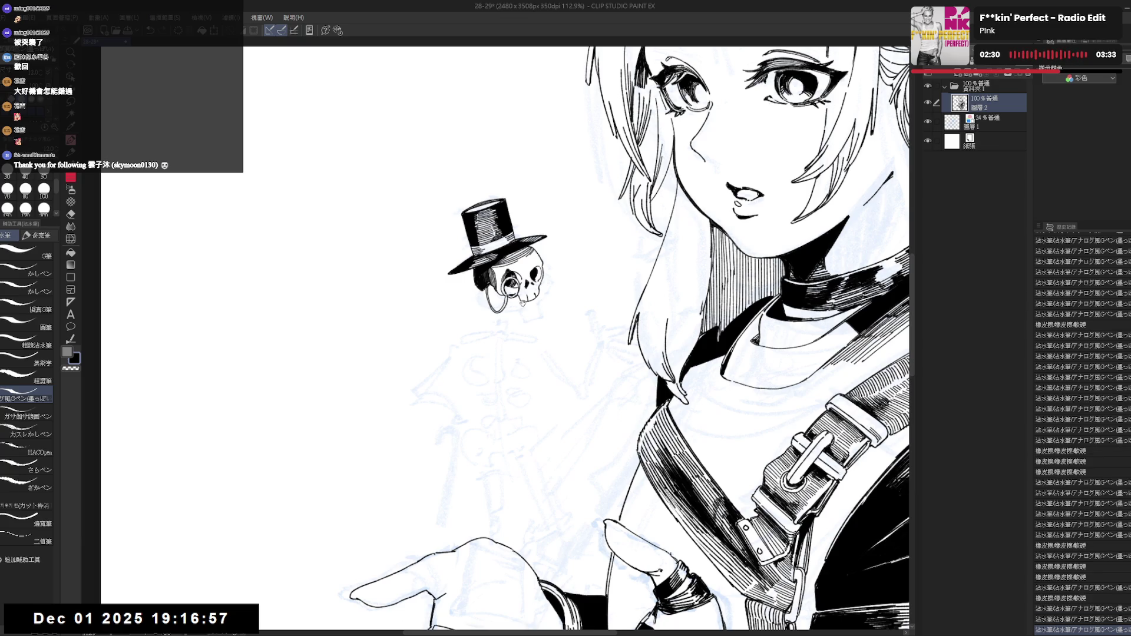
key(h)
key(h)
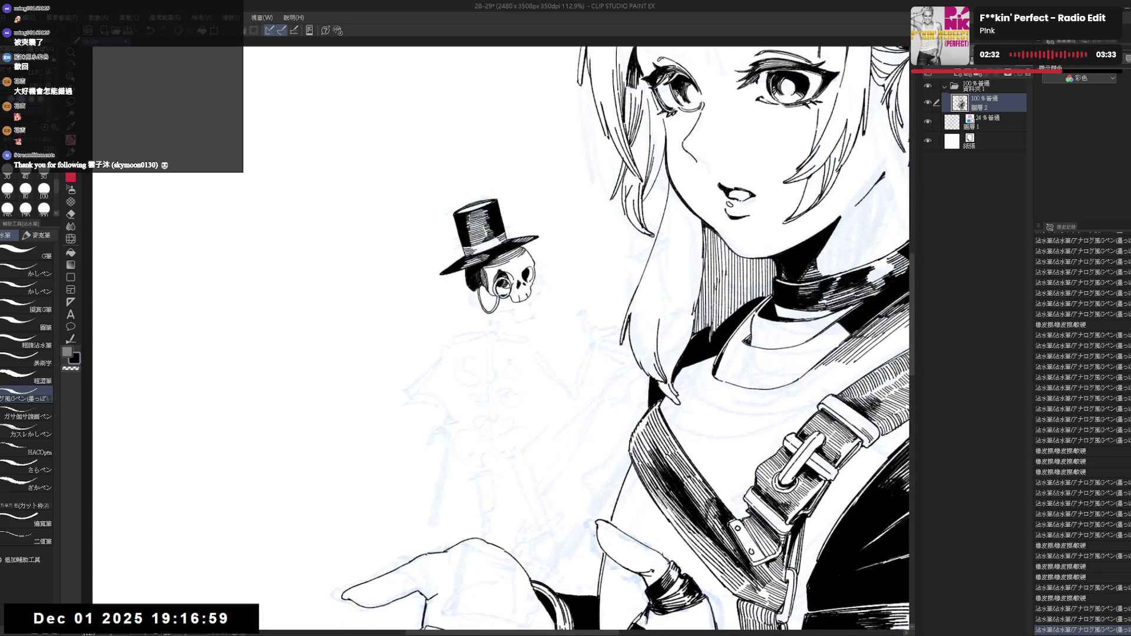
key(e)
drag(495, 286, 498, 292)
drag(495, 287, 500, 295)
key(p)
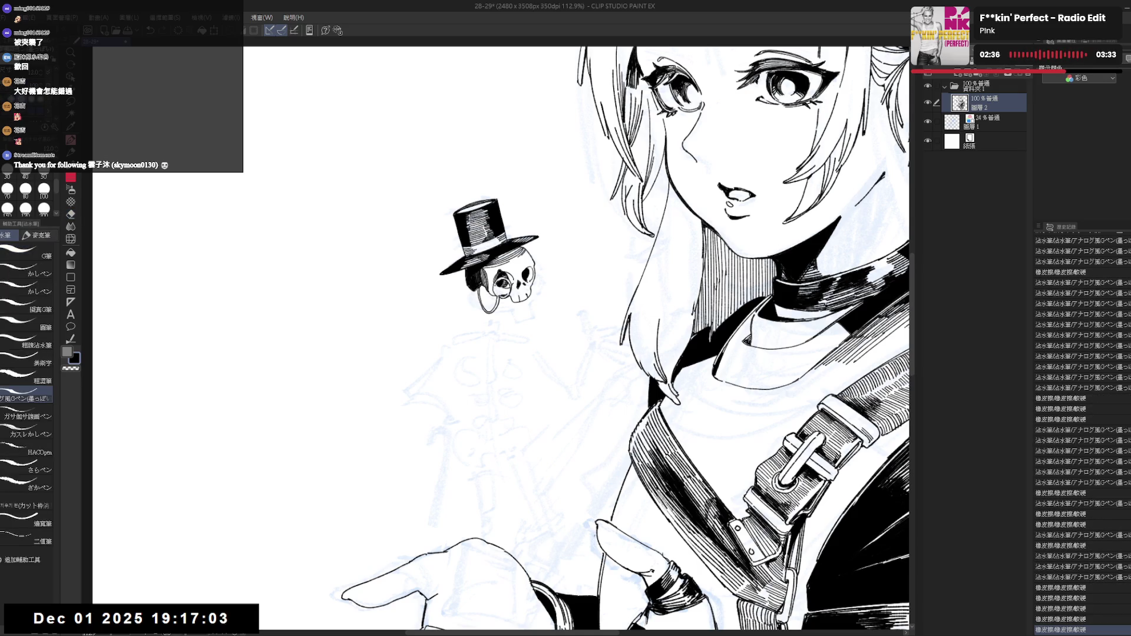
scroll(524, 301, right, 1)
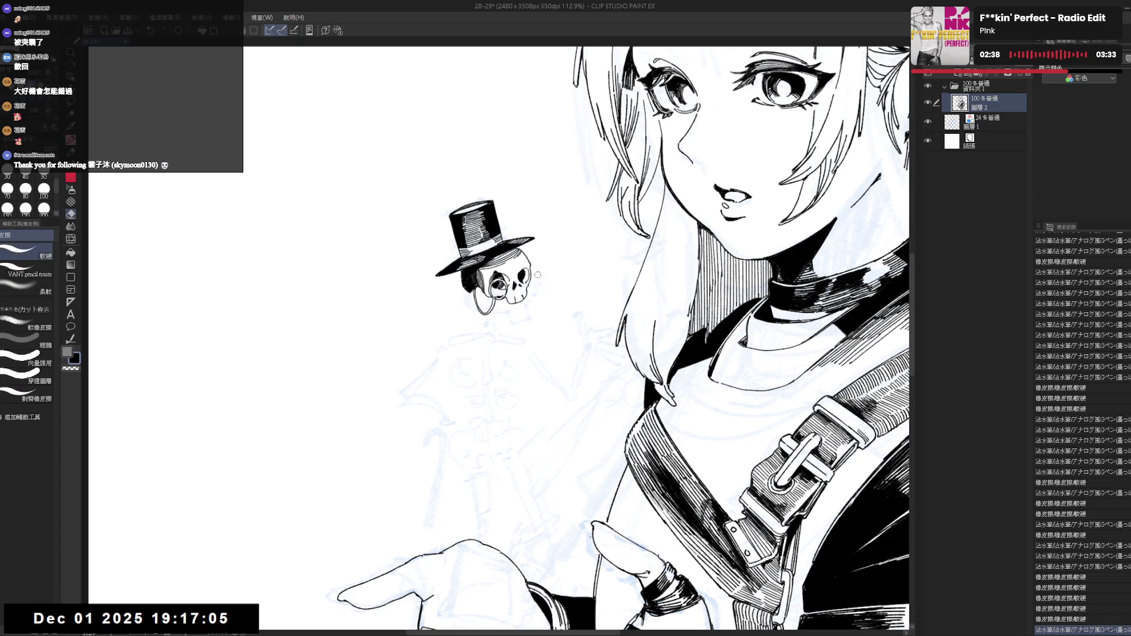
scroll(525, 275, right, 1)
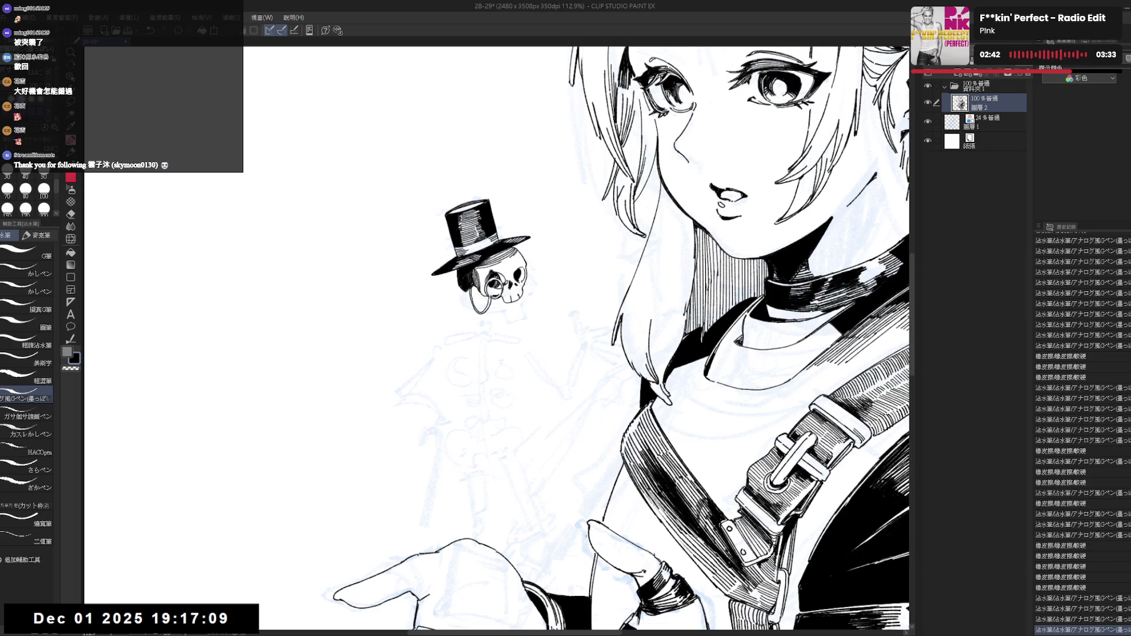
key(asciicircum)
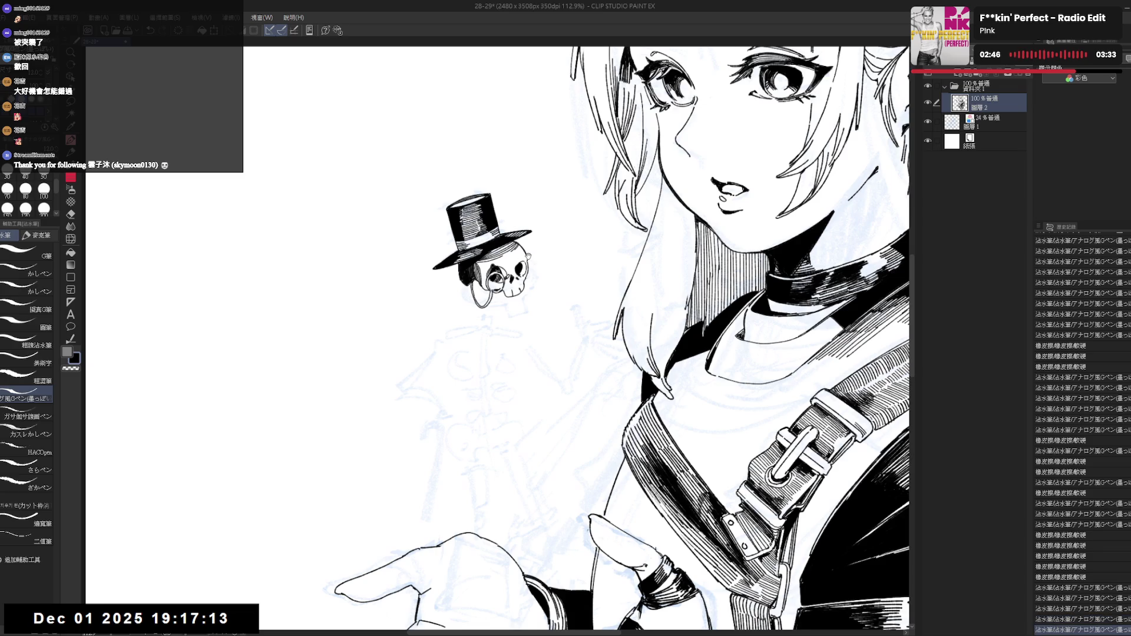
scroll(526, 258, down, 3)
scroll(472, 245, down, 2)
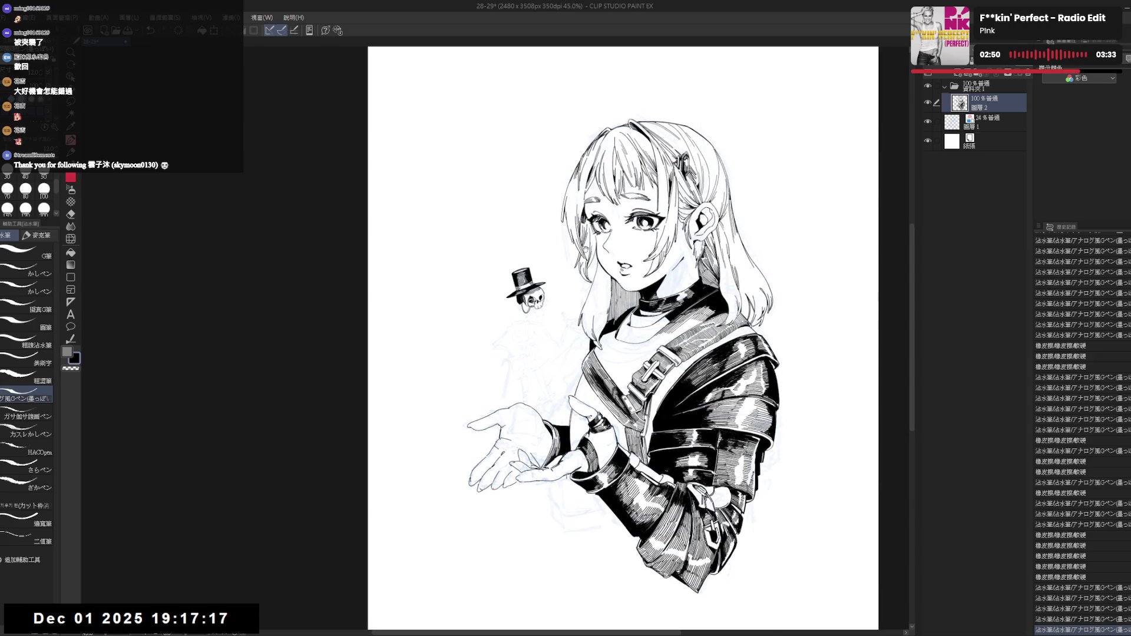
Lasso-select the girl's head, redoing the outline after a first attempt.
key(m)
mouse_move(611, 118)
mouse_down()
mouse_move(559, 177)
mouse_move(565, 212)
mouse_up()
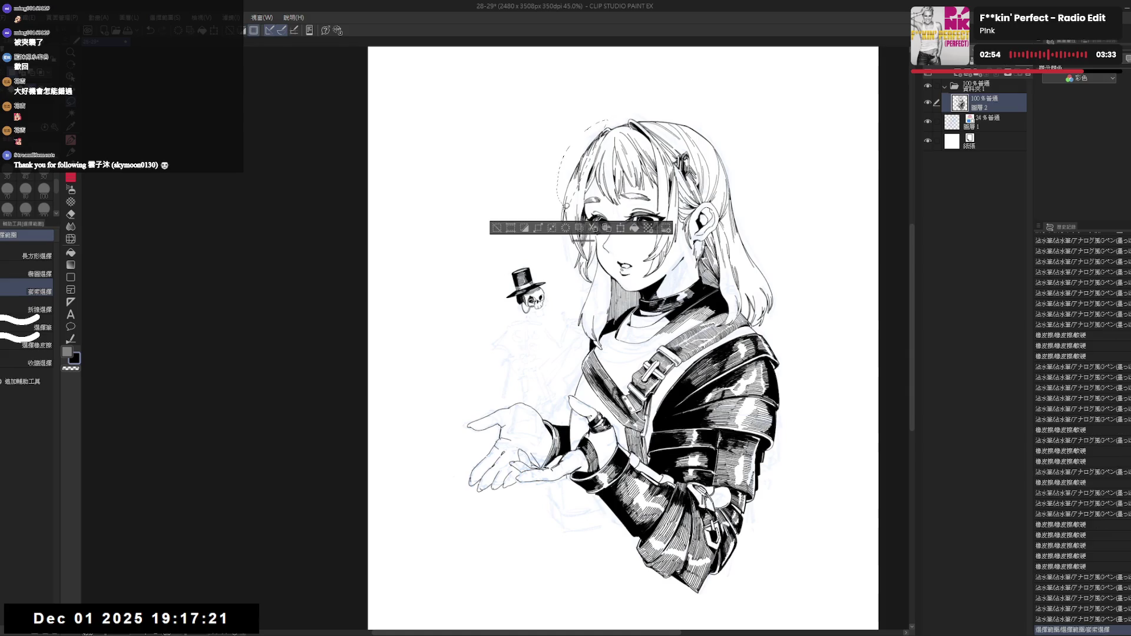
key(ctrl+d)
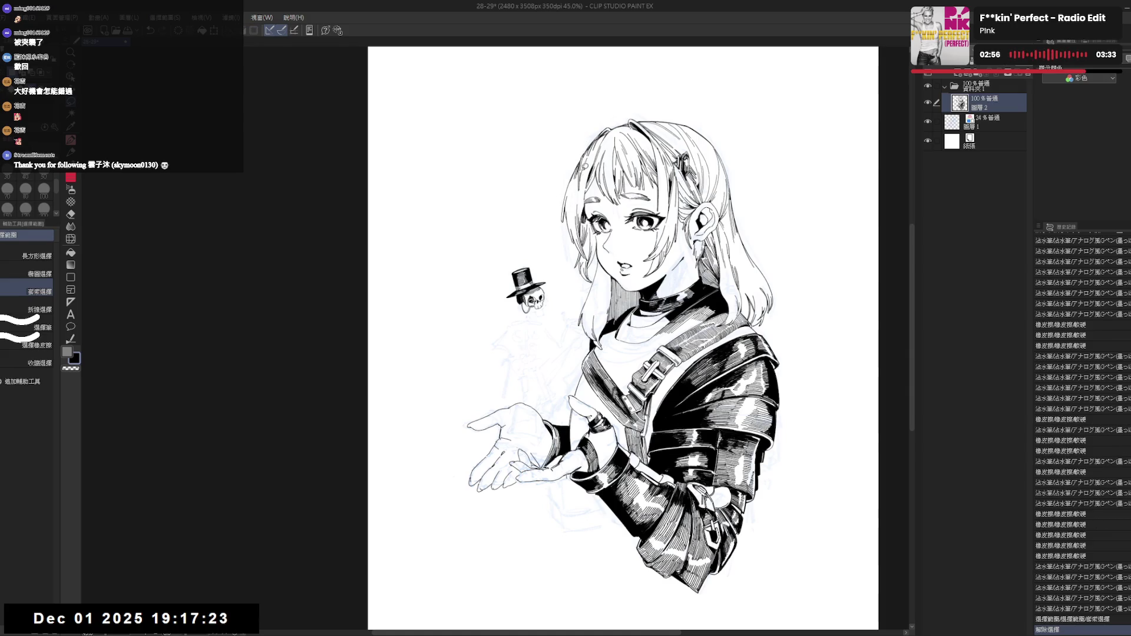
scroll(583, 168, right, 1)
mouse_move(618, 109)
mouse_down()
mouse_move(589, 118)
mouse_move(562, 173)
mouse_move(657, 224)
mouse_move(703, 274)
mouse_up()
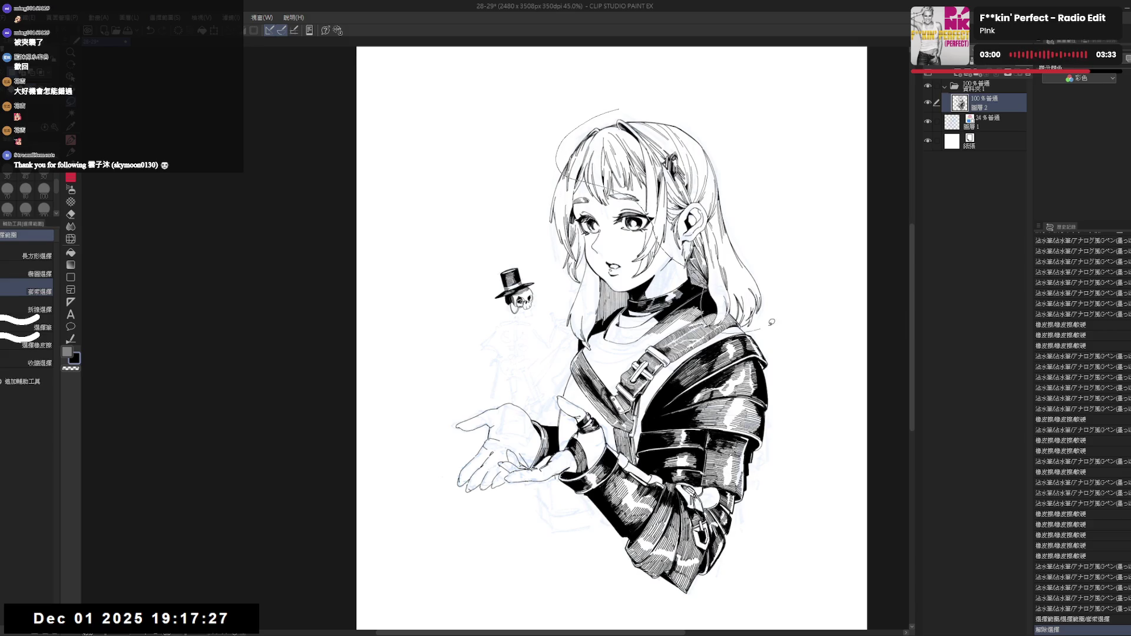
drag(764, 325, 707, 83)
Widen the head slightly, lower its top, nudge it up-left, and apply the transform.
key(ctrl+t)
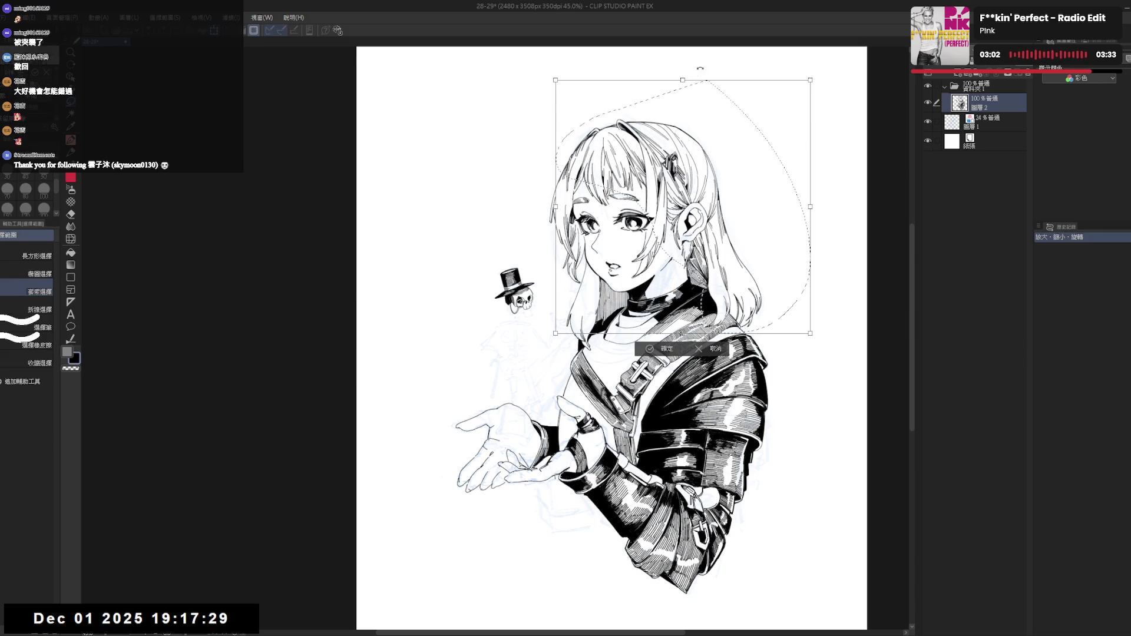
drag(811, 206, 814, 207)
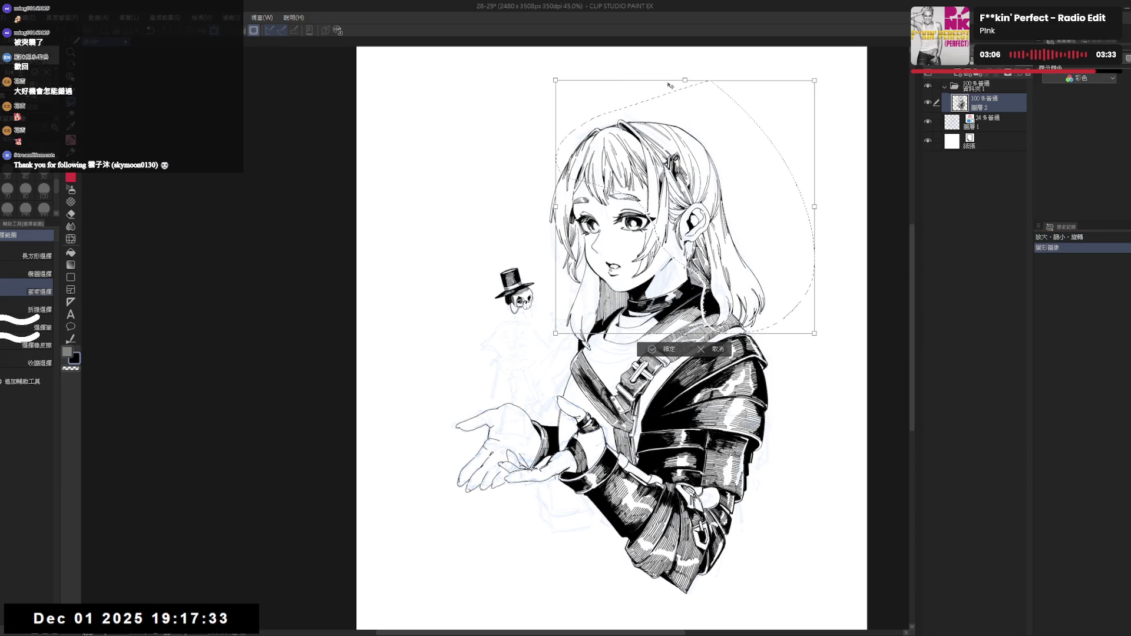
drag(685, 80, 685, 86)
drag(652, 226, 650, 225)
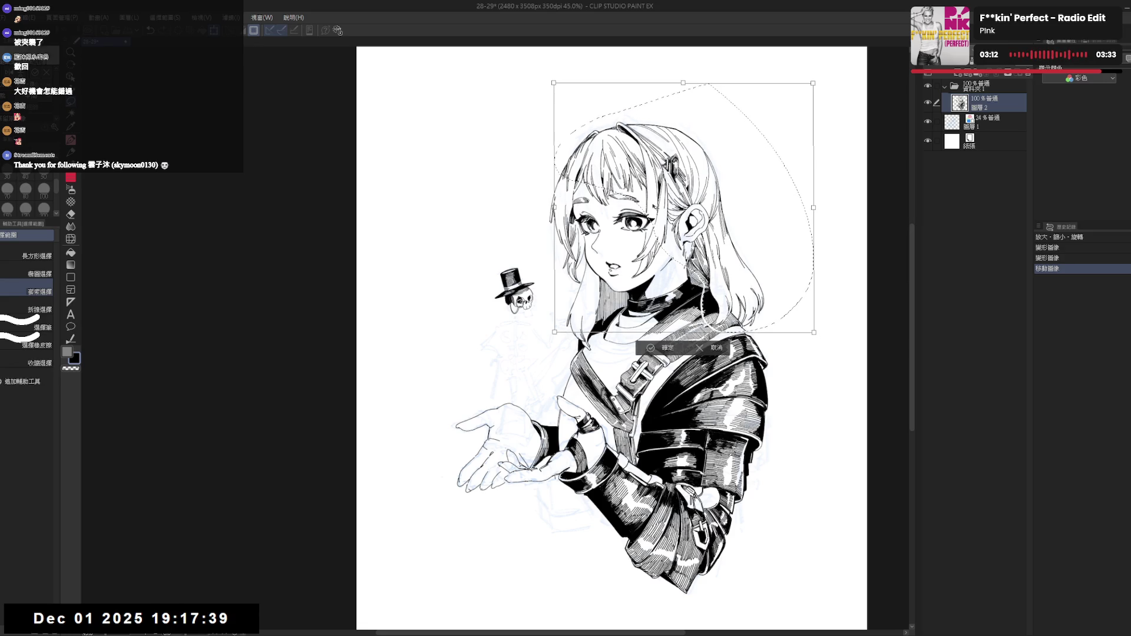
key(Return)
key(ctrl+d)
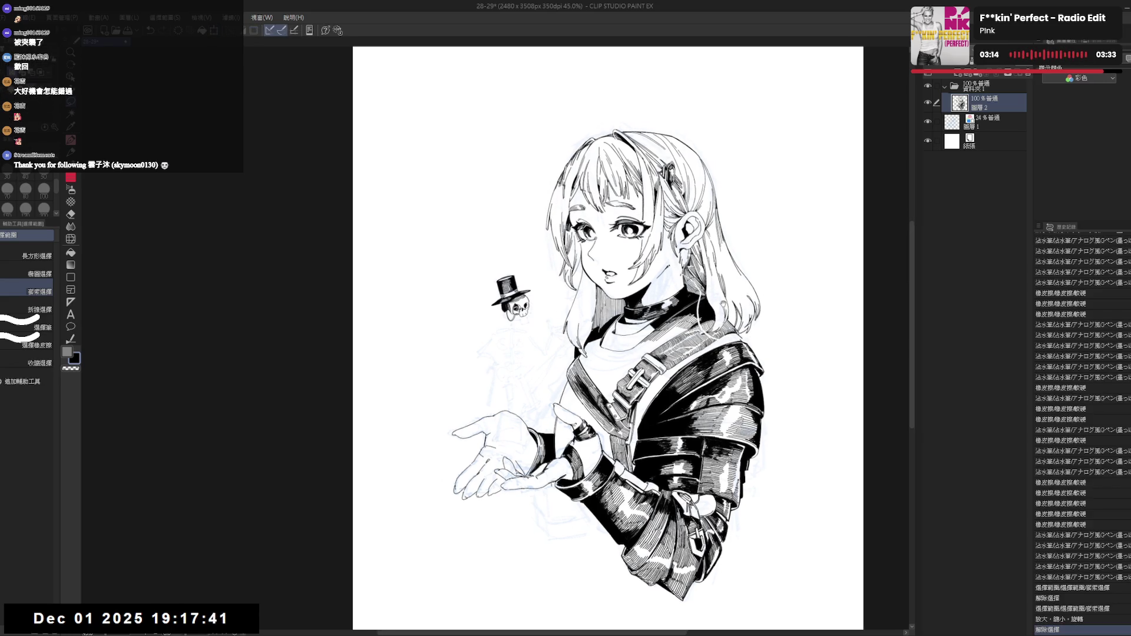
Erase stray hair lines on the right and small hair bits near the top-left.
key(e)
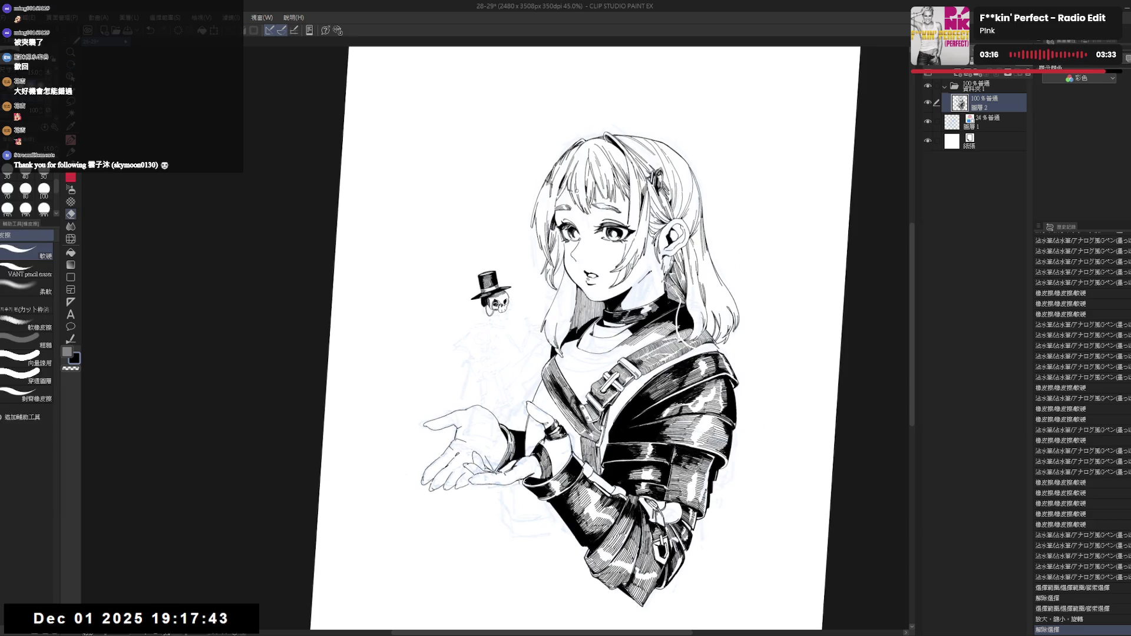
drag(687, 291, 695, 300)
drag(574, 188, 558, 182)
key(p)
key(e)
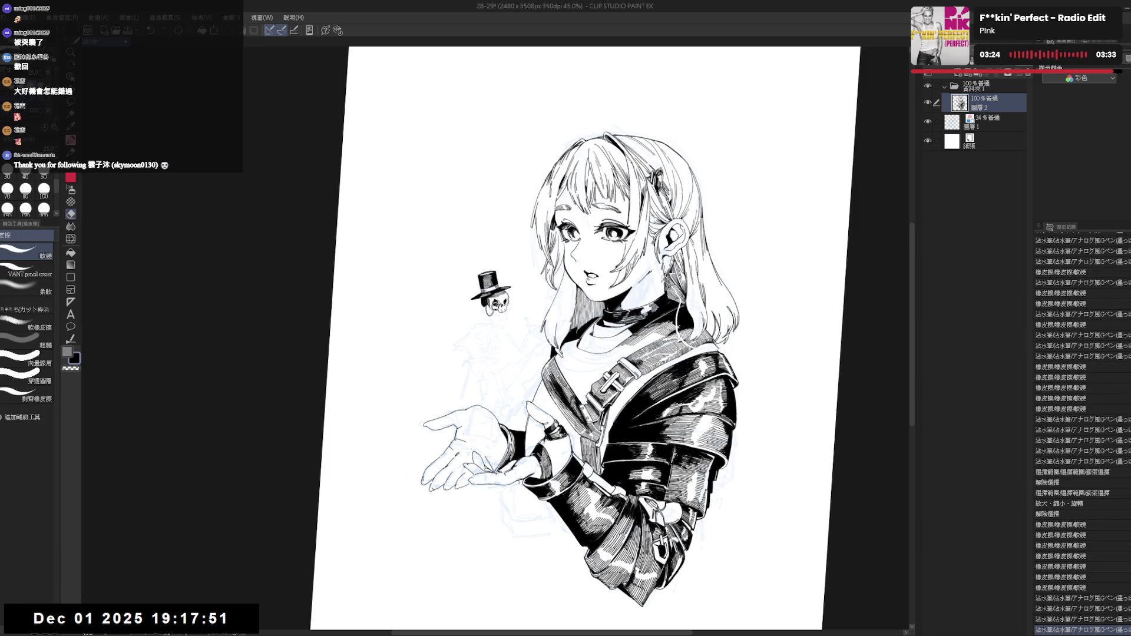
key(p)
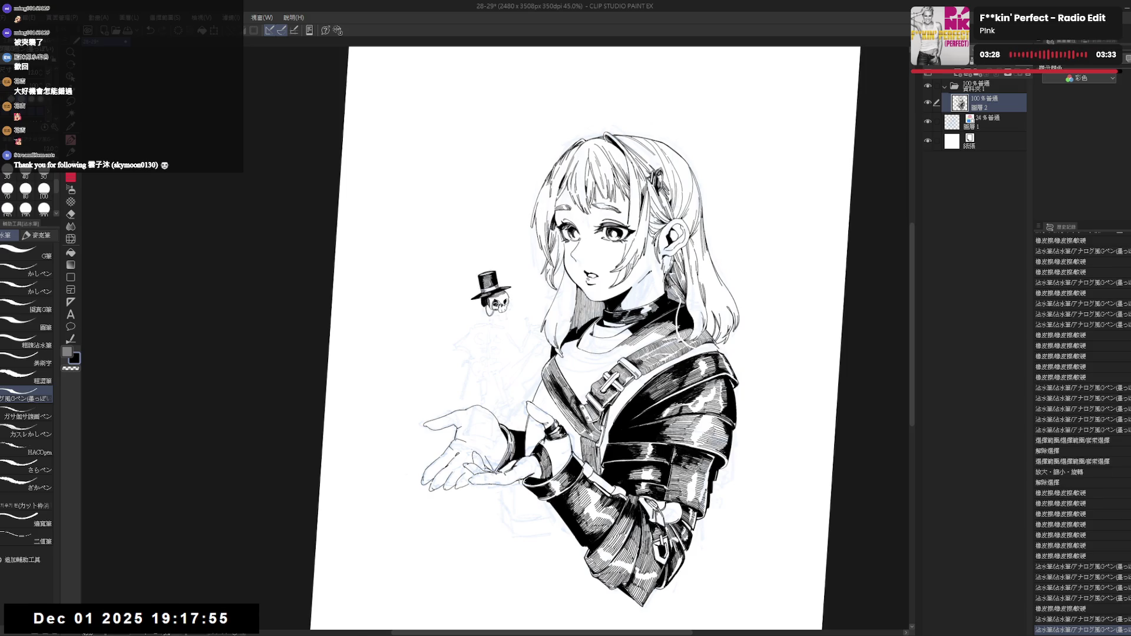
key(e)
key(p)
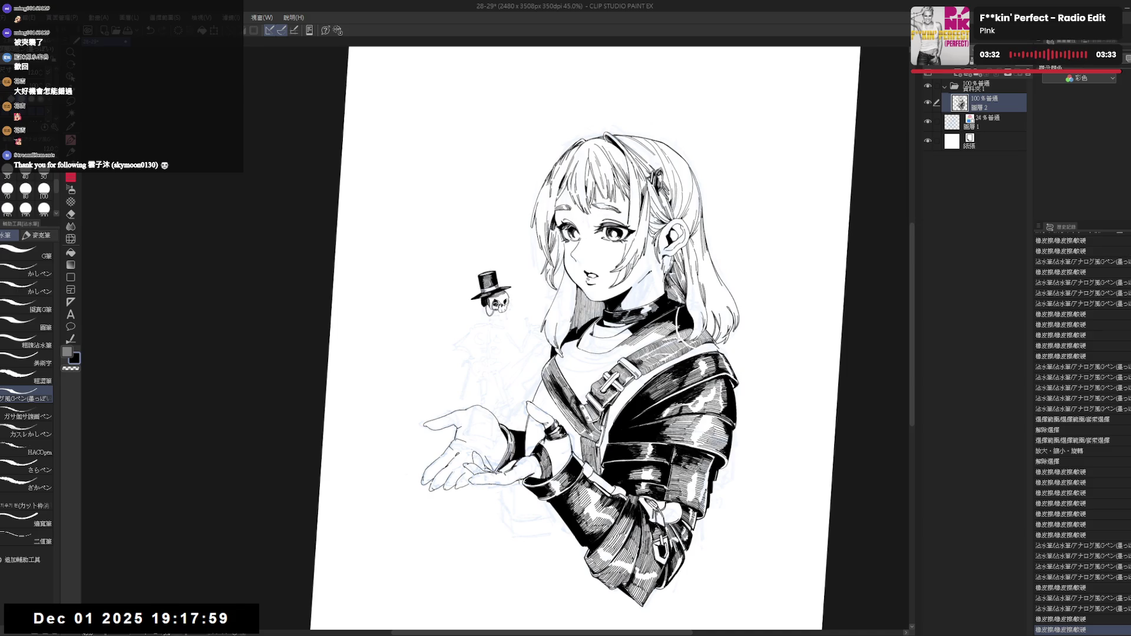
Fill a small gap in the hair with black.
key(g)
click(681, 309)
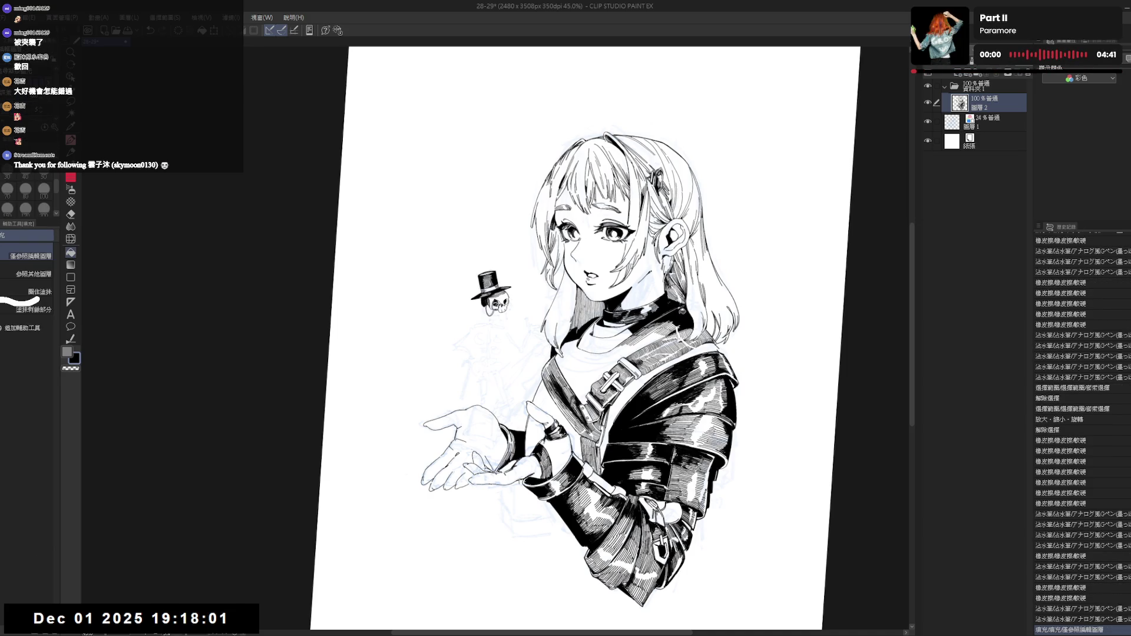
key(p)
Rotate the canvas view to review the drawing, then reset it upright and fit the page.
mouse_move(660, 330)
mouse_down()
mouse_move(704, 218)
mouse_move(696, 241)
mouse_up()
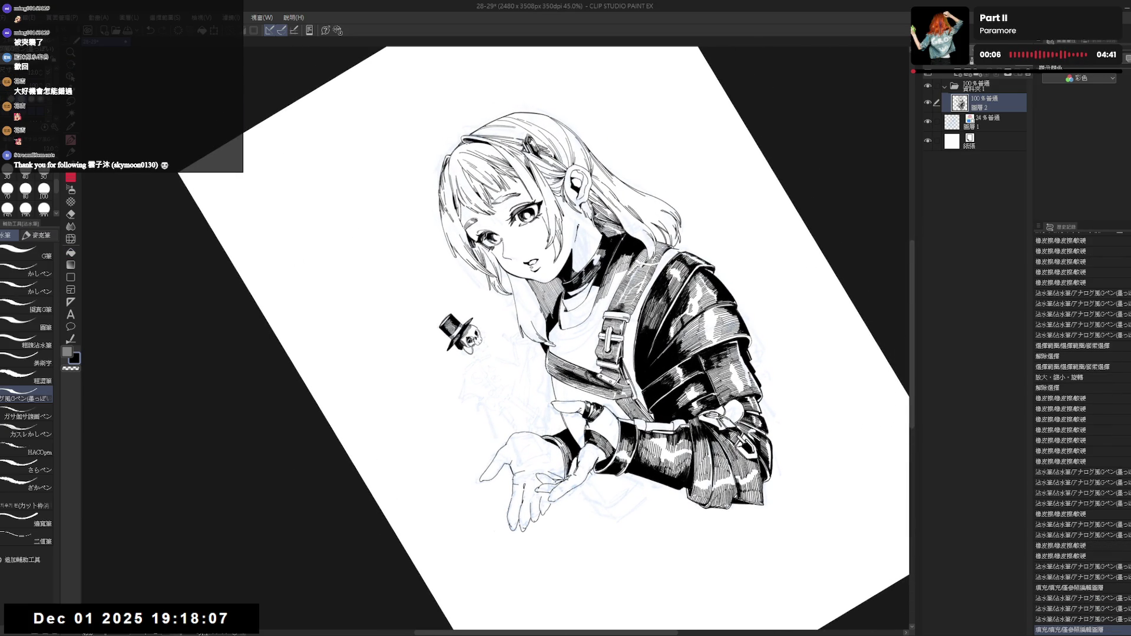
key(ctrl+@)
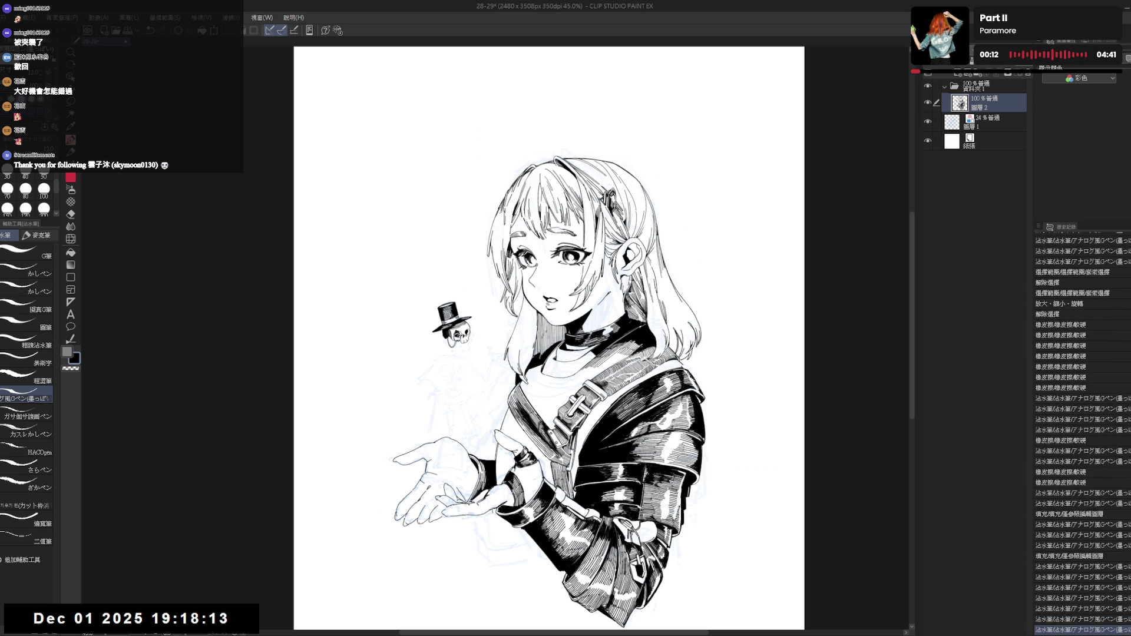
drag(548, 335, 577, 377)
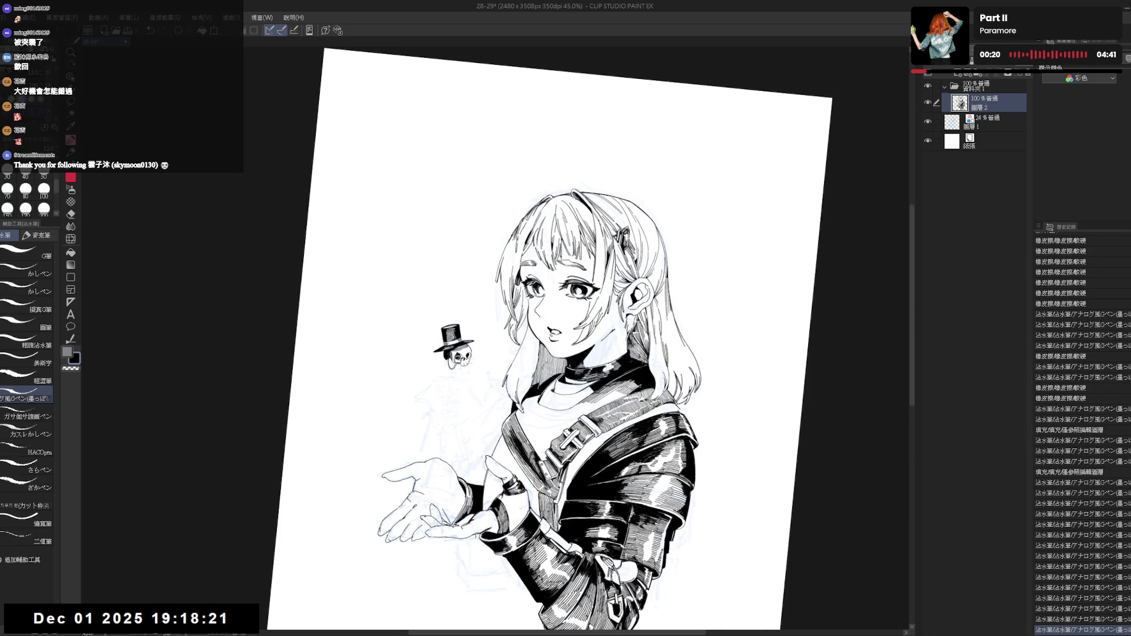
key(ctrl+0)
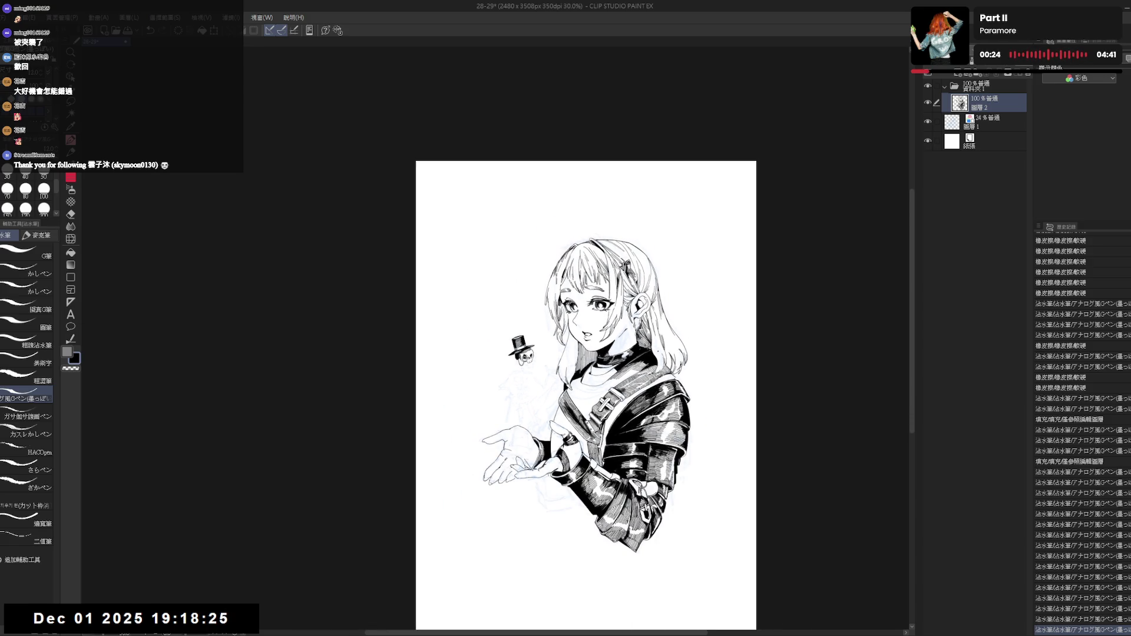
scroll(660, 352, up, 1)
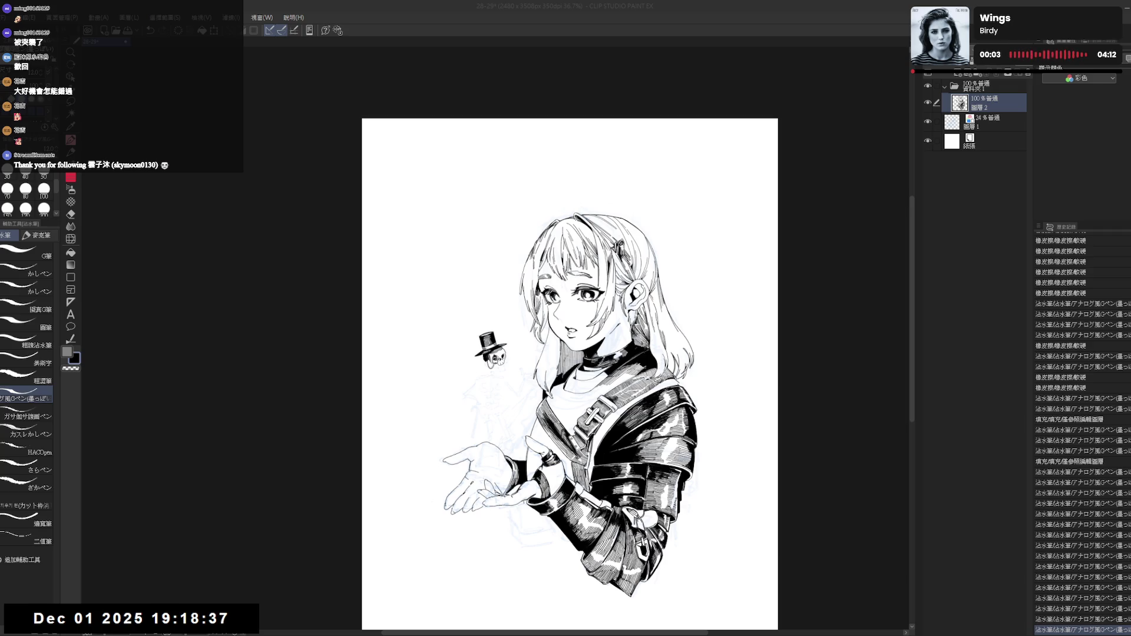
Ink short hair strokes by the left eye and thin out the hair lines there.
scroll(540, 272, up, 3)
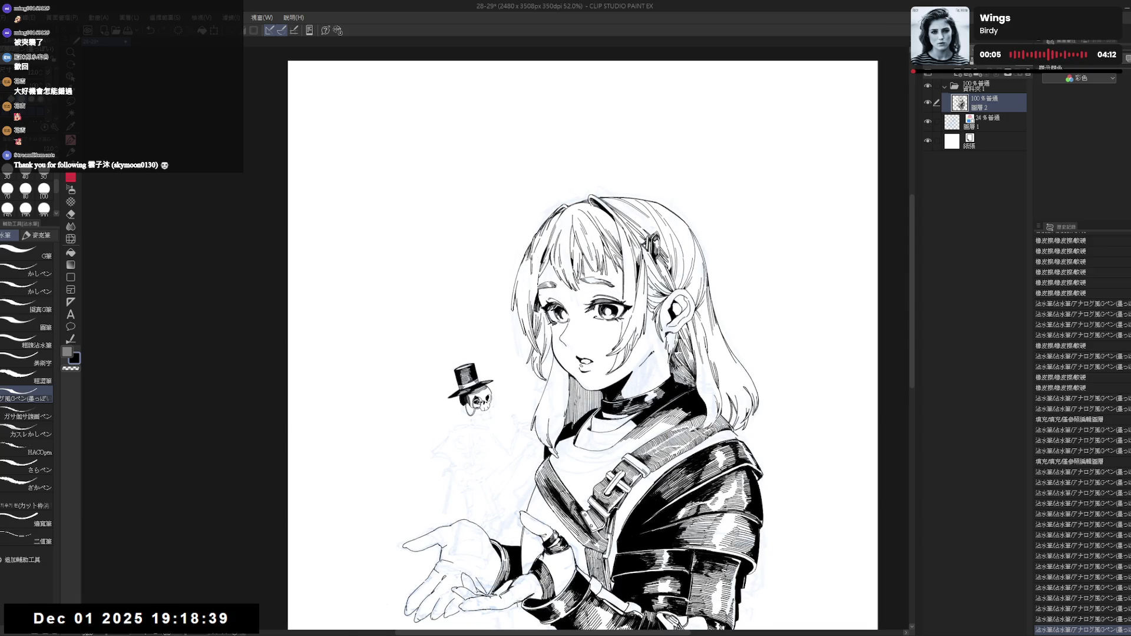
drag(543, 292, 543, 302)
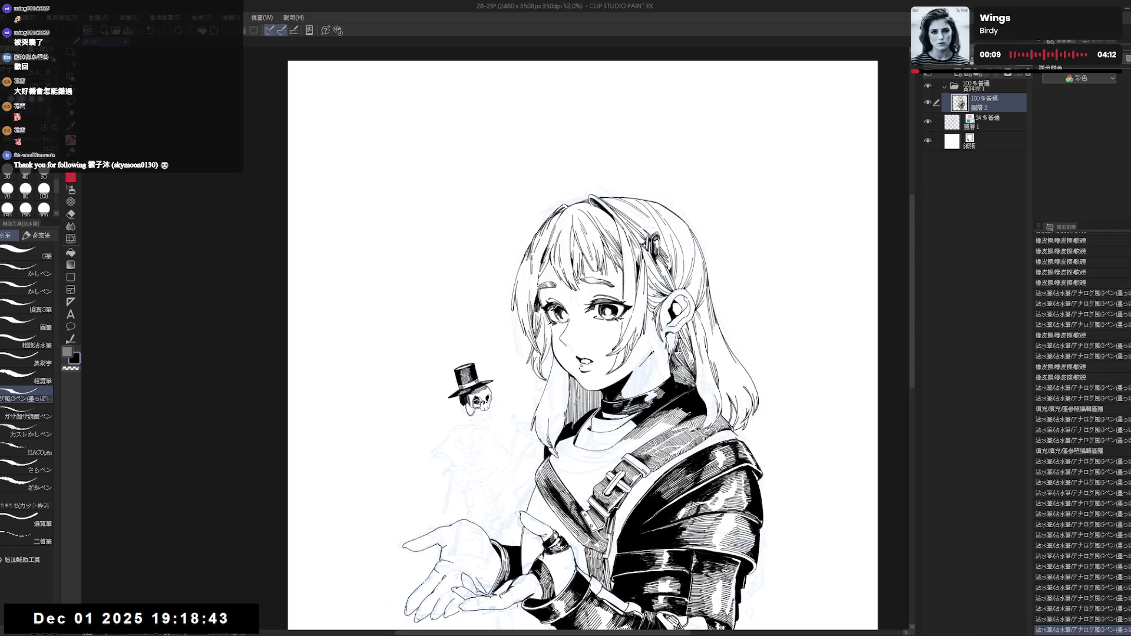
drag(540, 289, 541, 304)
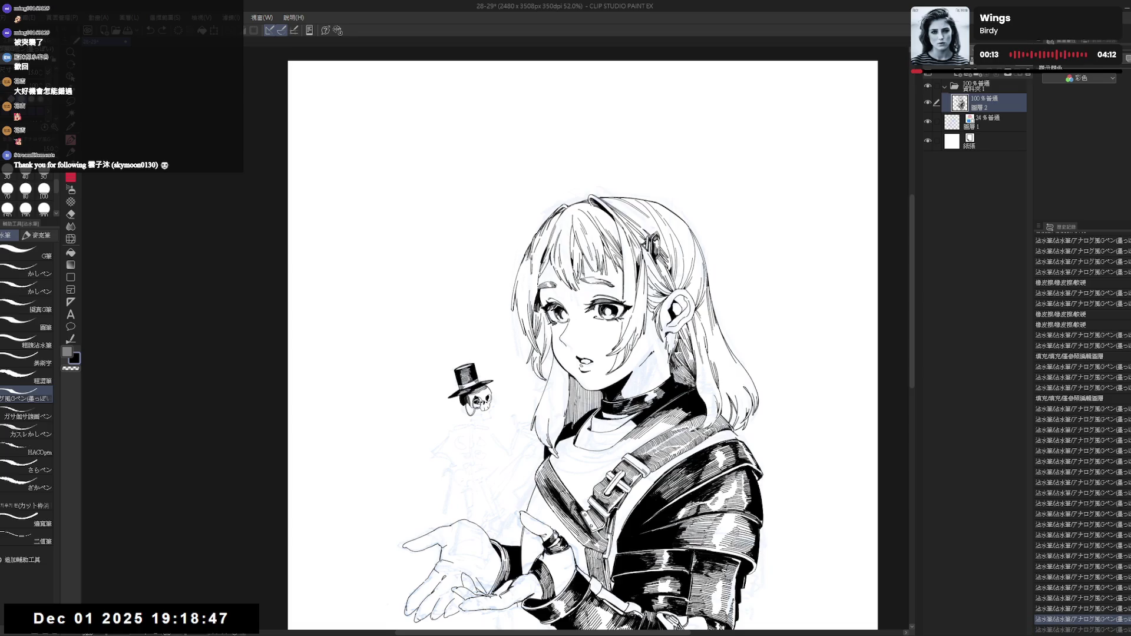
key(e)
drag(538, 264, 541, 277)
drag(551, 238, 547, 259)
drag(549, 249, 548, 259)
key(p)
Undo the last pen stroke and erase a bit more hair beside the eye.
key(ctrl+z)
key(e)
drag(548, 254, 548, 259)
key(p)
Mirror the view to check the face, zoom in, and lasso the top-hatted skull.
key(h)
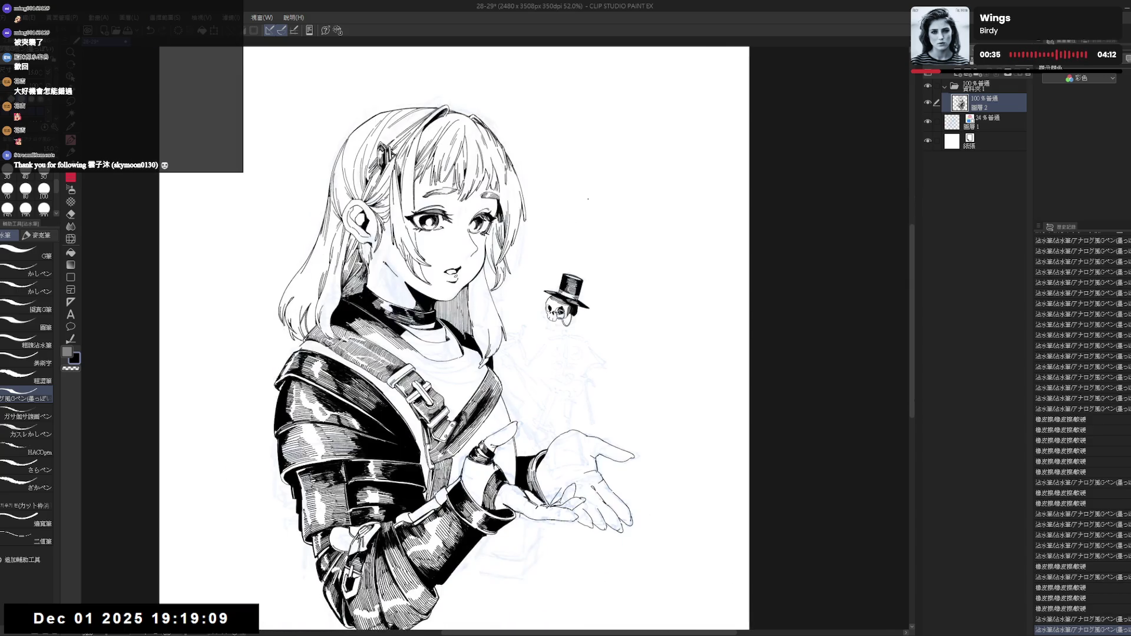
scroll(574, 130, down, 2)
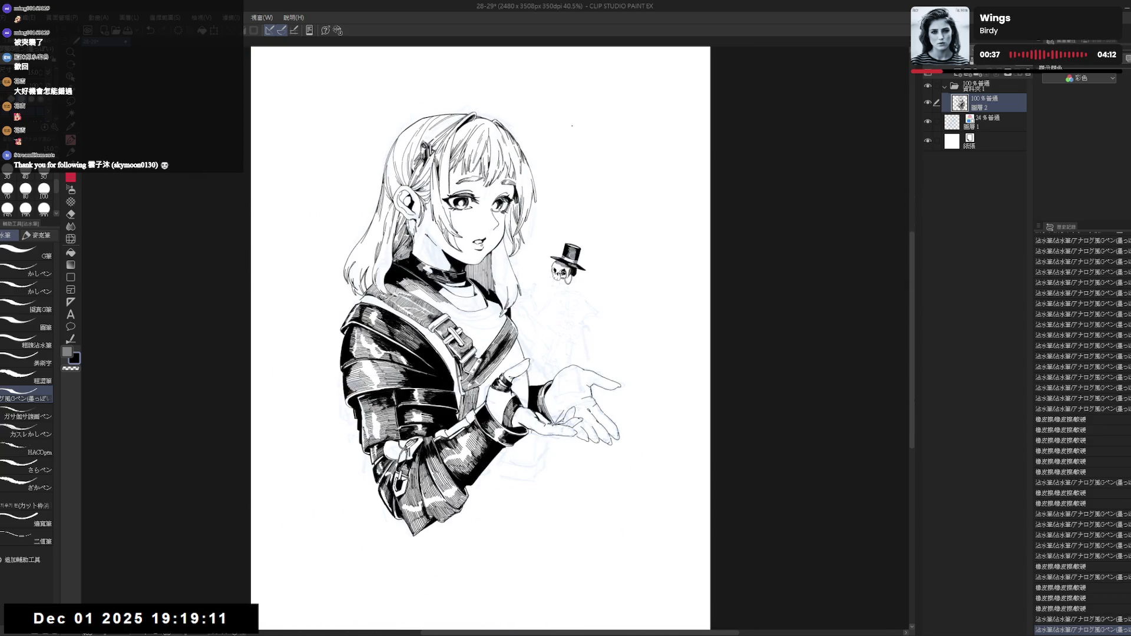
scroll(572, 125, up, 1)
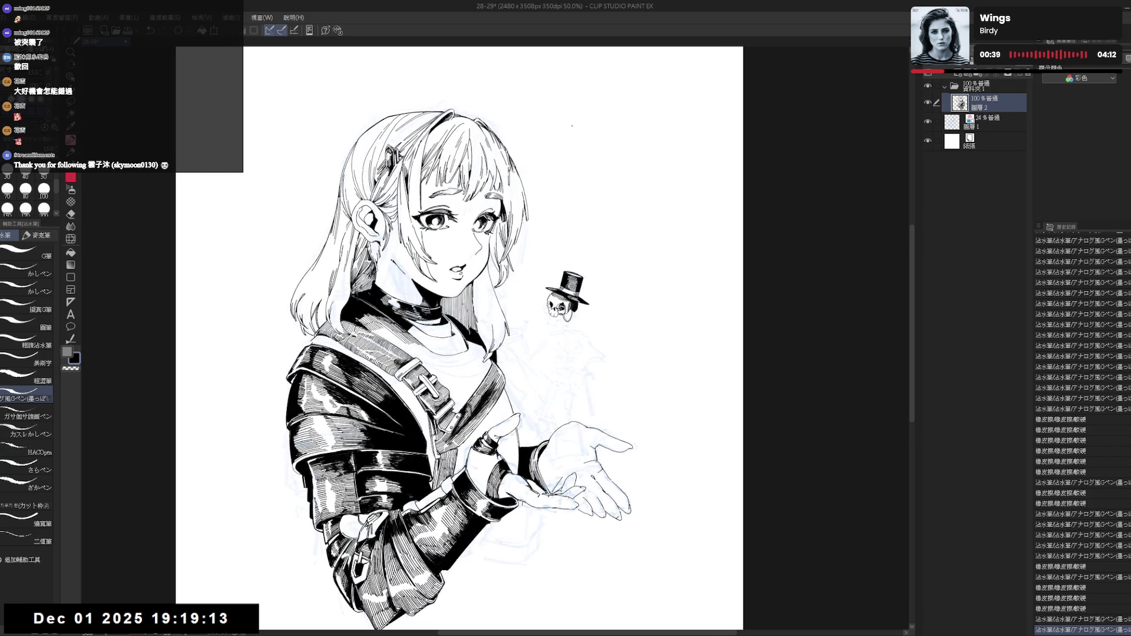
key(h)
scroll(537, 306, up, 2)
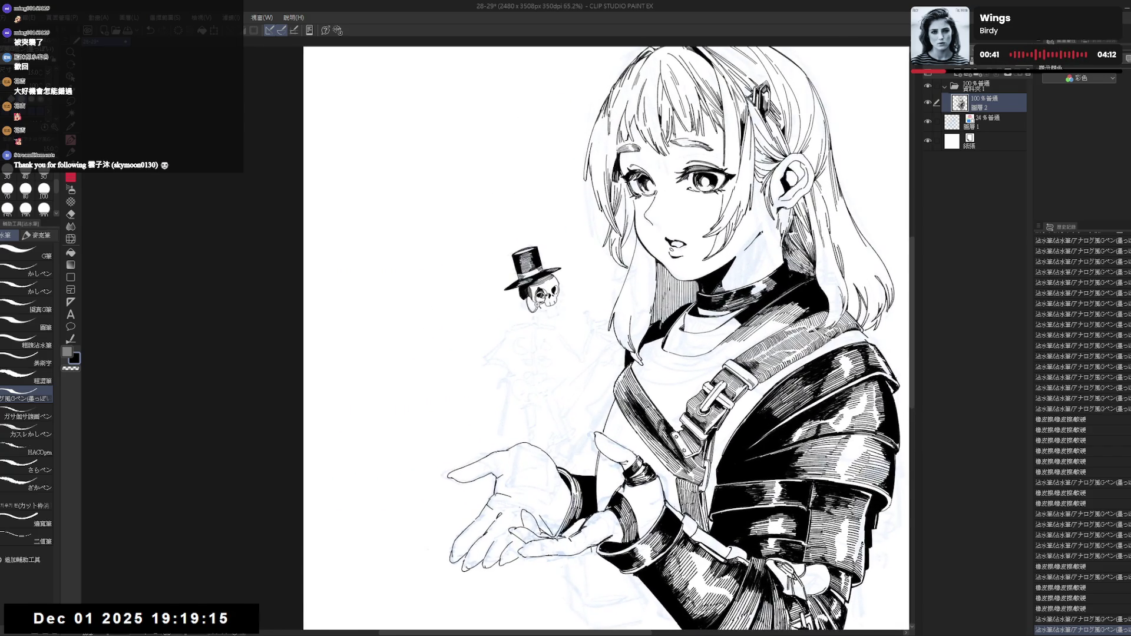
scroll(539, 295, up, 2)
key(m)
mouse_move(510, 208)
mouse_down()
mouse_move(501, 215)
mouse_move(553, 200)
mouse_up()
Move the selected skull slightly, nudge it back, and deselect.
mouse_move(555, 279)
mouse_down()
mouse_move(550, 299)
mouse_move(547, 288)
mouse_up()
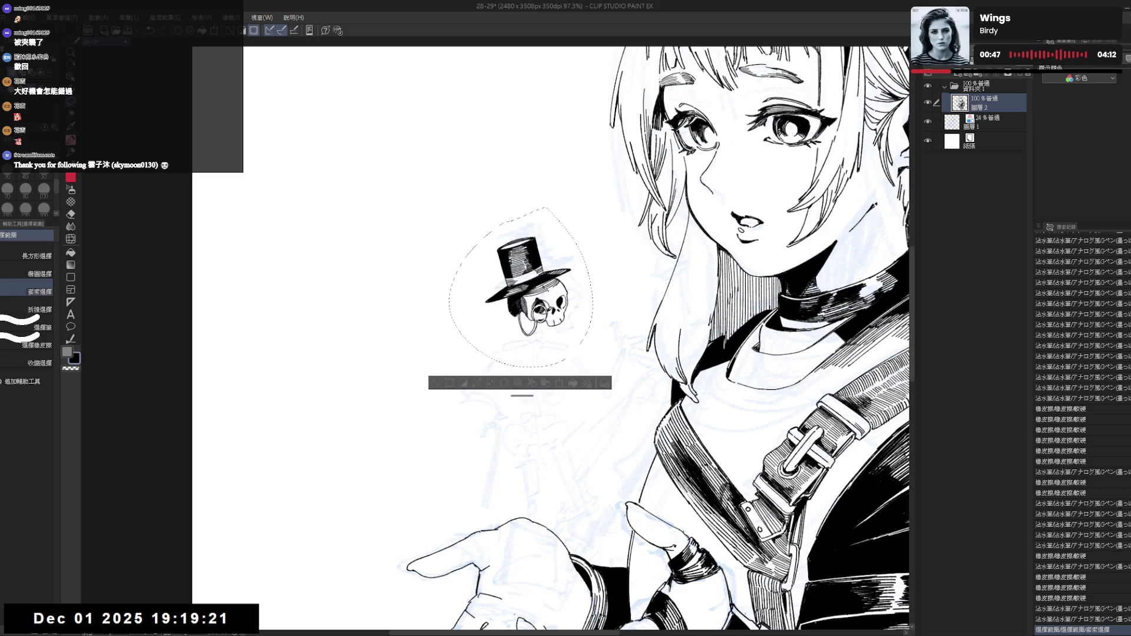
key(ctrl+d)
key(p)
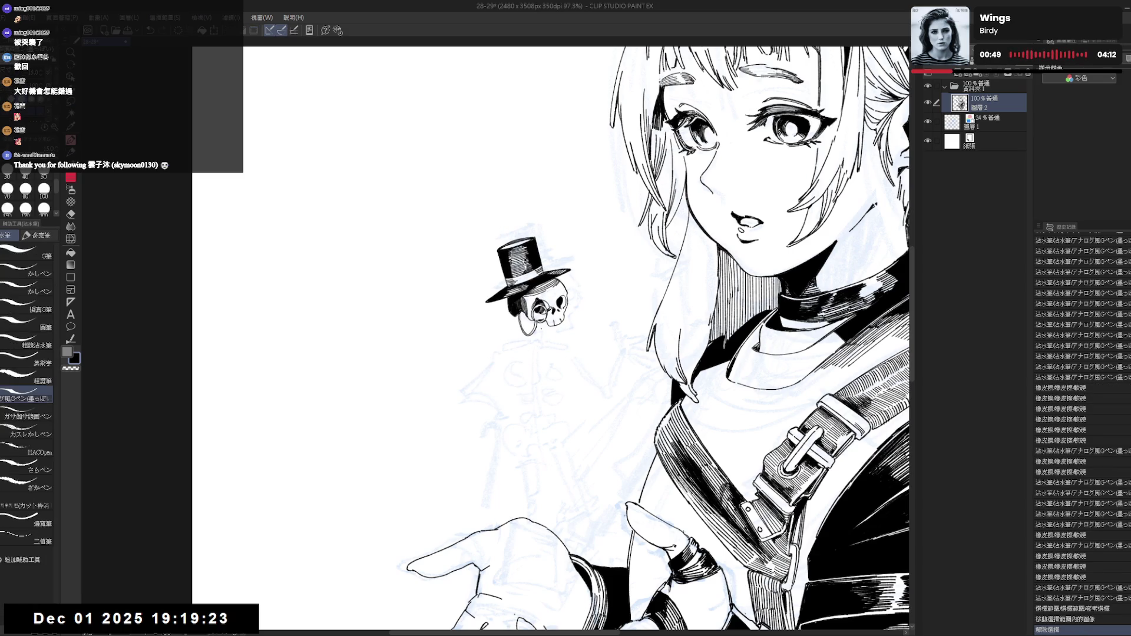
Ink strokes by the skull's monocle and a neck bone down from the skull.
drag(526, 323, 534, 329)
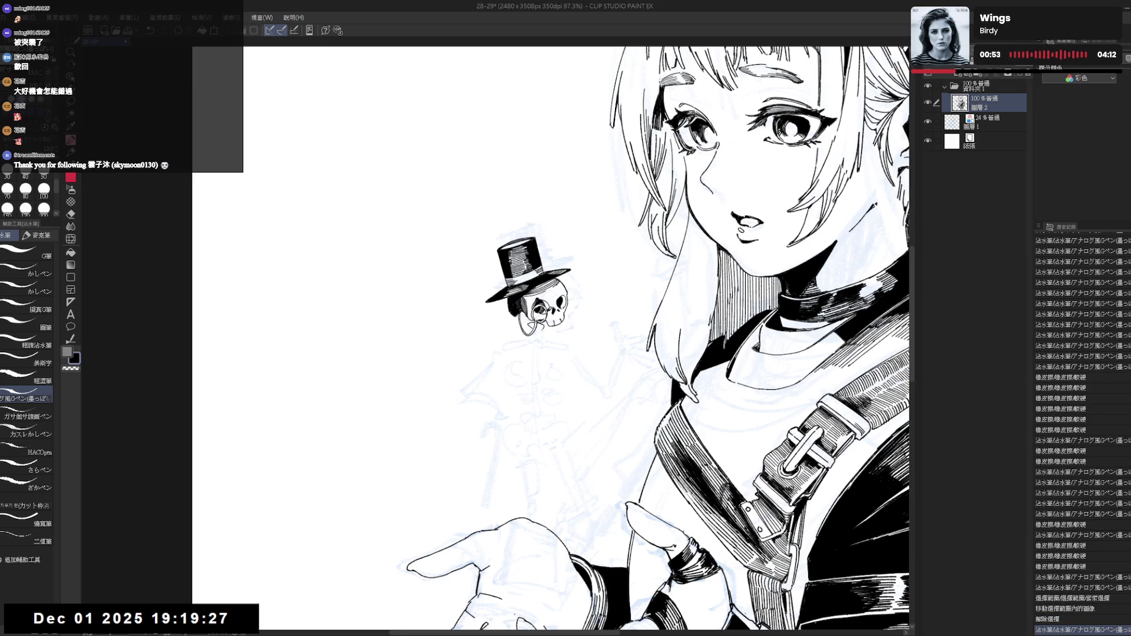
drag(529, 324, 537, 343)
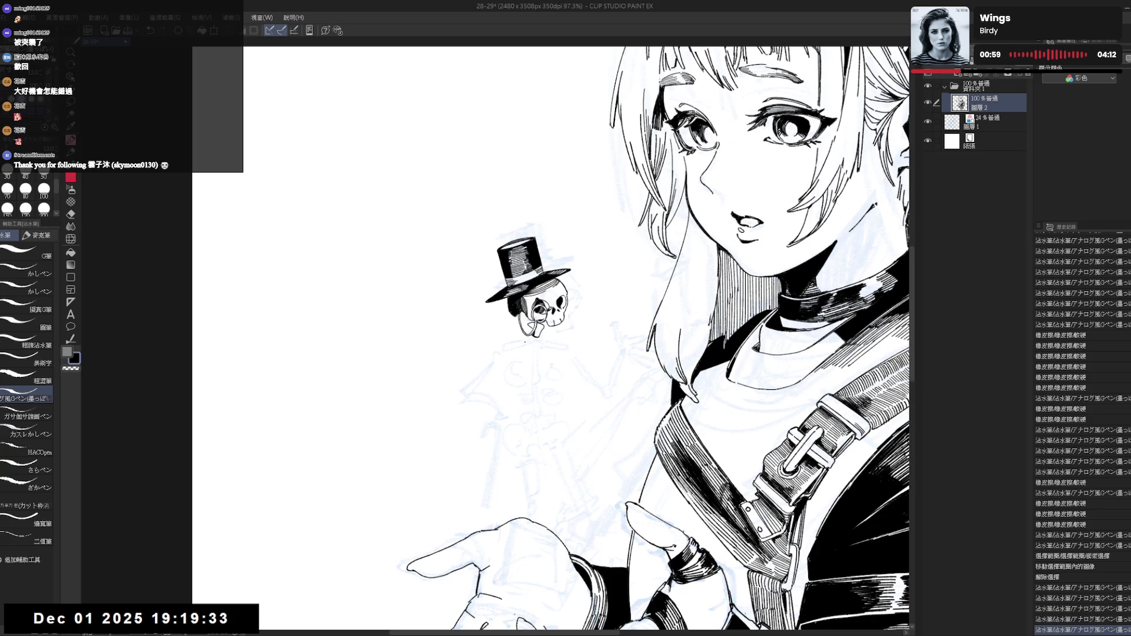
drag(529, 342, 530, 384)
Ink a second spine line, erase its top, and dab ink marks beside the spine.
drag(538, 344, 538, 367)
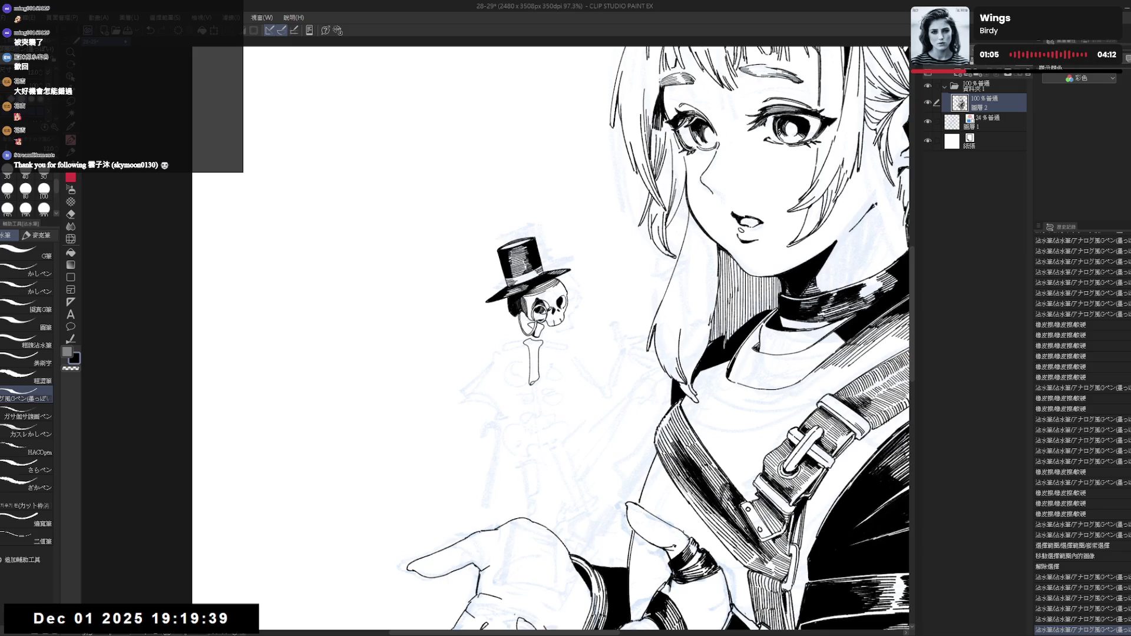
key(e)
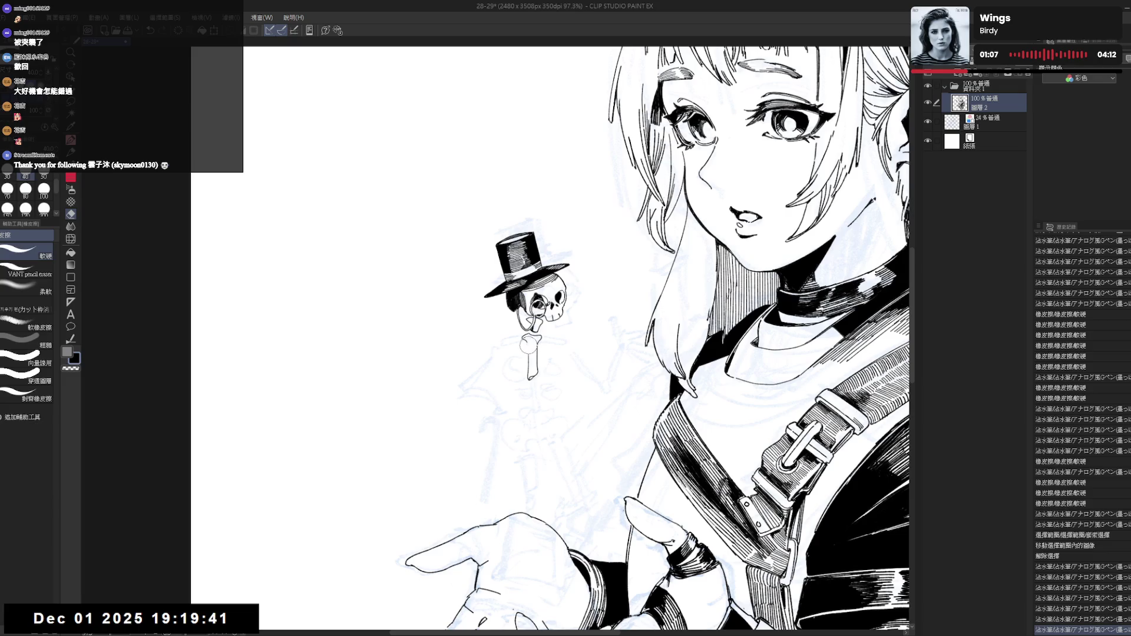
click(529, 344)
key(p)
click(530, 353)
click(530, 359)
click(530, 366)
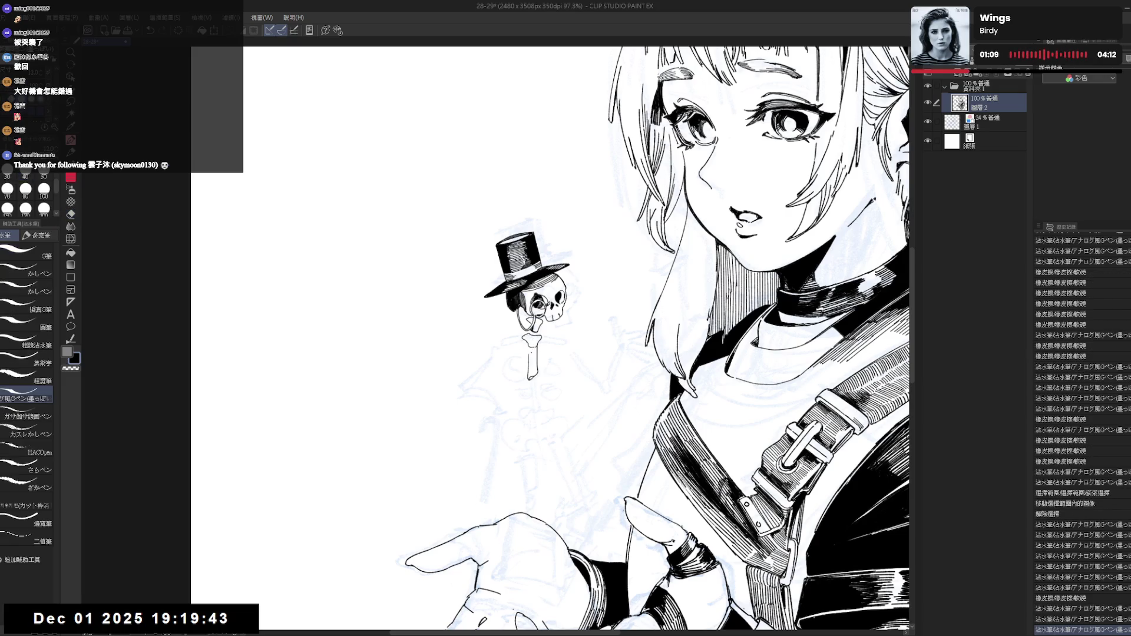
mouse_move(522, 352)
mouse_down()
mouse_move(507, 356)
mouse_move(516, 365)
mouse_up()
click(513, 352)
key(ctrl+z)
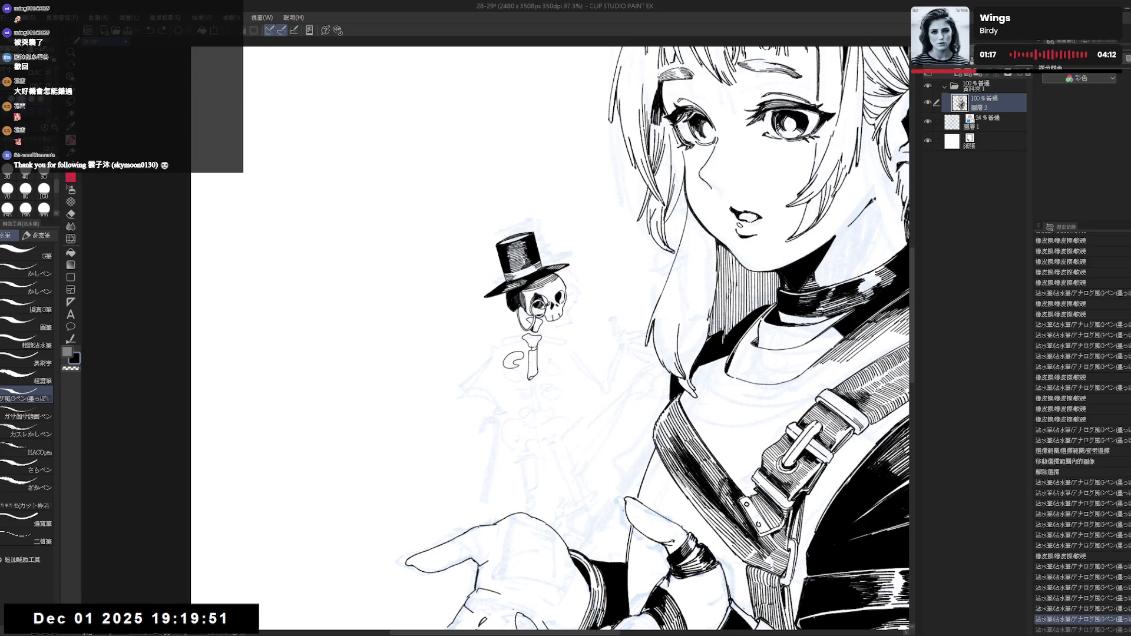
click(547, 354)
mouse_move(542, 352)
mouse_down()
mouse_move(525, 373)
mouse_move(540, 357)
mouse_move(556, 368)
mouse_up()
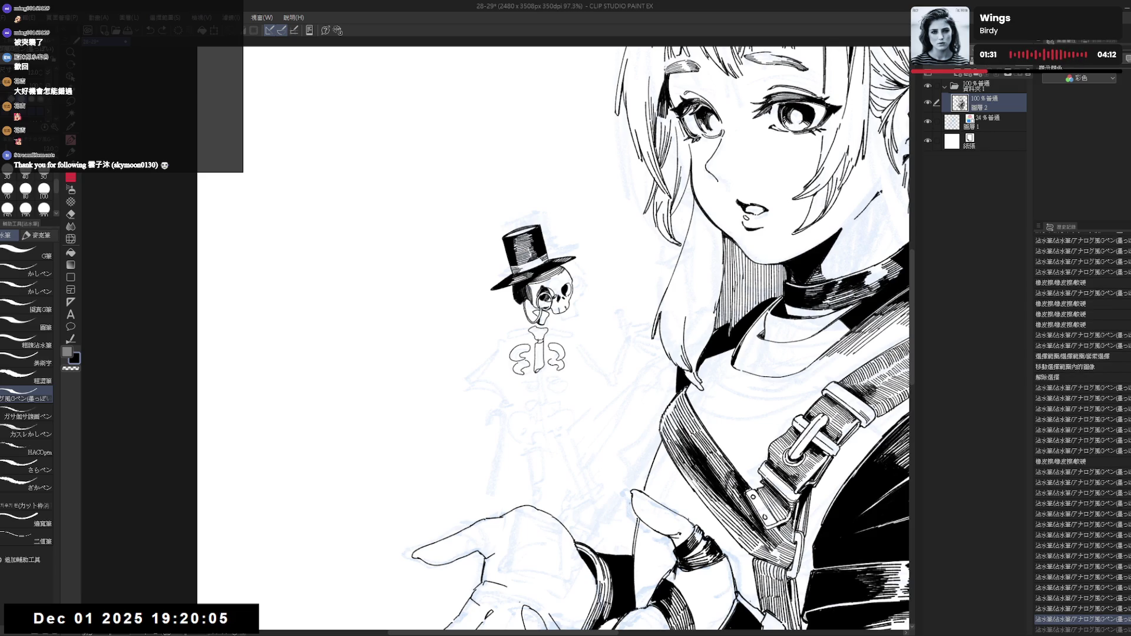
key(ctrl+y)
Extend the spine downward and add short bone strokes below the ribs.
scroll(553, 338, down, 1)
mouse_move(533, 383)
mouse_down()
mouse_move(531, 370)
mouse_move(553, 358)
mouse_move(539, 375)
mouse_up()
scroll(539, 375, down, 1)
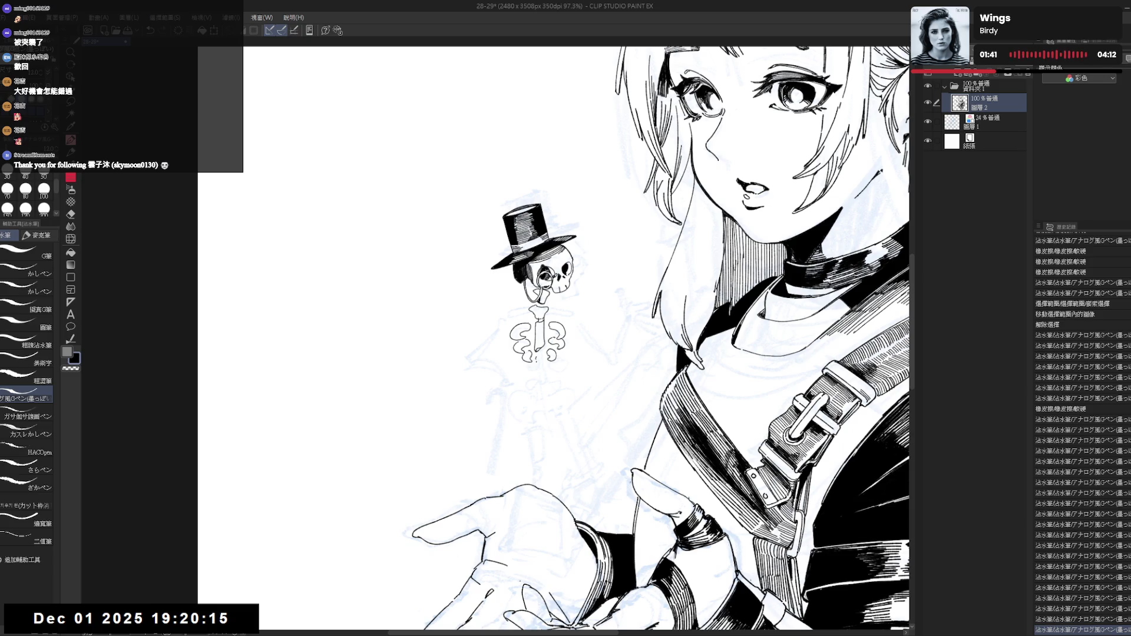
drag(539, 360, 542, 386)
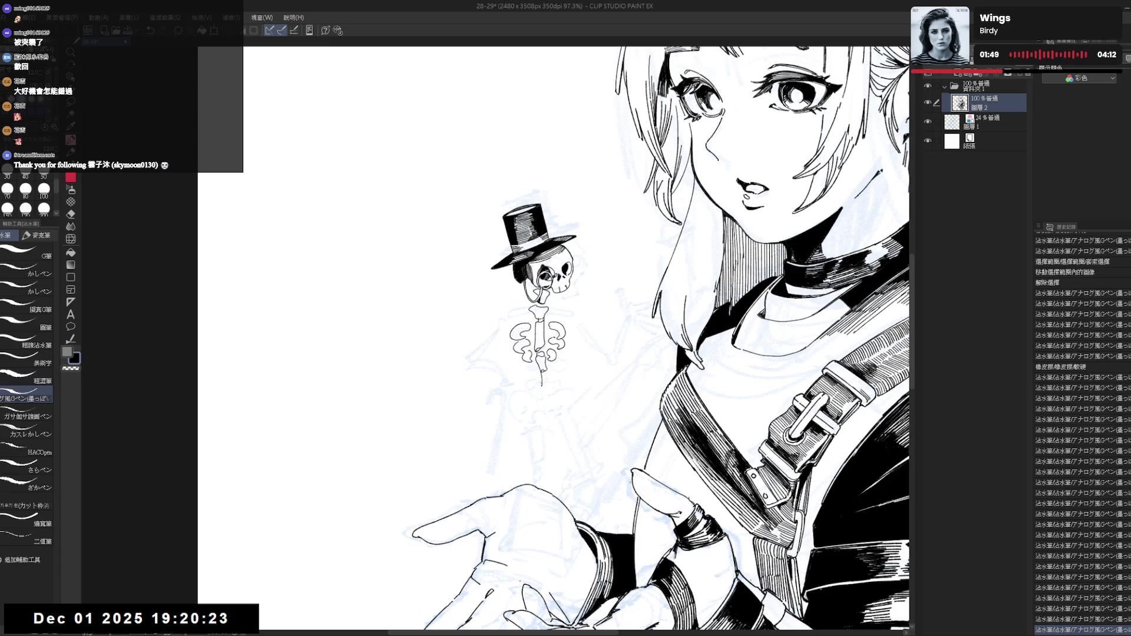
drag(543, 367, 547, 384)
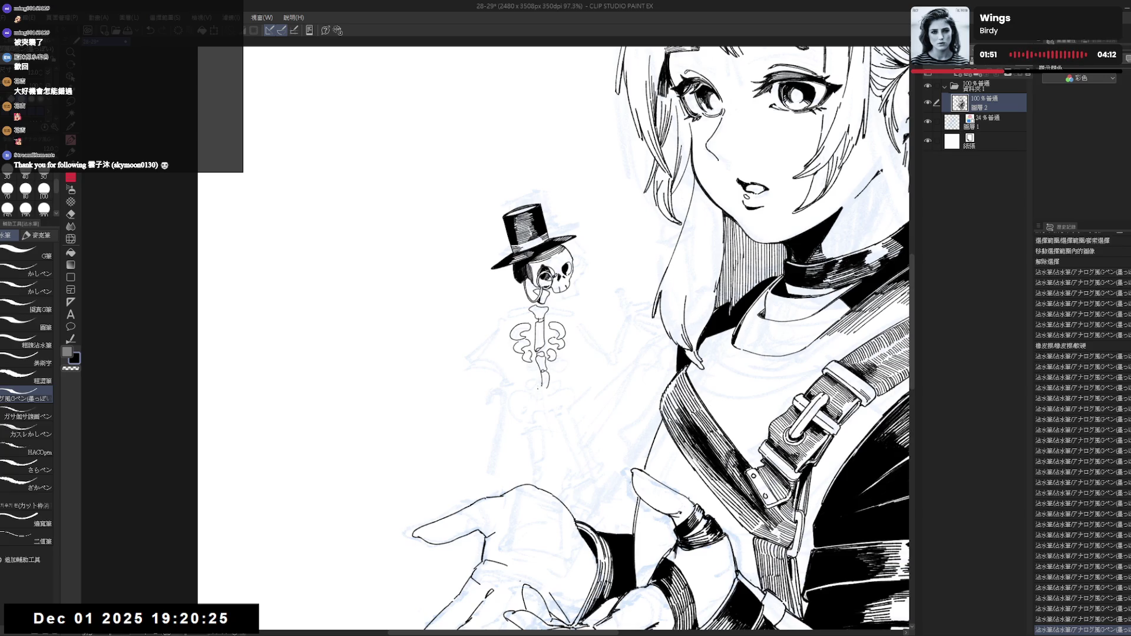
scroll(589, 338, down, 1)
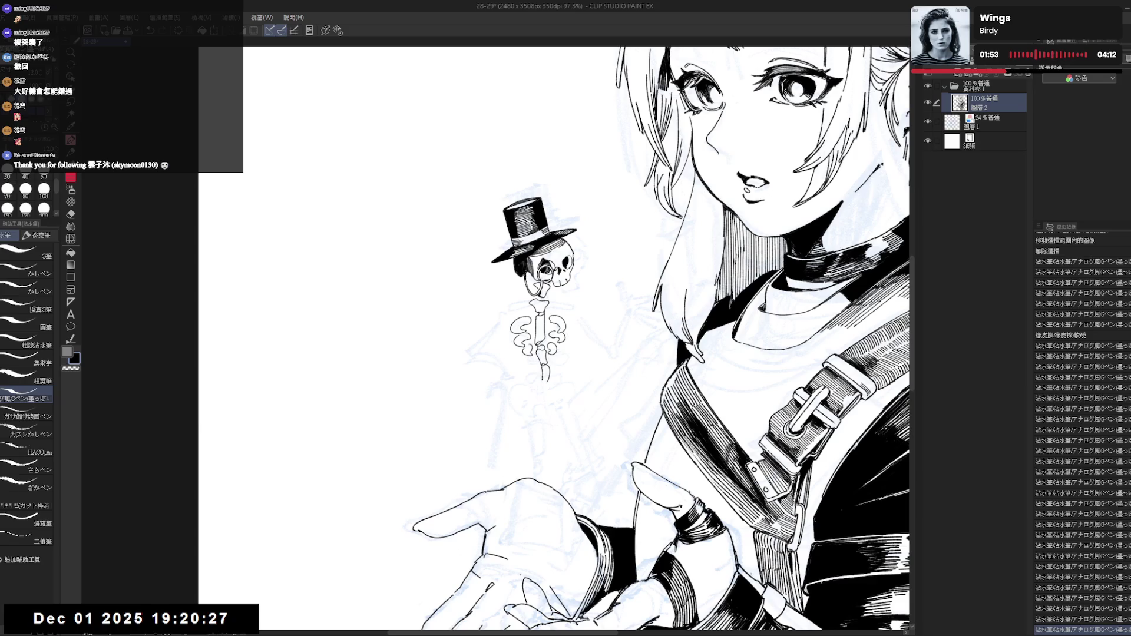
drag(539, 370, 547, 386)
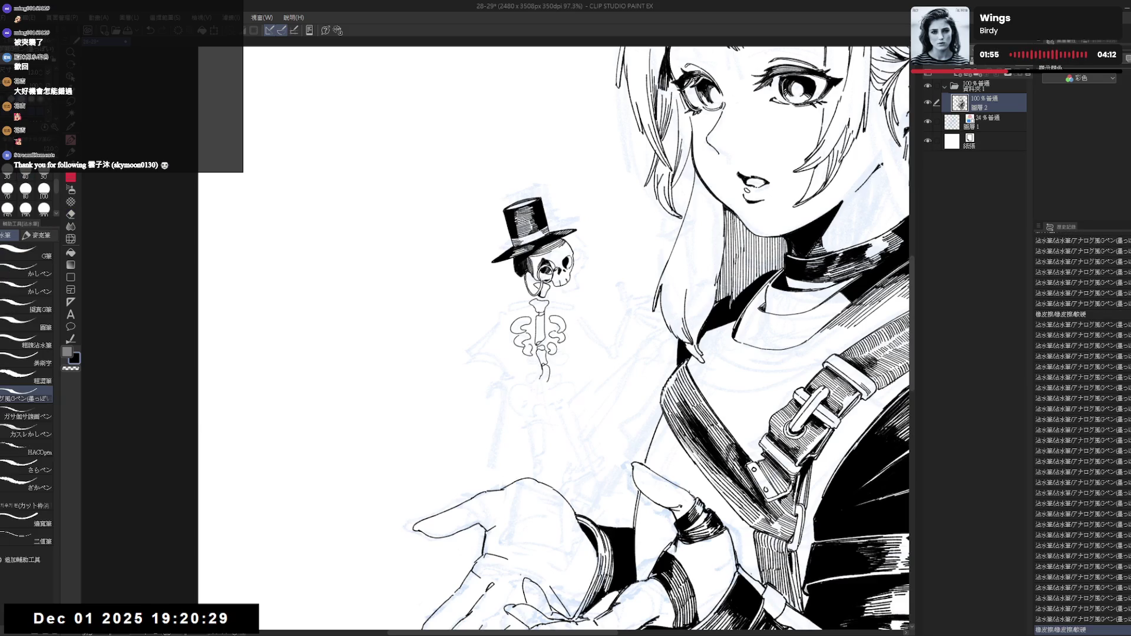
click(551, 346)
scroll(551, 347, down, 2)
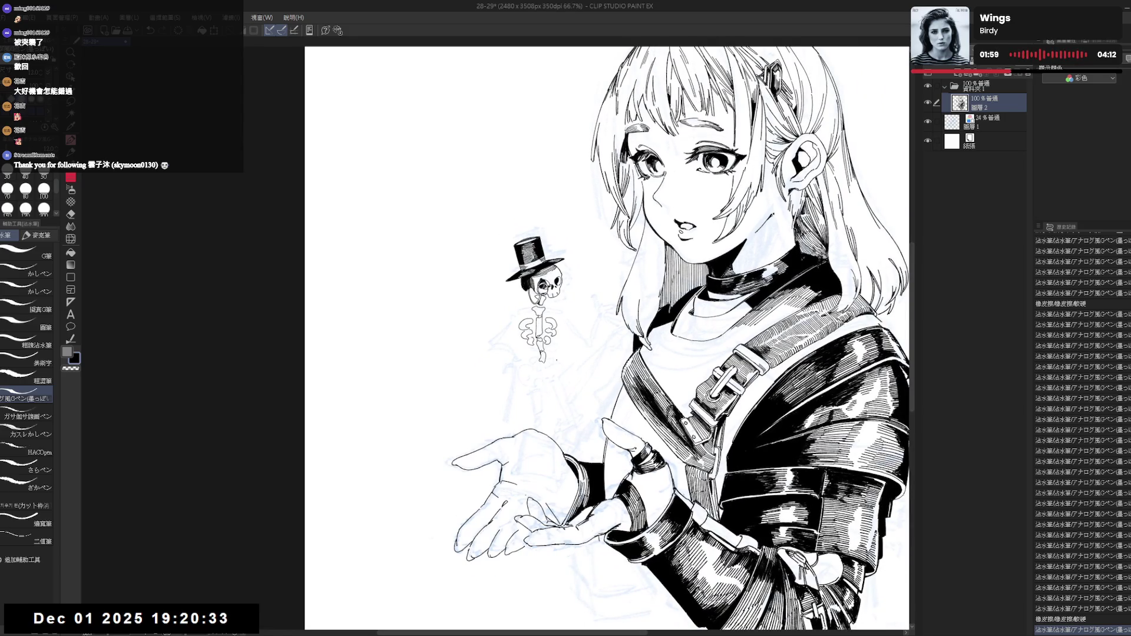
scroll(541, 345, up, 1)
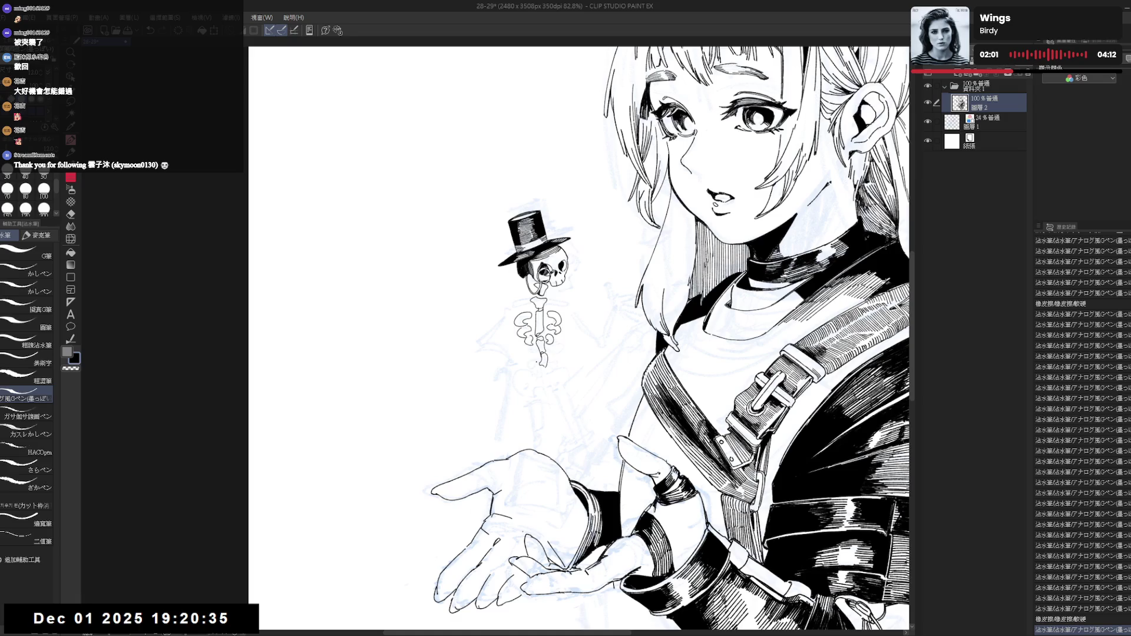
Draw the pelvis, redrawing its bottom and erasing stray marks around it.
mouse_move(546, 363)
mouse_down()
mouse_move(519, 381)
mouse_move(542, 378)
mouse_up()
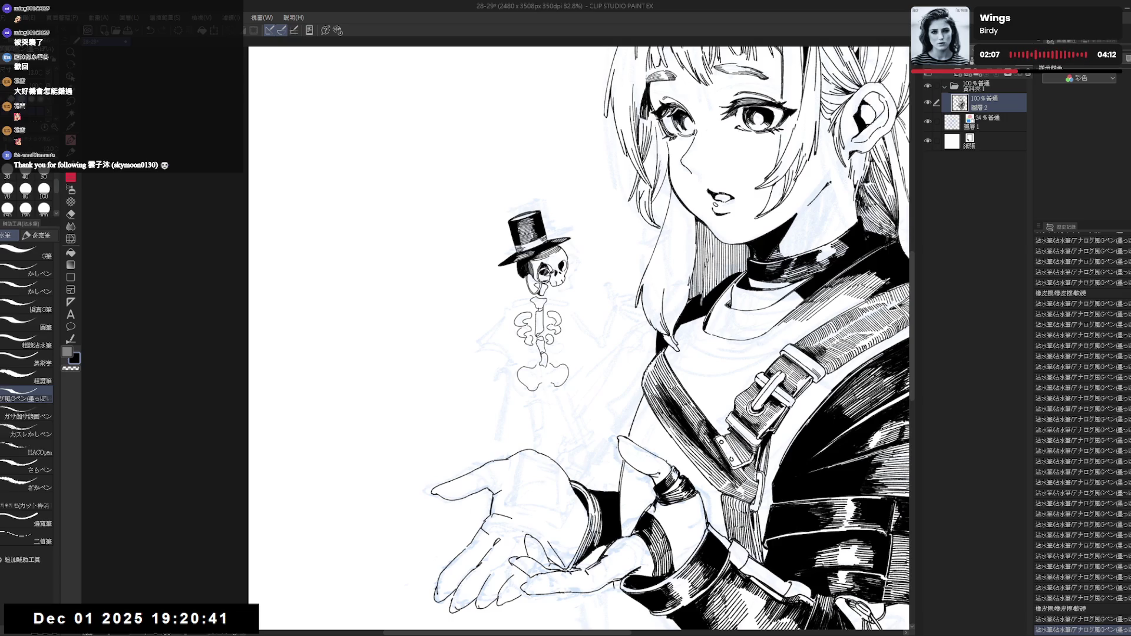
key(ctrl+z)
mouse_move(533, 389)
mouse_down()
mouse_move(563, 387)
mouse_move(535, 383)
mouse_up()
click(535, 383)
click(562, 389)
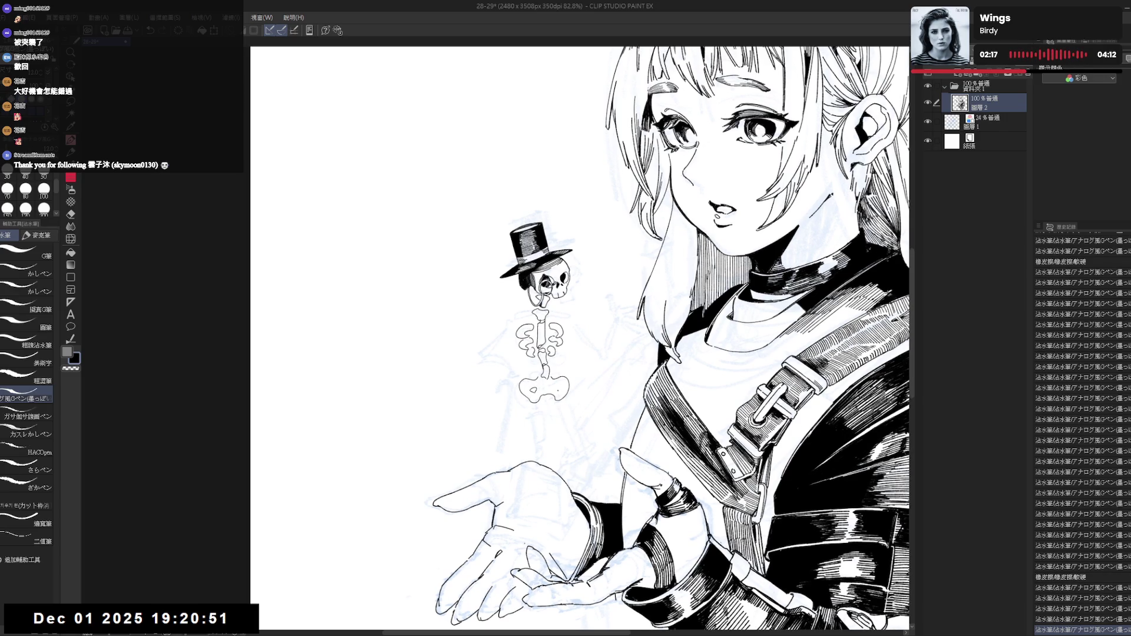
click(542, 386)
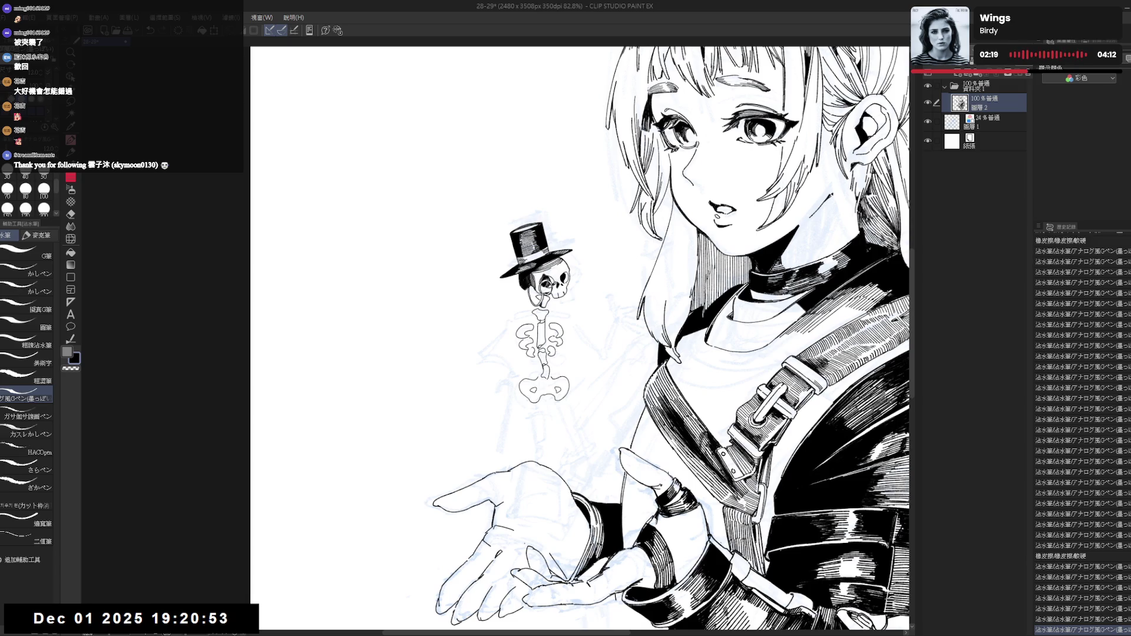
scroll(542, 386, down, 1)
key(e)
click(558, 383)
key(p)
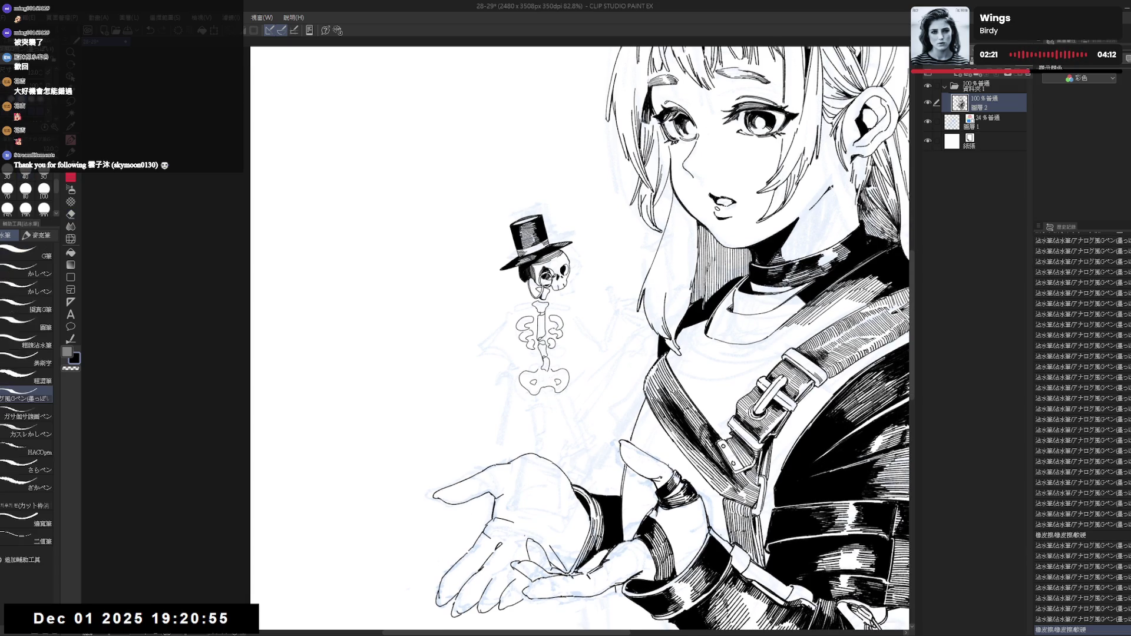
click(542, 383)
key(e)
click(557, 383)
key(p)
Add short strokes and touch-ups right of the skeleton's neck, erasing a stray mark.
drag(555, 446, 563, 452)
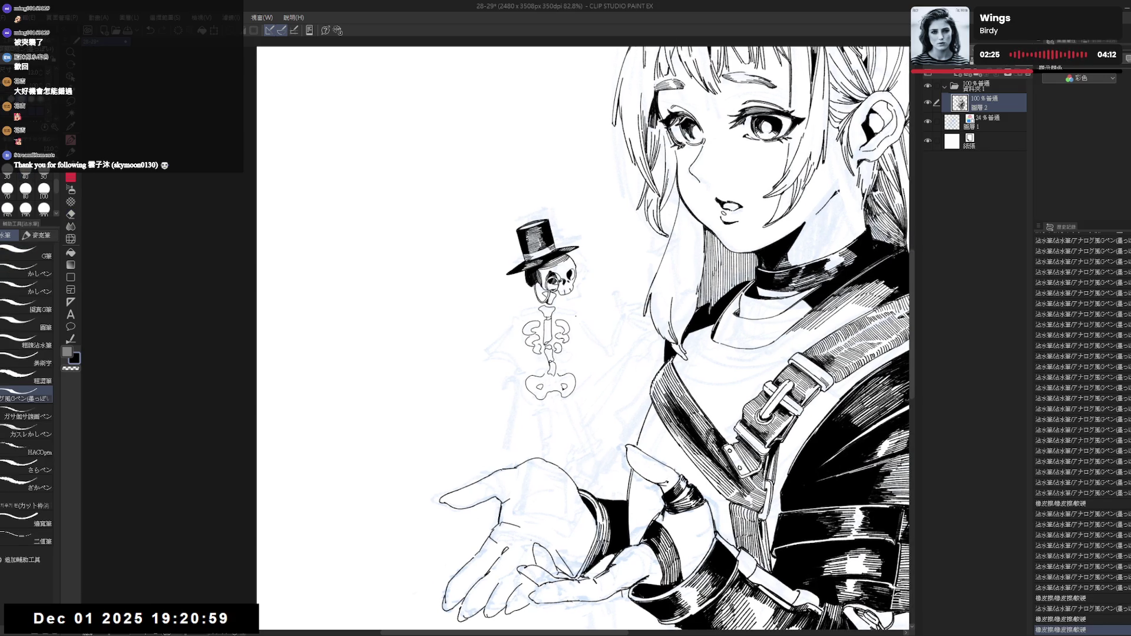
drag(560, 308, 580, 311)
click(566, 312)
click(566, 312)
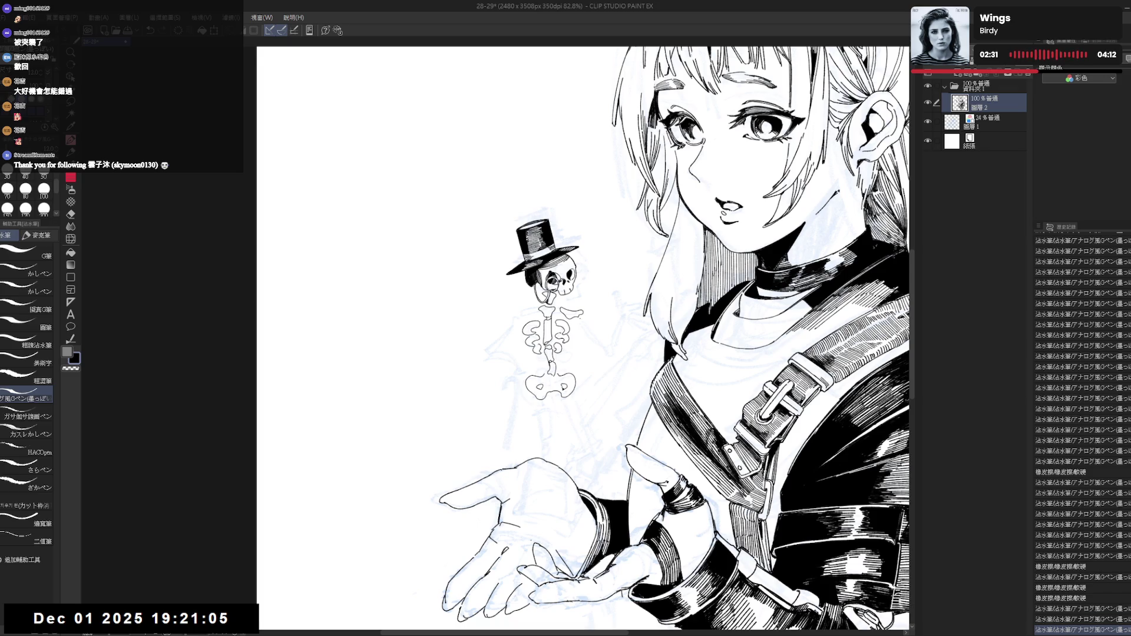
drag(579, 320, 576, 317)
key(e)
click(576, 317)
key(p)
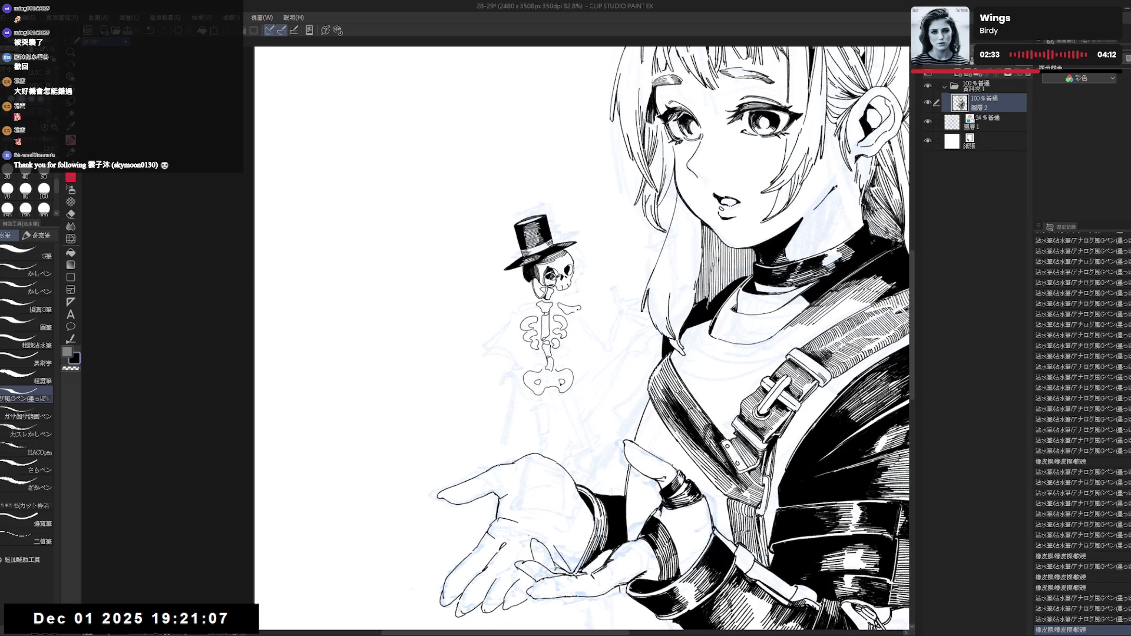
click(596, 330)
Erase the skeleton's old raised hand and redraw the arm reaching out to the right.
scroll(596, 330, down, 3)
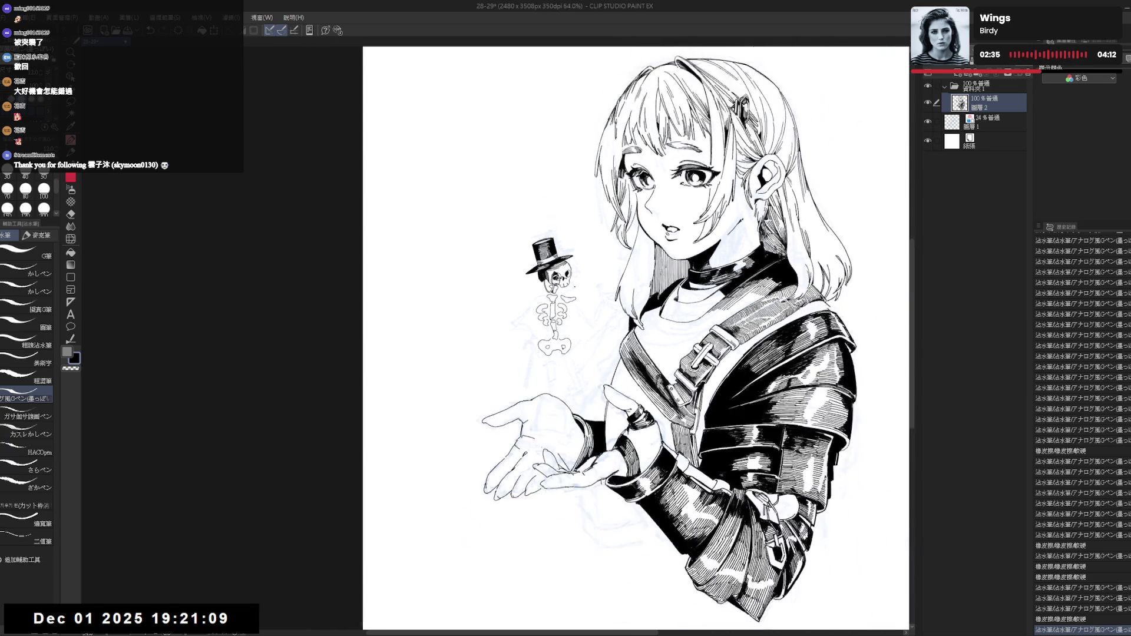
scroll(541, 303, up, 3)
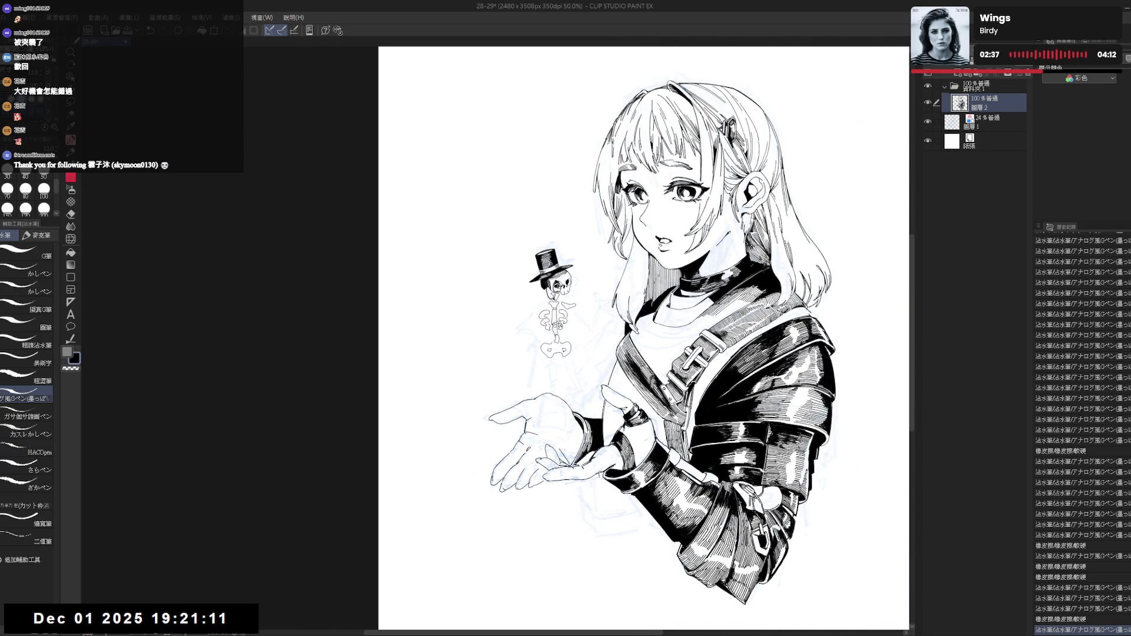
key(e)
drag(572, 304, 594, 315)
key(p)
key(ctrl+z)
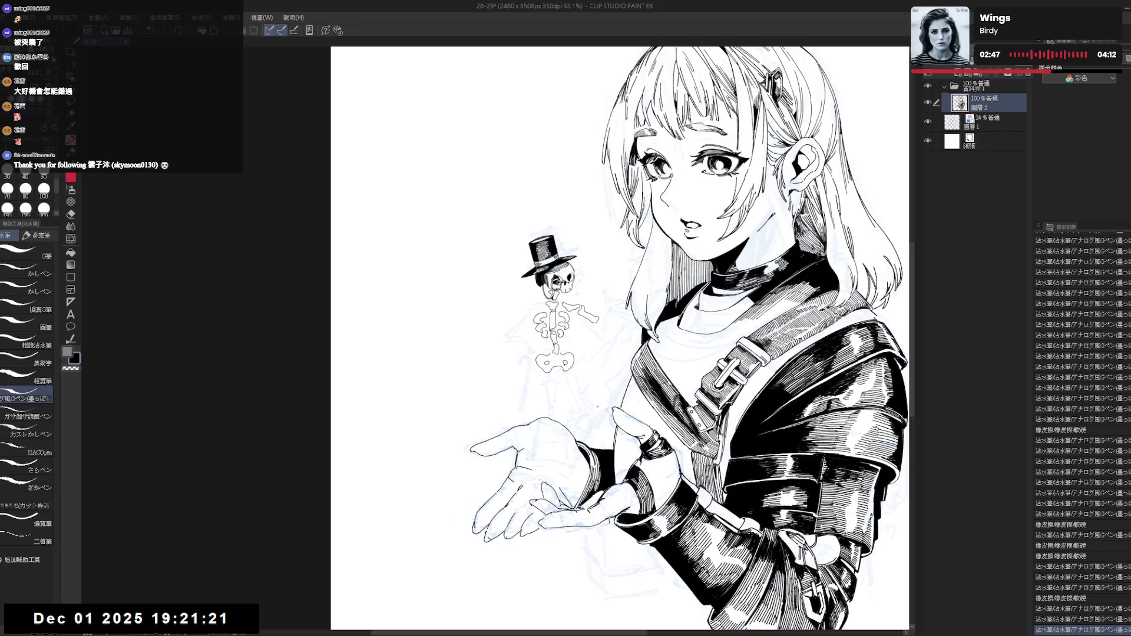
key(e)
drag(581, 312, 622, 327)
key(p)
key(ctrl+z)
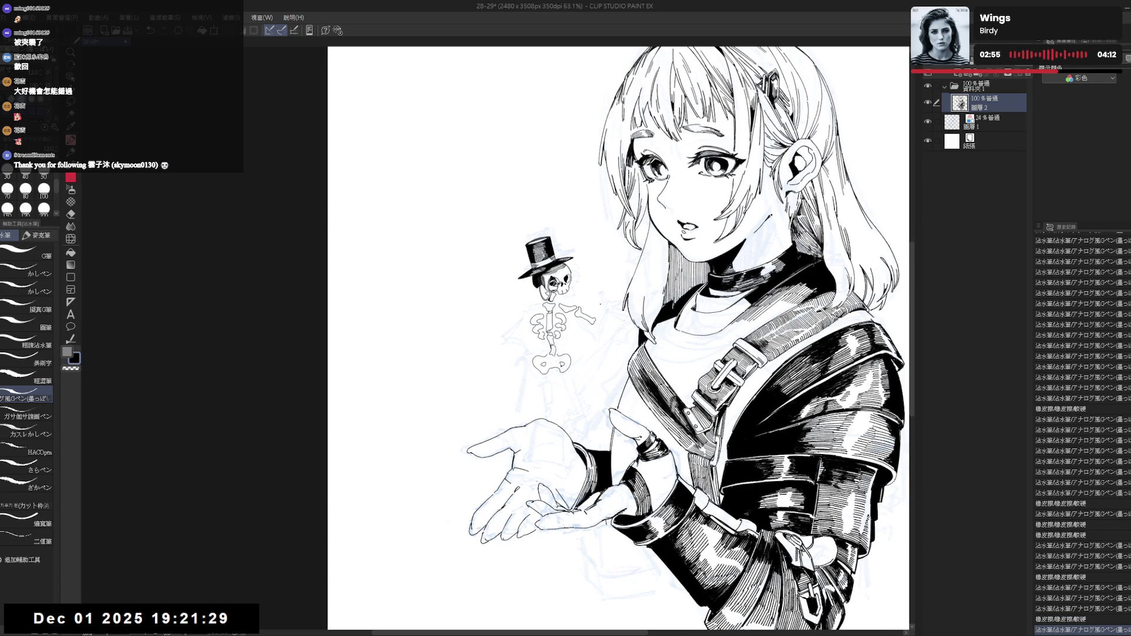
drag(594, 308, 598, 316)
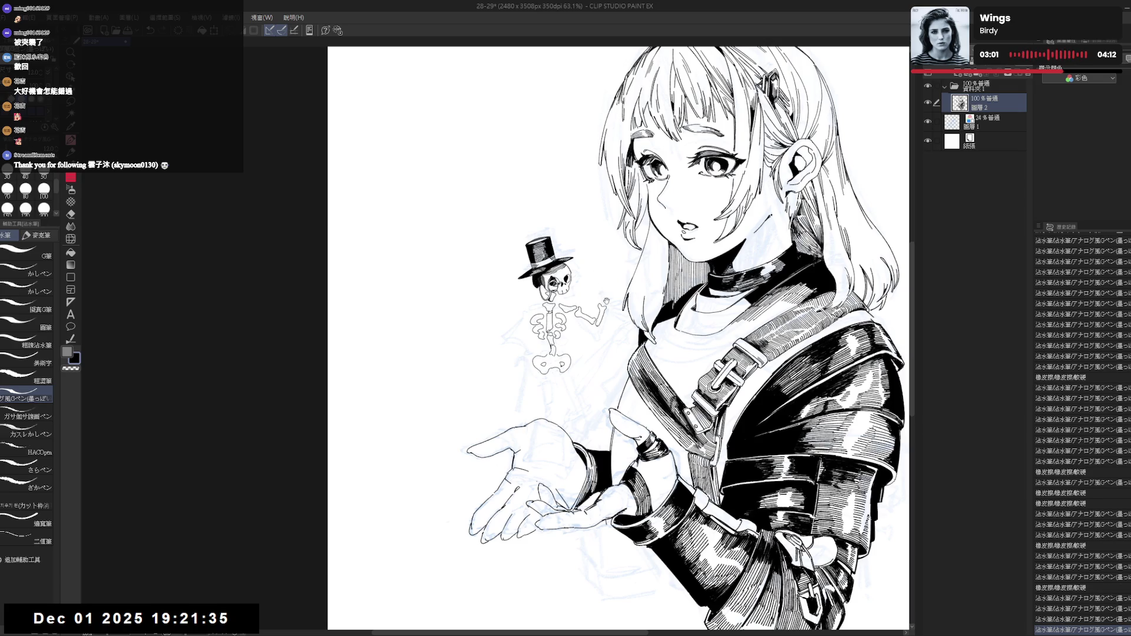
drag(561, 306, 579, 304)
Ink splayed bony fingers on the skeleton's raised hand with small touch-ups.
scroll(542, 313, up, 2)
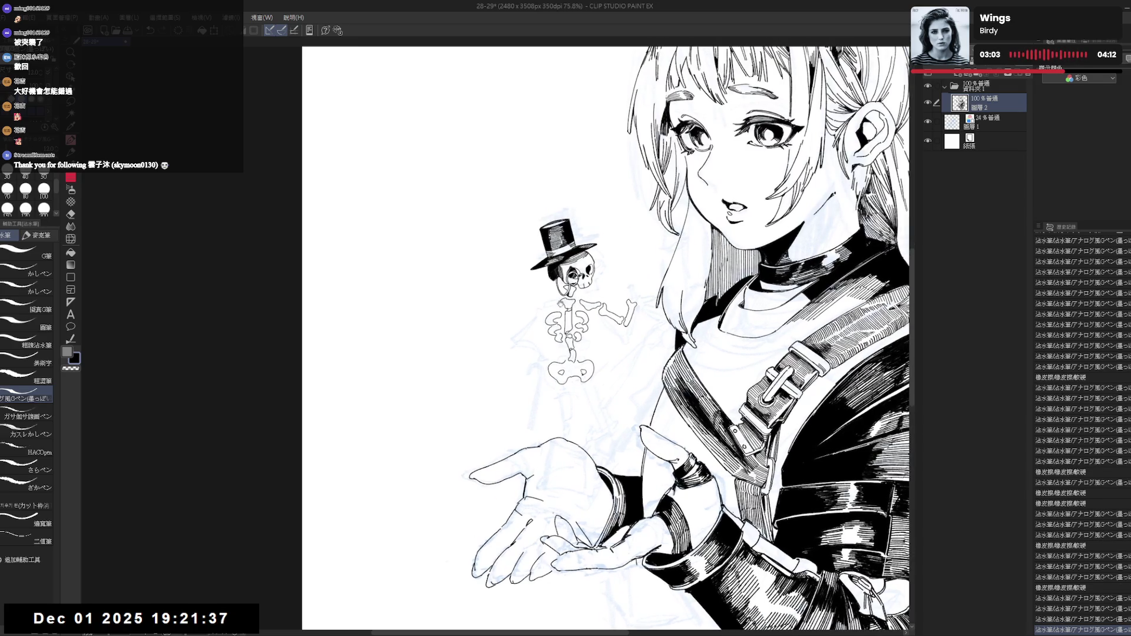
drag(610, 375, 602, 392)
mouse_move(615, 285)
mouse_down()
mouse_move(603, 354)
mouse_move(599, 343)
mouse_move(608, 355)
mouse_up()
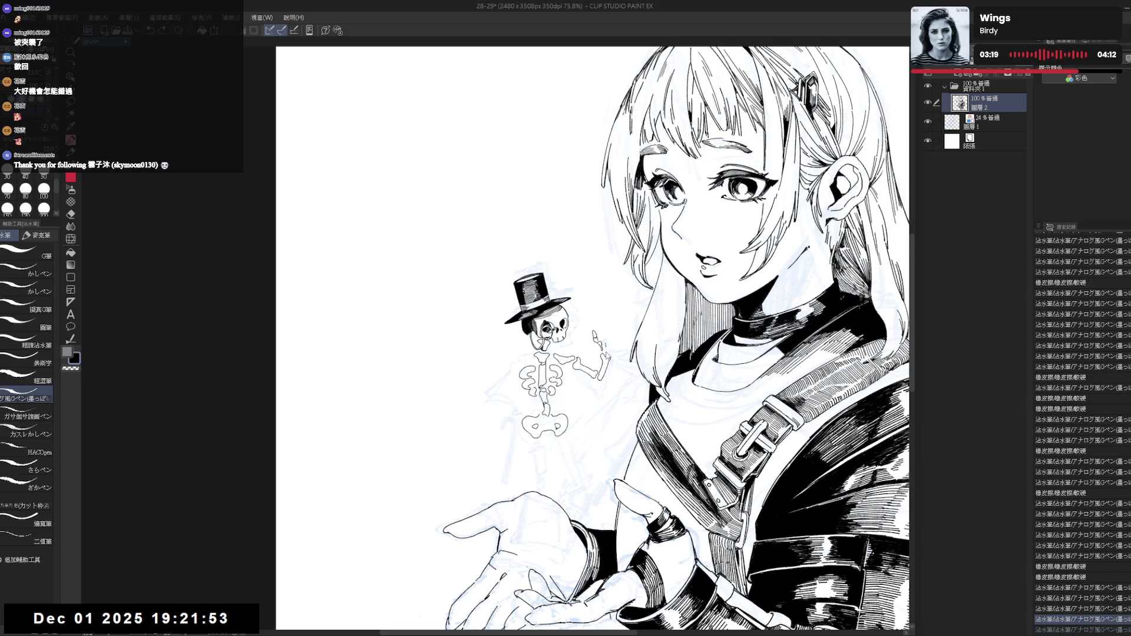
key(ctrl+z)
key(ctrl+z)
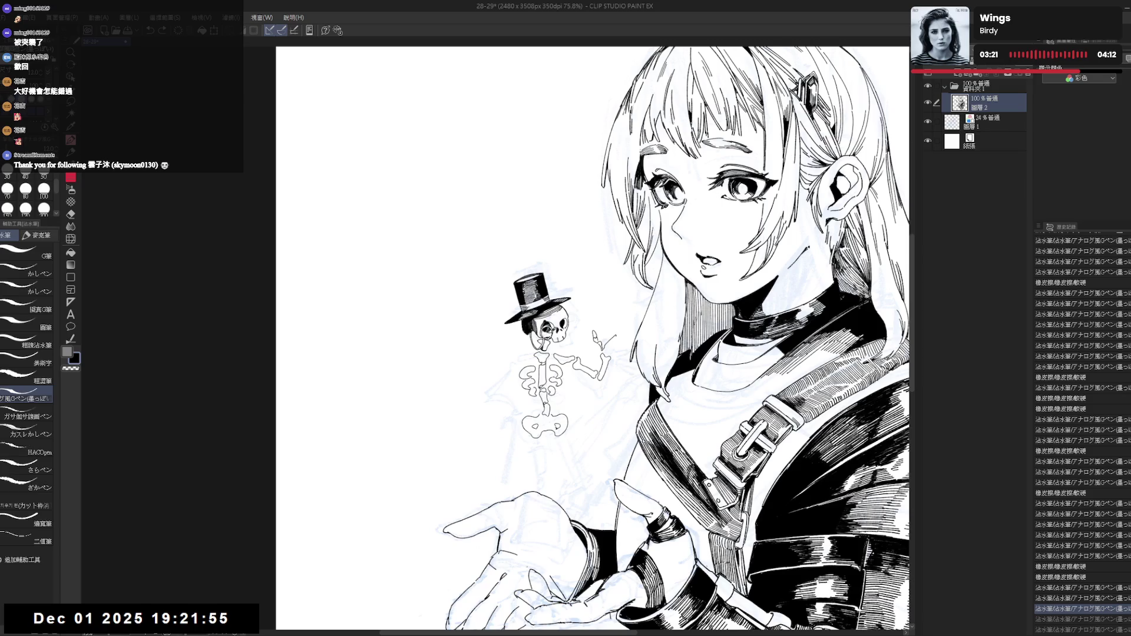
key(ctrl+y)
key(ctrl+y)
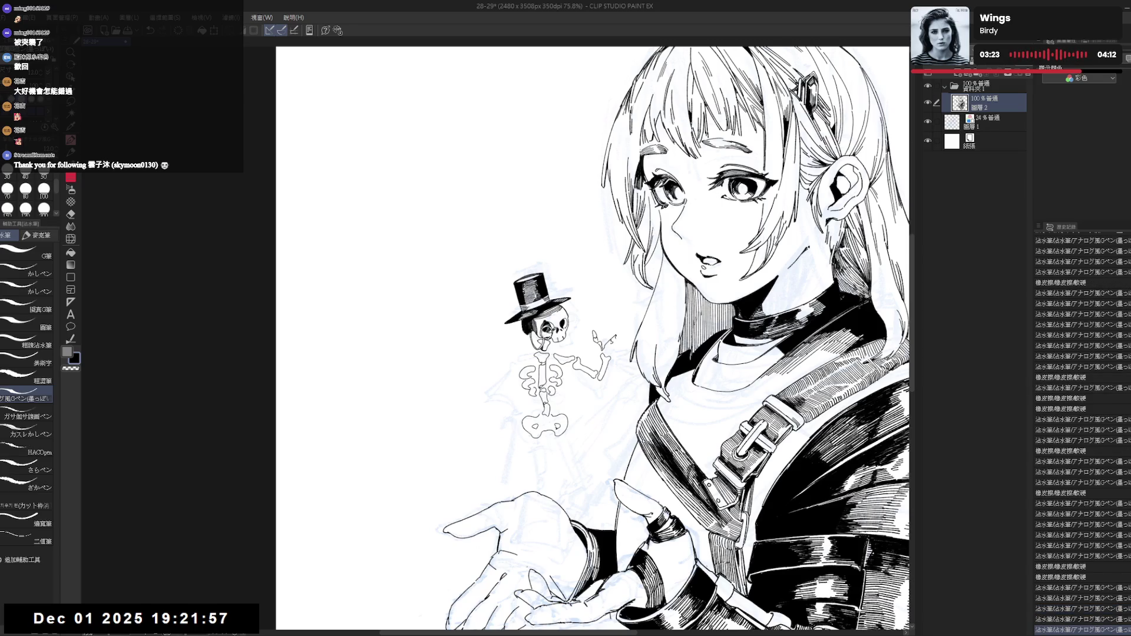
drag(604, 353, 626, 344)
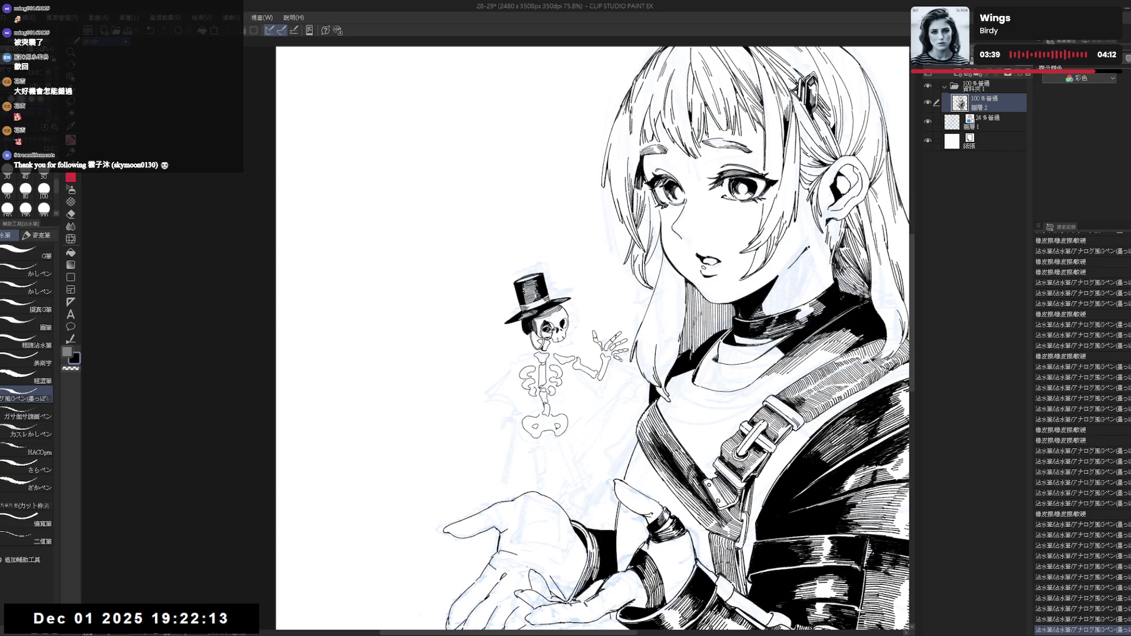
click(615, 378)
click(615, 378)
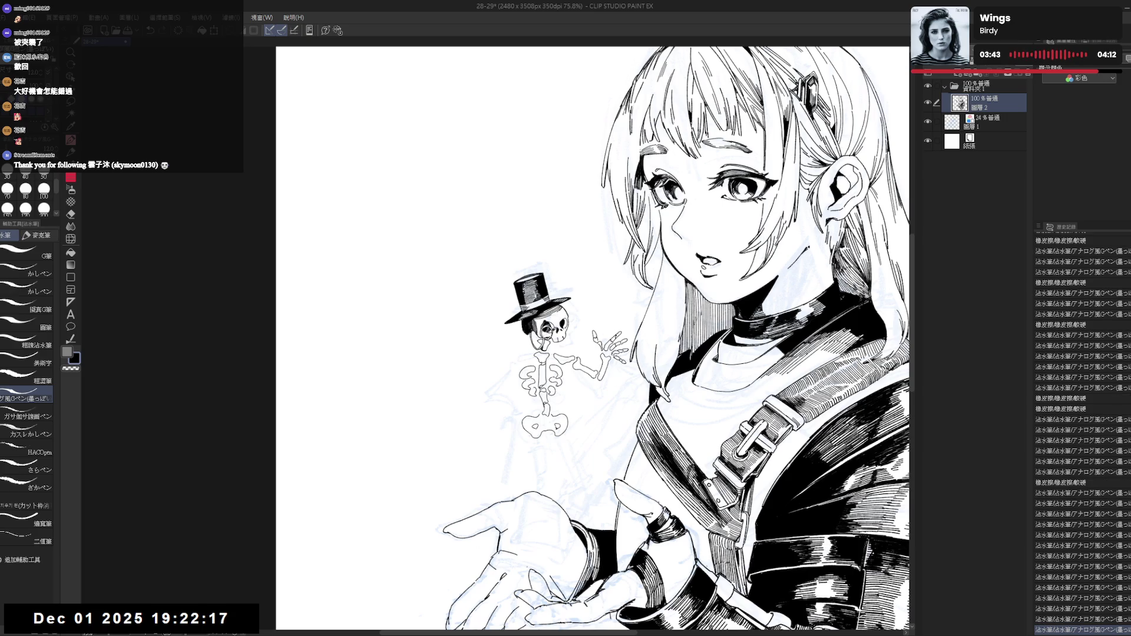
Recenter the figure, add small ink touch-ups, and erase stray lines near the skeleton's hip.
key(e)
key(p)
scroll(560, 177, down, 3)
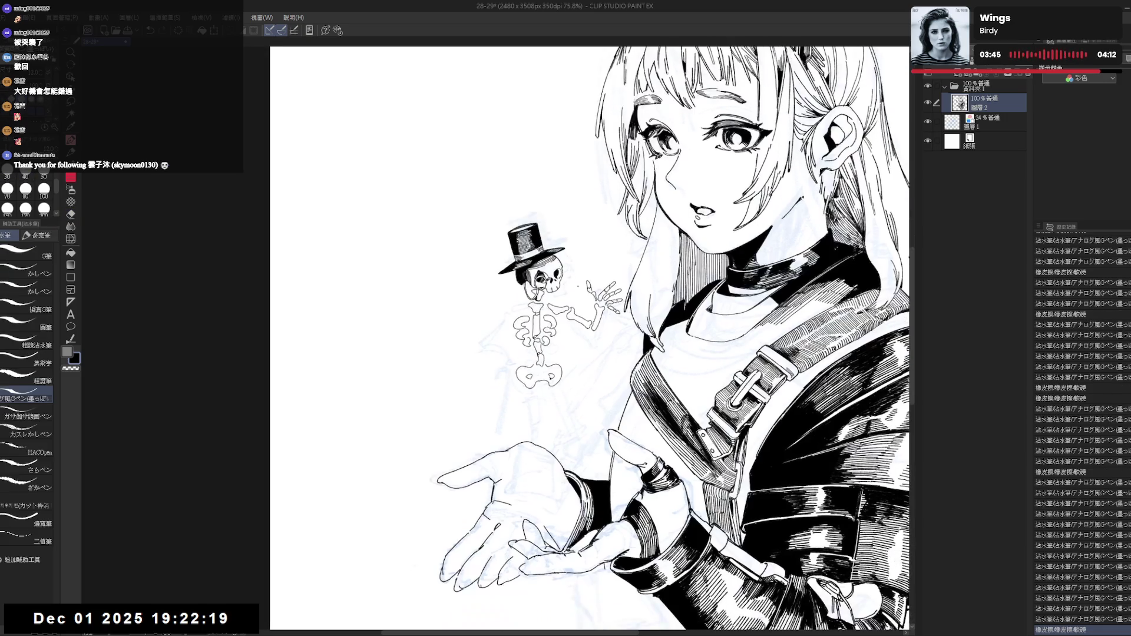
scroll(511, 292, up, 2)
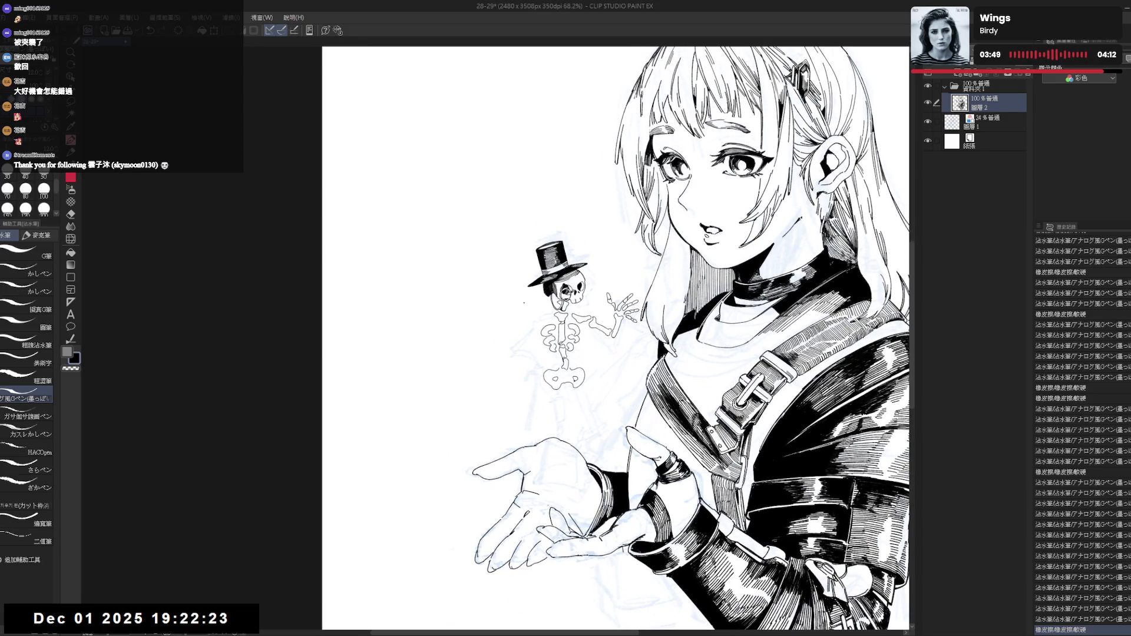
mouse_move(528, 336)
mouse_down()
mouse_move(552, 342)
mouse_move(543, 349)
mouse_up()
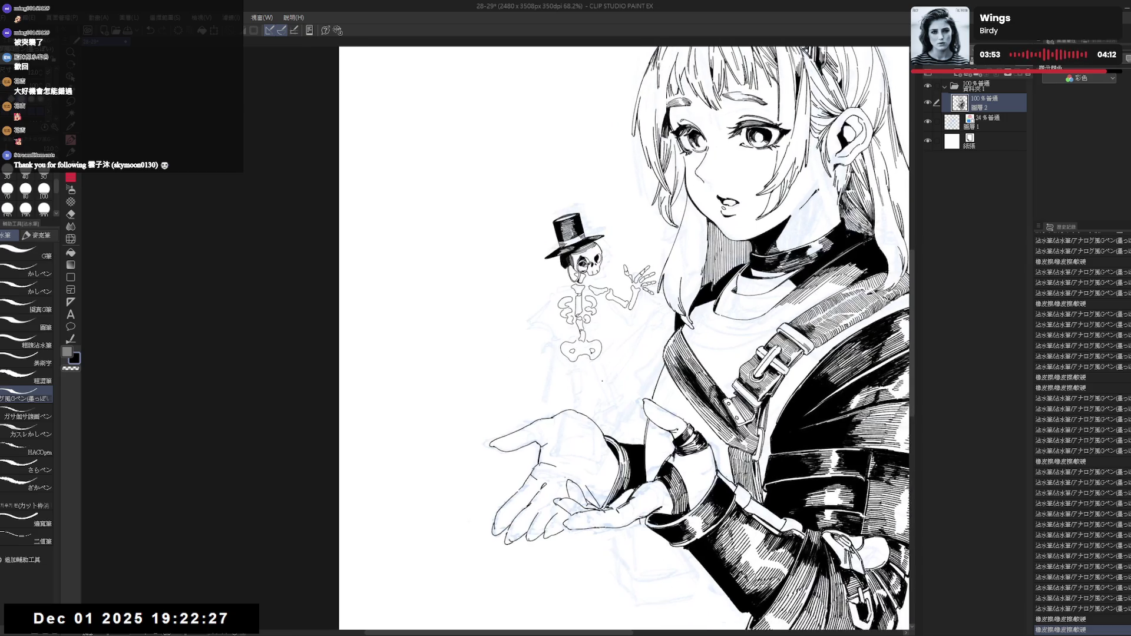
key(e)
key(p)
drag(599, 372, 606, 390)
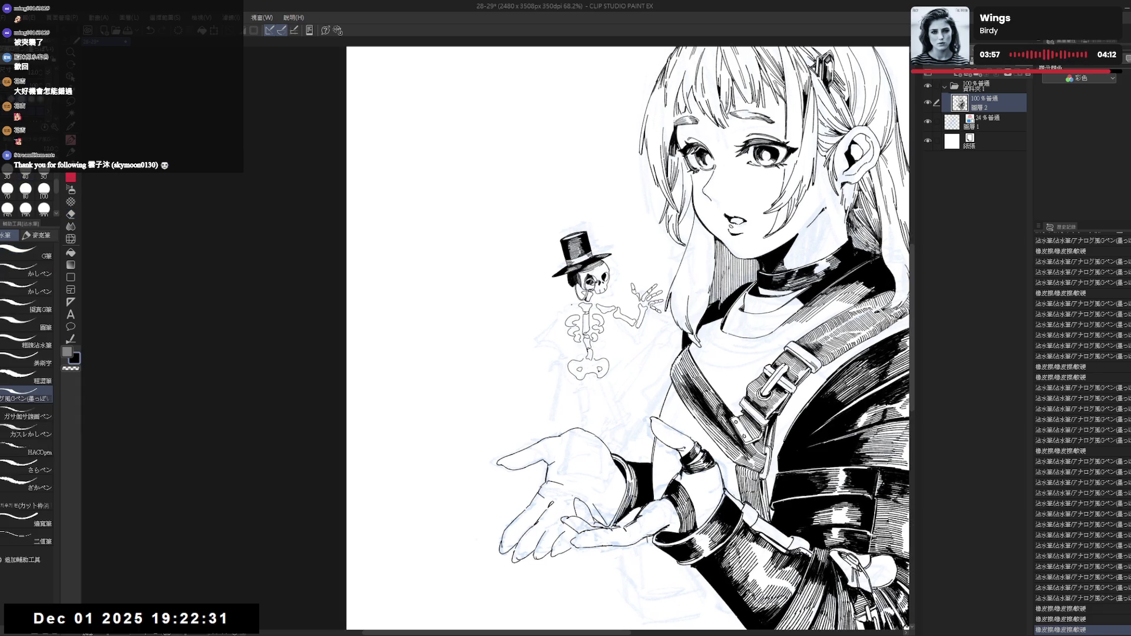
click(476, 539)
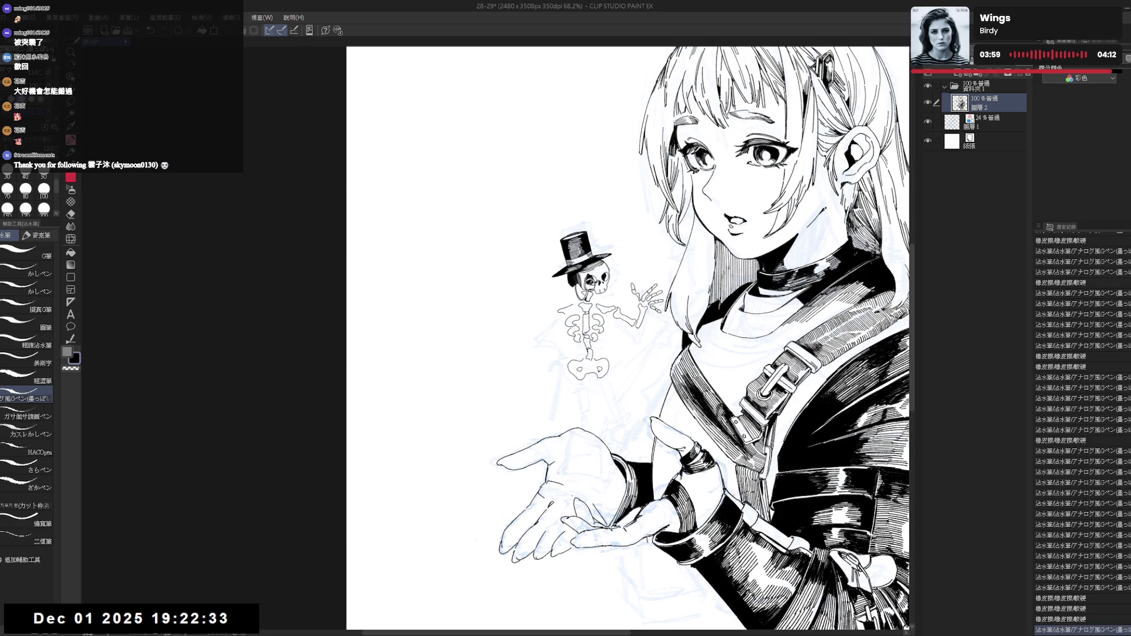
click(476, 539)
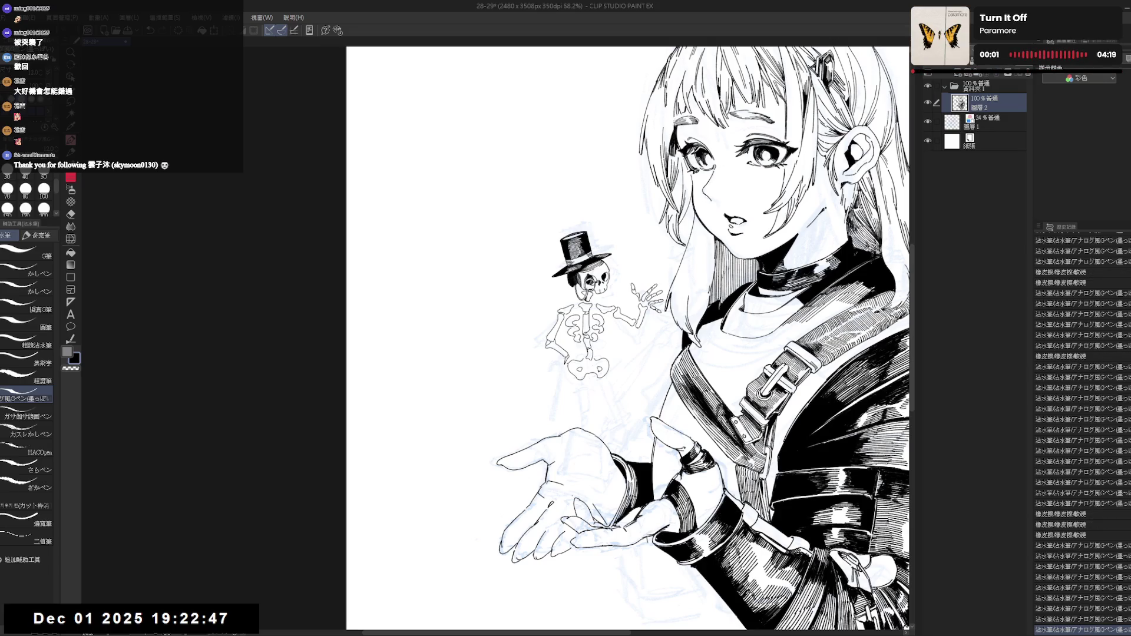
drag(574, 354, 563, 364)
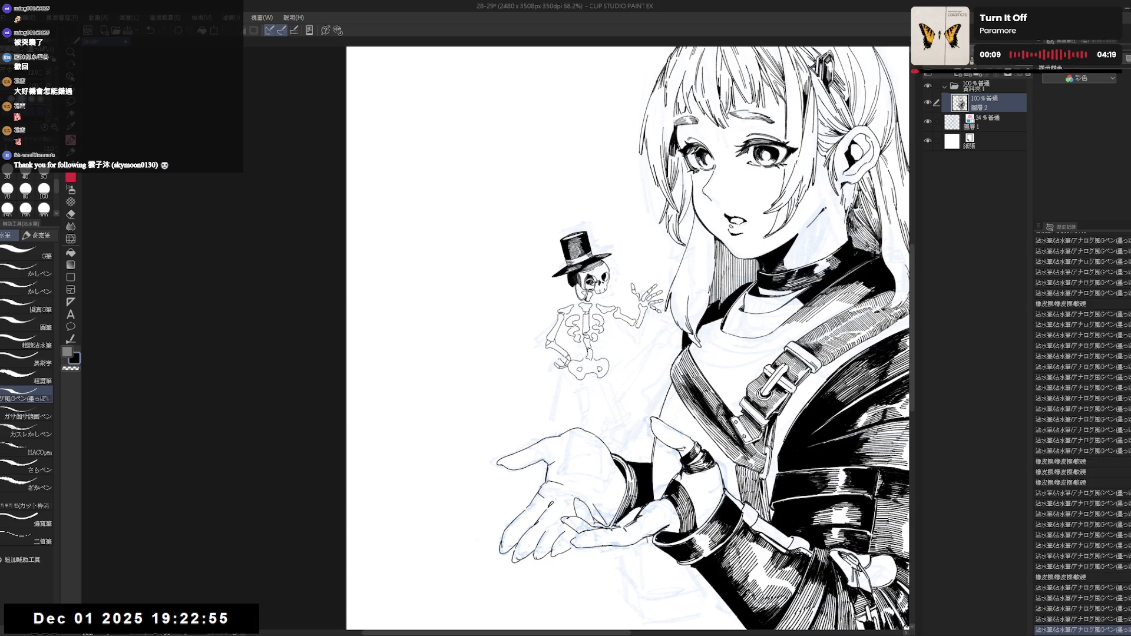
scroll(559, 348, up, 2)
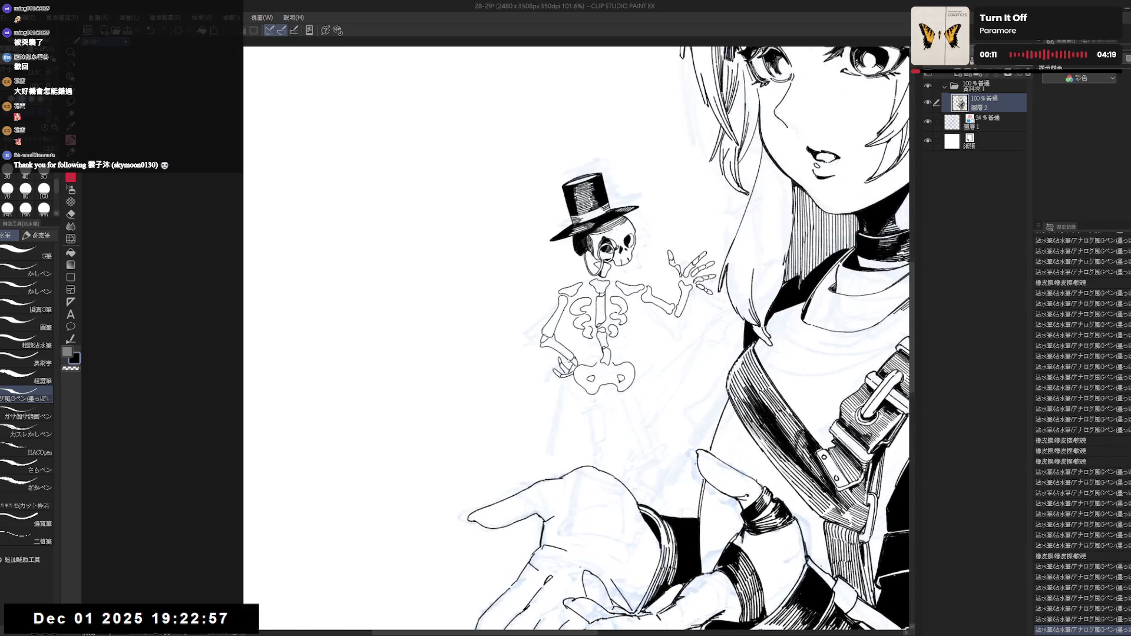
Ink two parallel cane edges from the skeleton's hand down to the palm, erasing the top overlap.
drag(554, 407, 564, 410)
key(p)
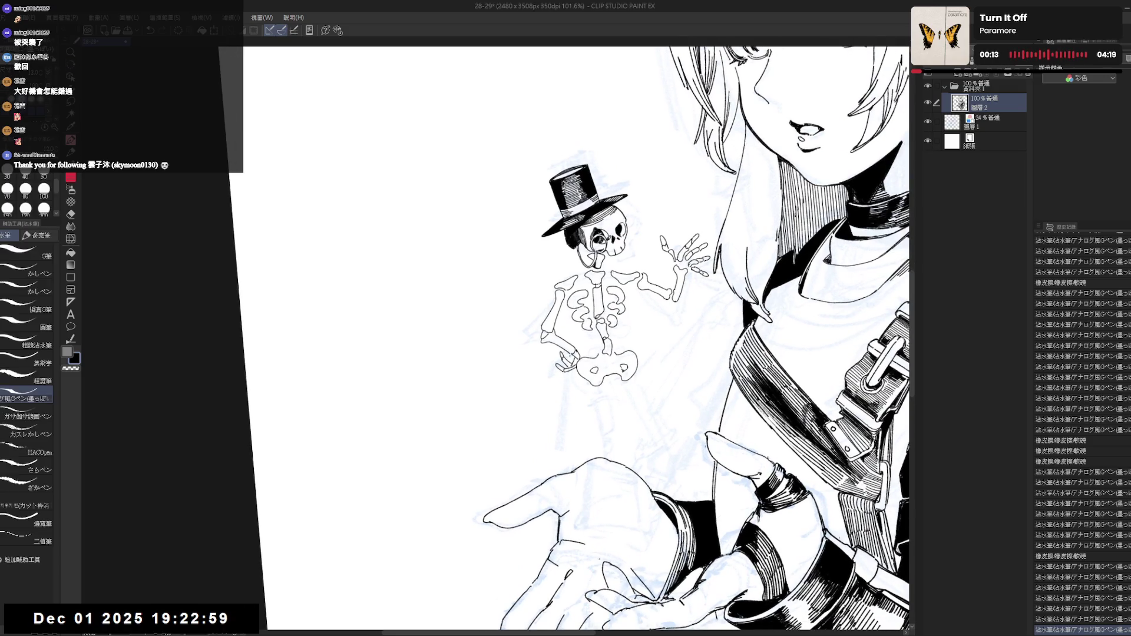
drag(567, 360, 542, 470)
drag(571, 360, 548, 466)
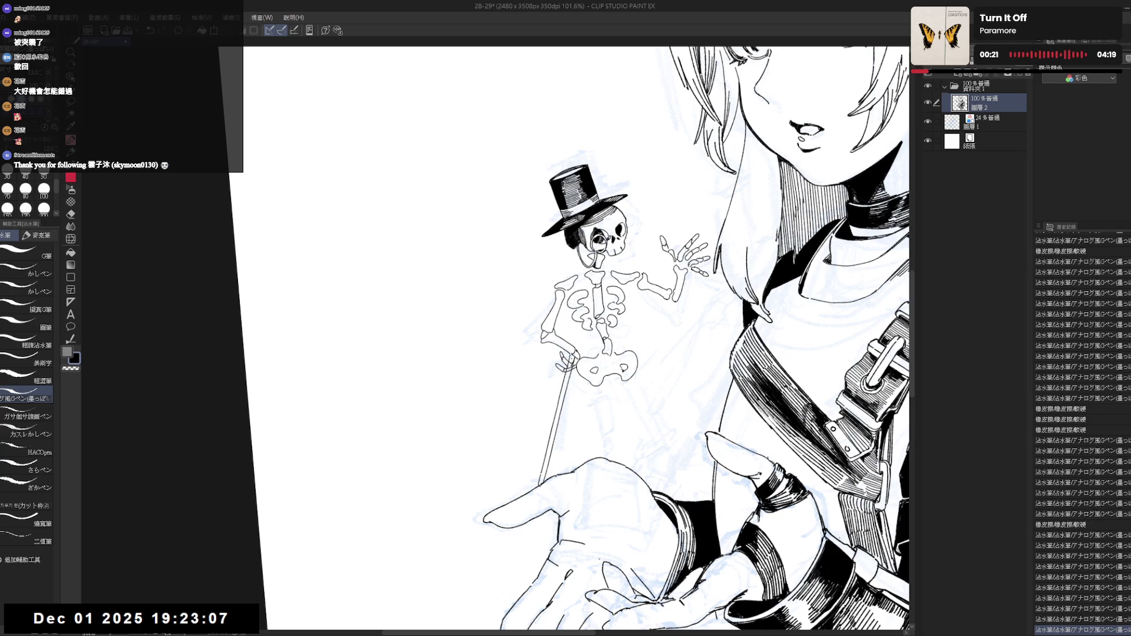
key(e)
click(570, 356)
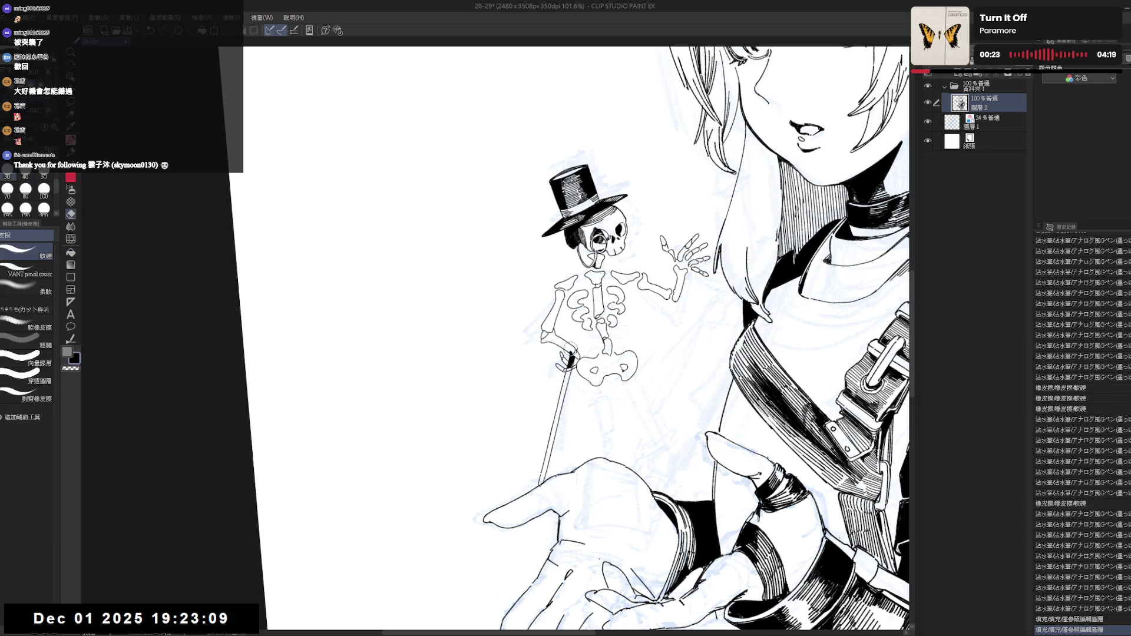
click(571, 352)
key(p)
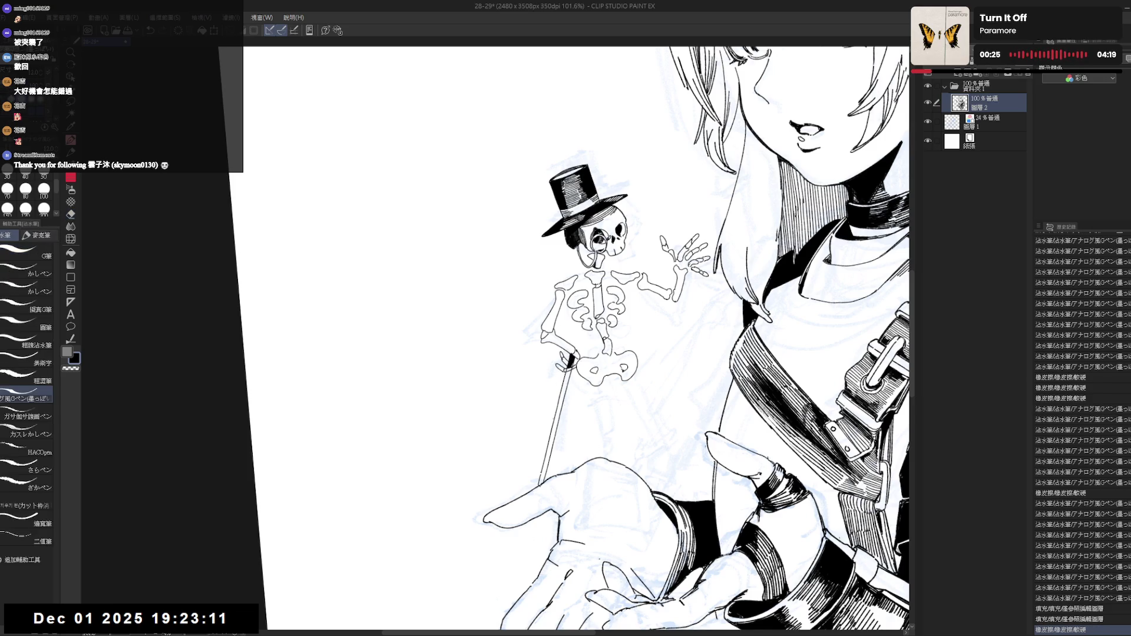
Fill the cane shaft solid black and tidy its tip.
key(g)
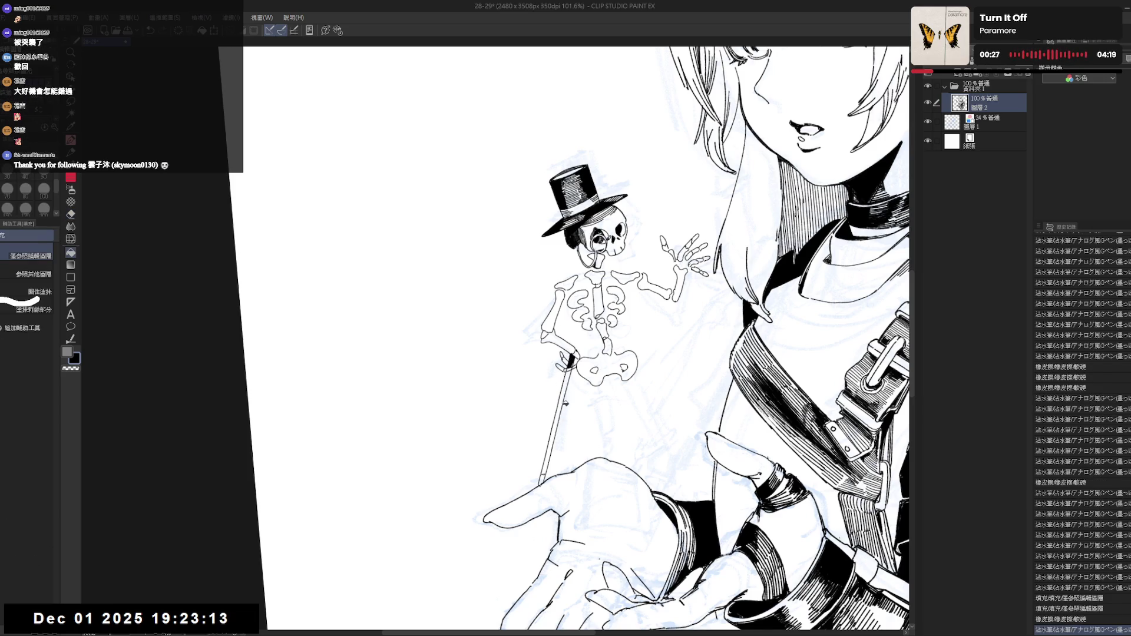
click(556, 416)
key(p)
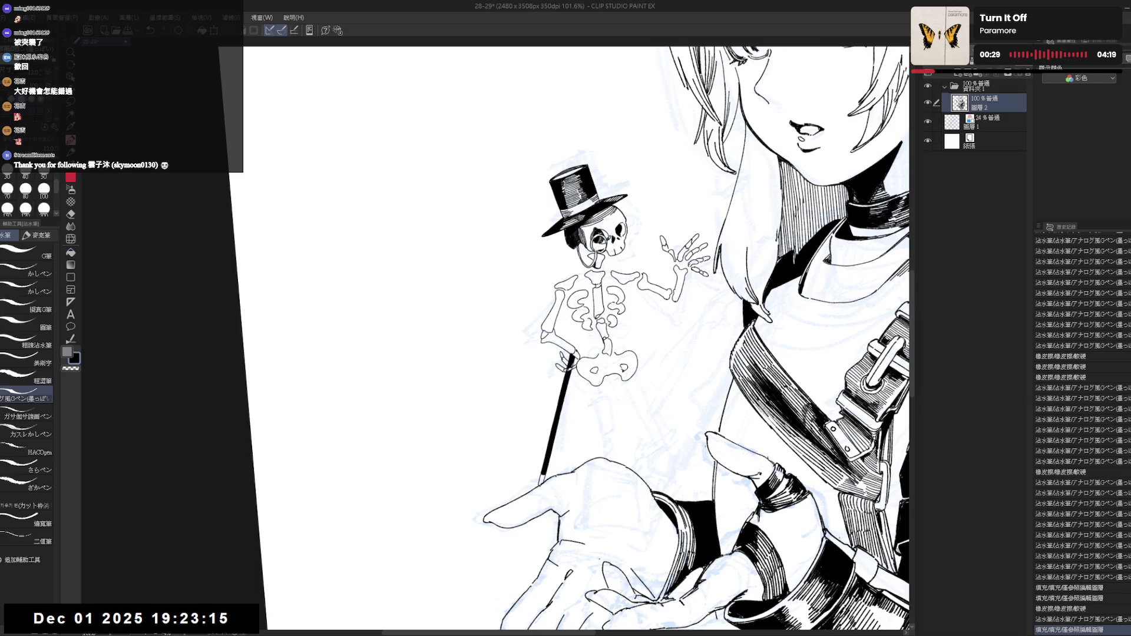
drag(548, 466, 555, 442)
key(e)
click(559, 439)
key(p)
drag(557, 437, 556, 442)
drag(530, 353, 566, 372)
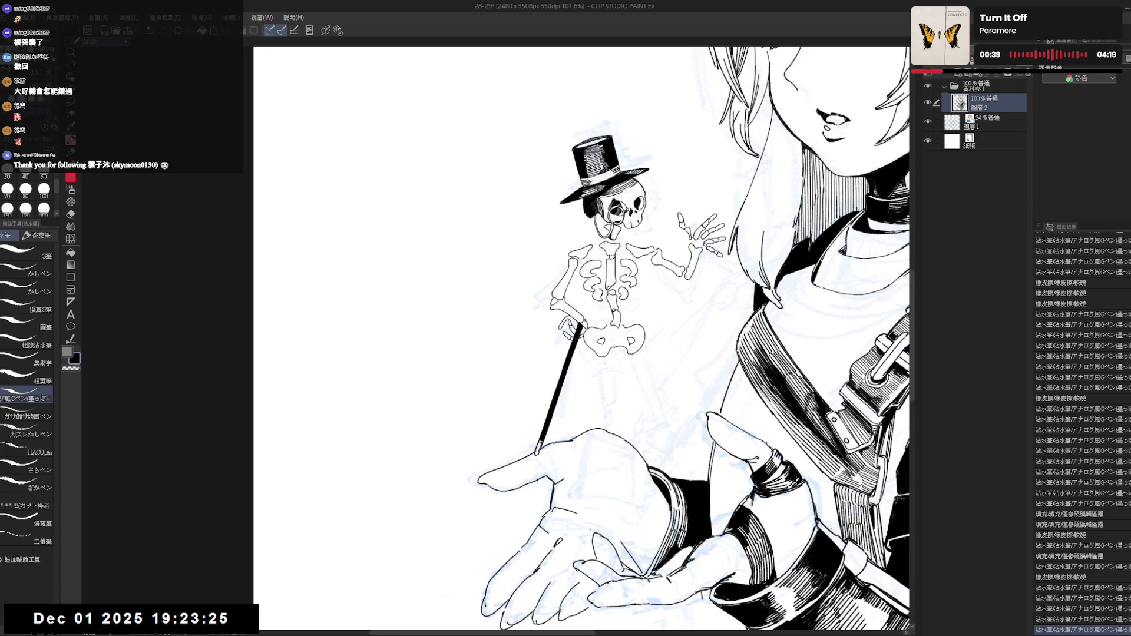
Fill the cane's hooked handle black, undo the stray handle strokes, and zoom out.
key(g)
click(563, 323)
key(p)
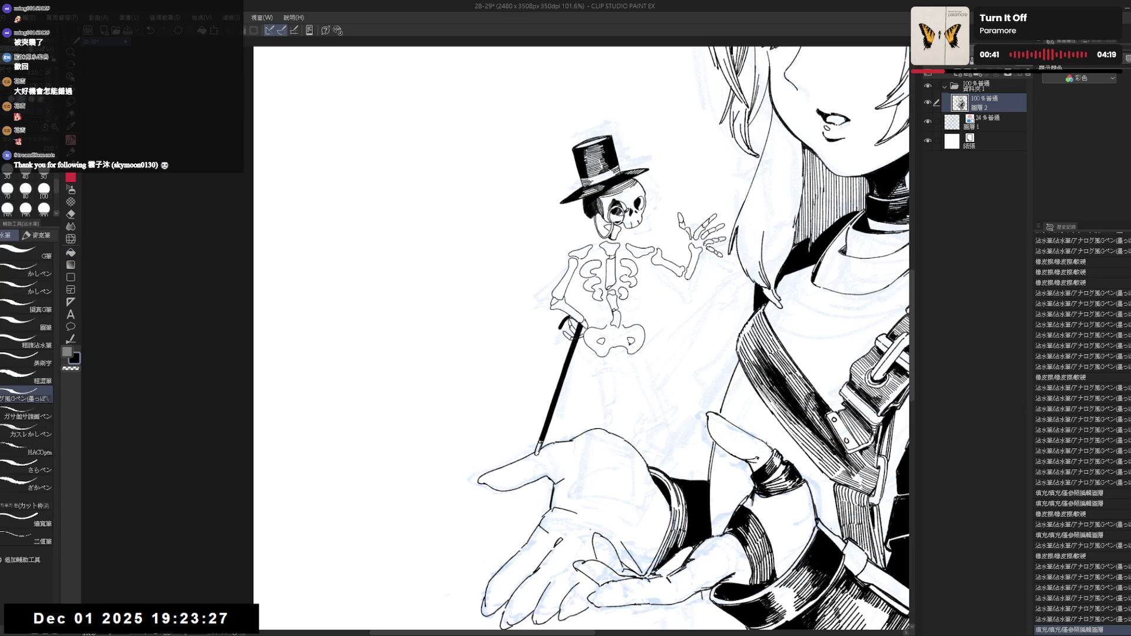
drag(563, 321, 582, 337)
key(ctrl+z)
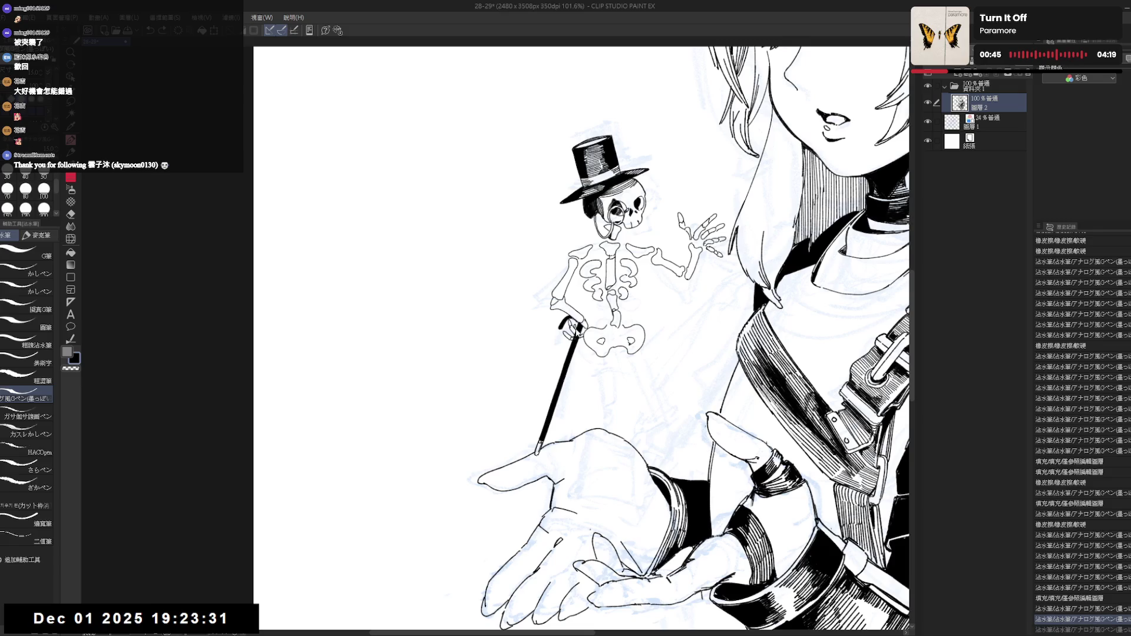
key(ctrl+z)
key(ctrl+minus)
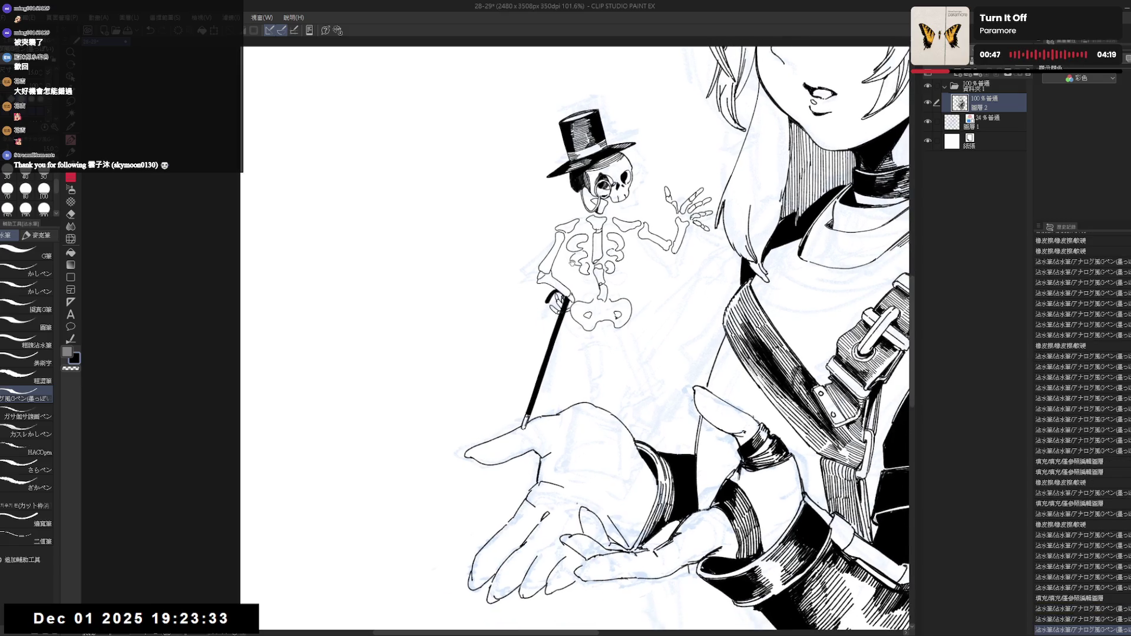
key(ctrl+minus)
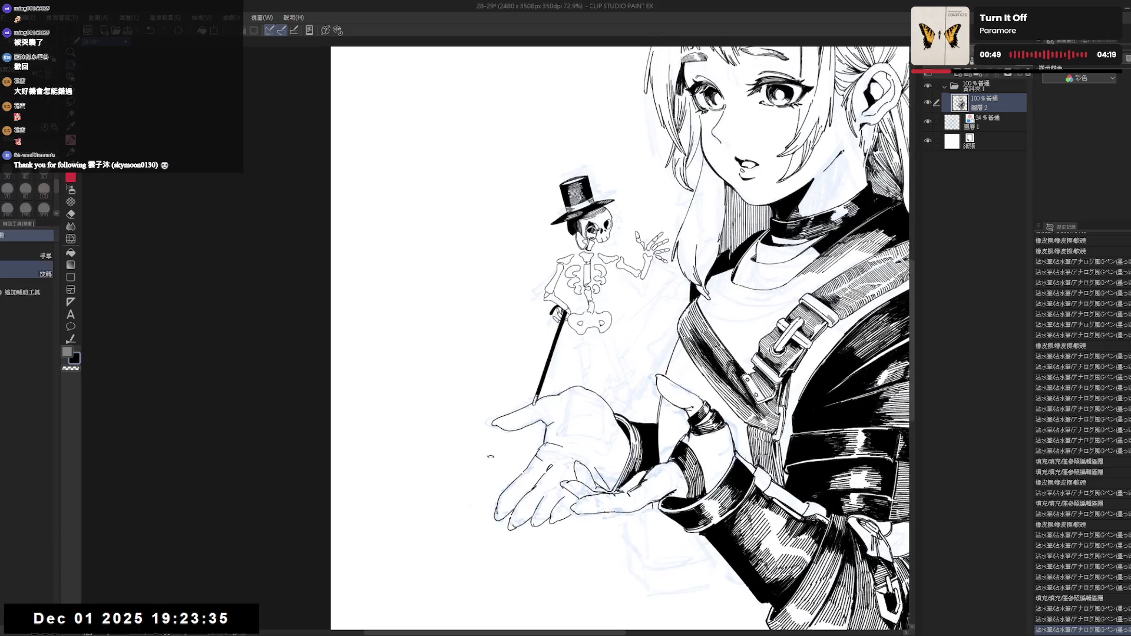
Ink the first lines of the skeleton's legs above the girl's palm.
key(minus)
key(asciicircum)
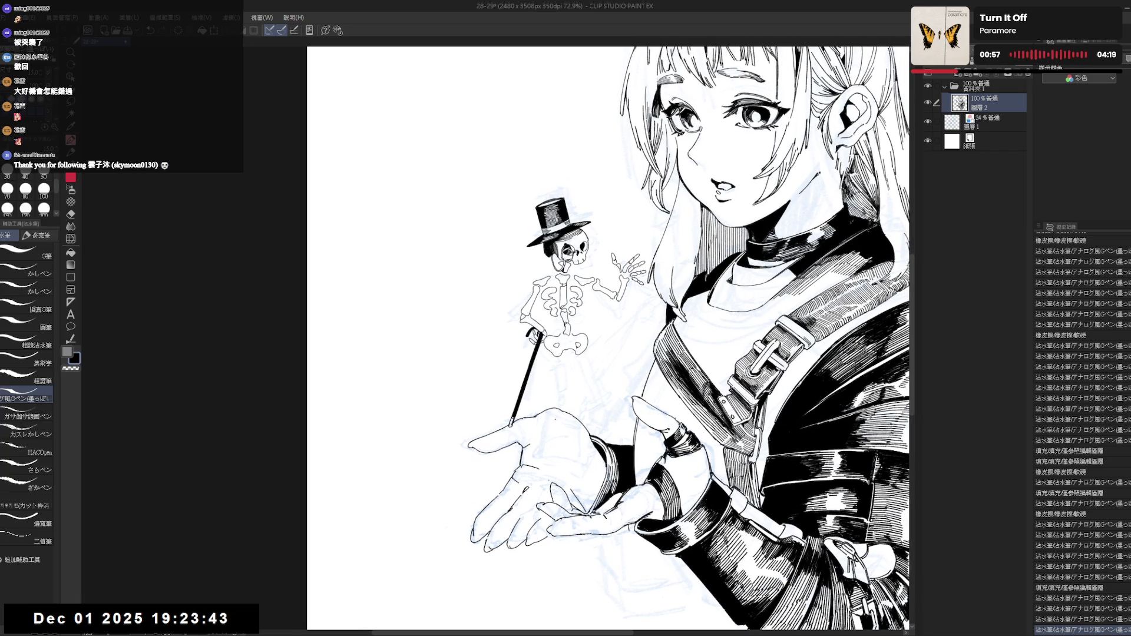
drag(554, 364, 552, 377)
key(ctrl+z)
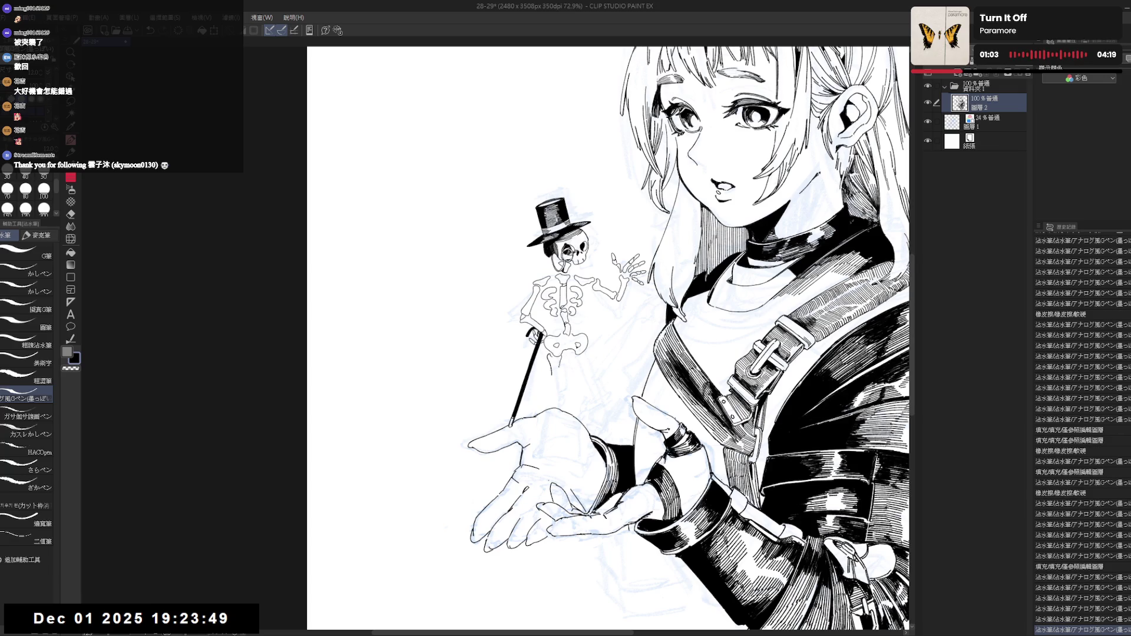
drag(555, 364, 555, 377)
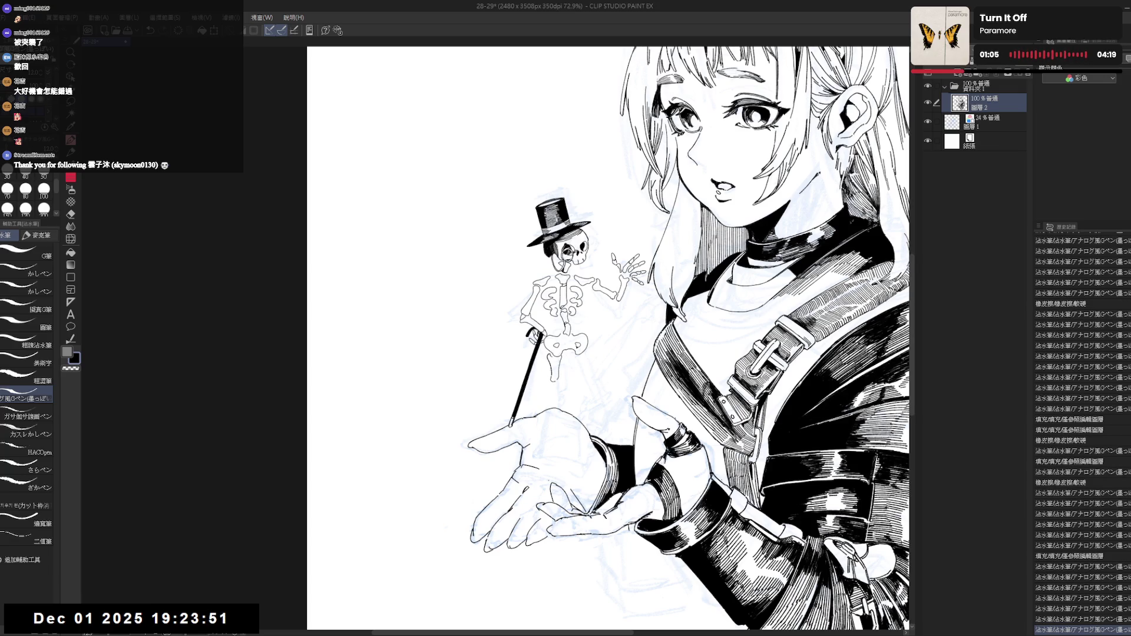
click(582, 363)
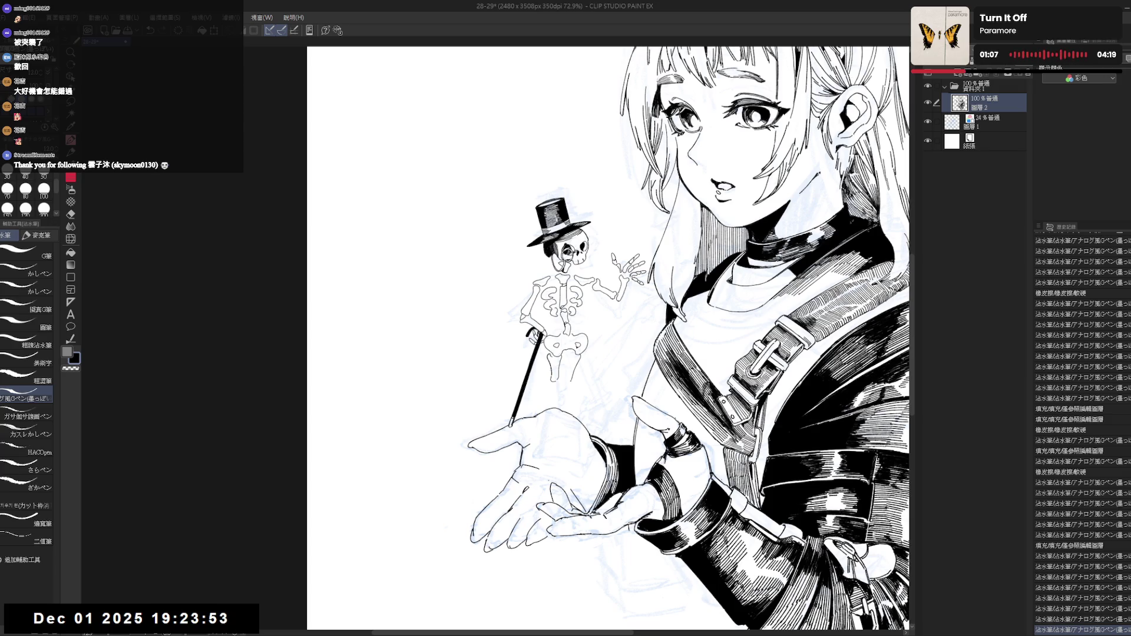
drag(564, 370, 554, 452)
Erase and redraw part of the skeleton's lower leg line.
key(e)
key(p)
key(e)
drag(556, 403, 558, 412)
key(p)
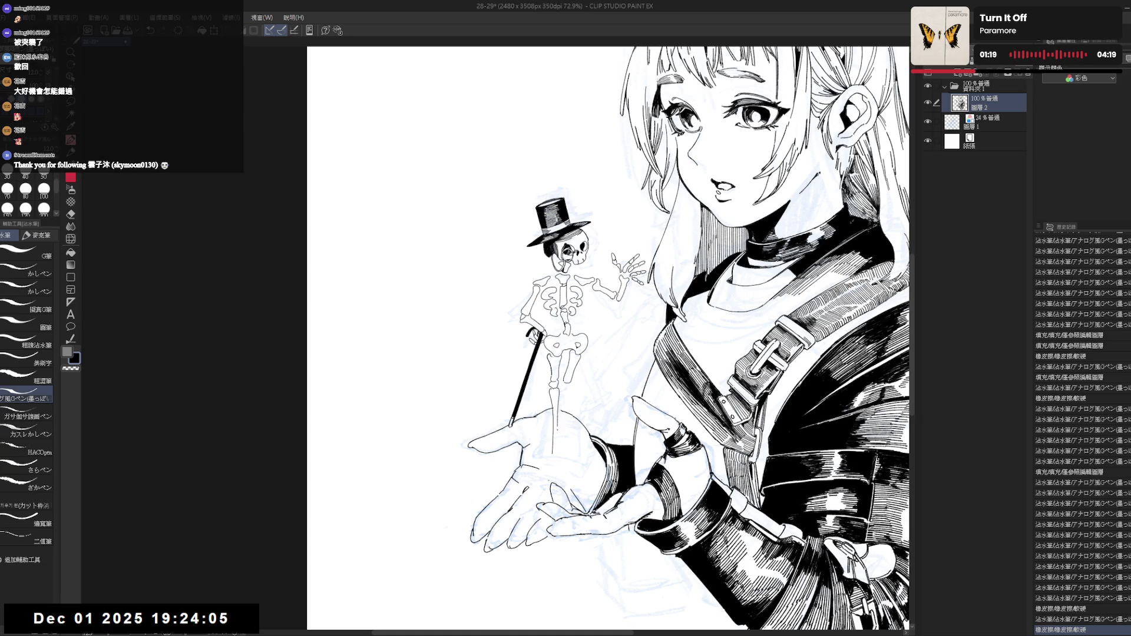
mouse_move(557, 401)
mouse_down()
mouse_move(567, 424)
mouse_move(566, 414)
mouse_up()
key(e)
key(p)
key(e)
key(p)
Ink the legs further, erase stray marks near the feet, and undo unwanted strokes.
drag(555, 343, 551, 312)
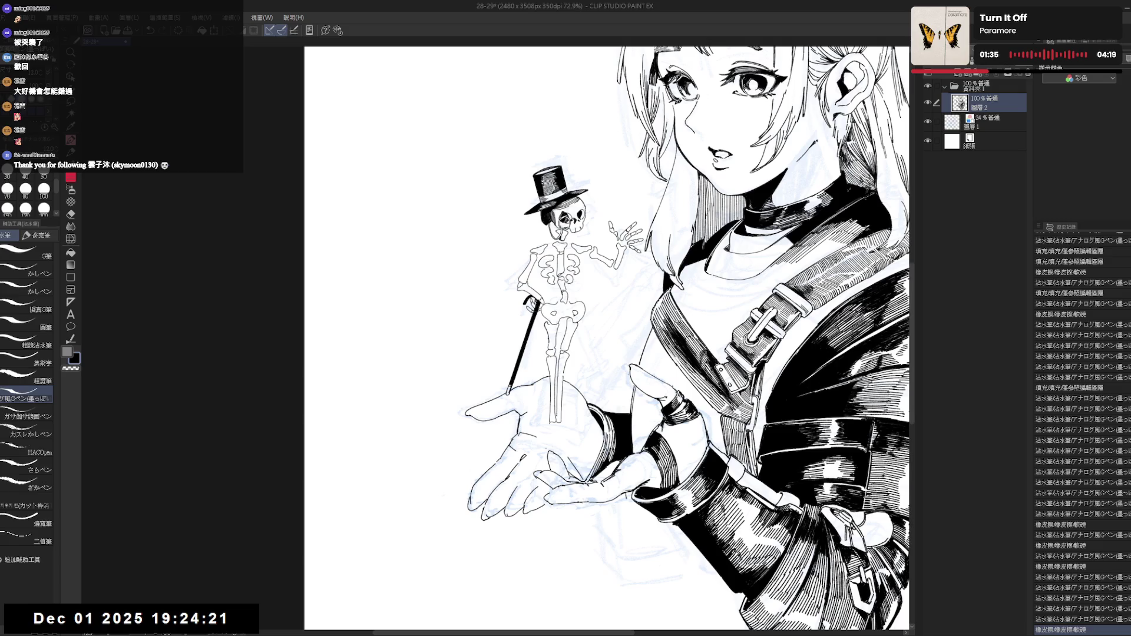
key(ctrl+y)
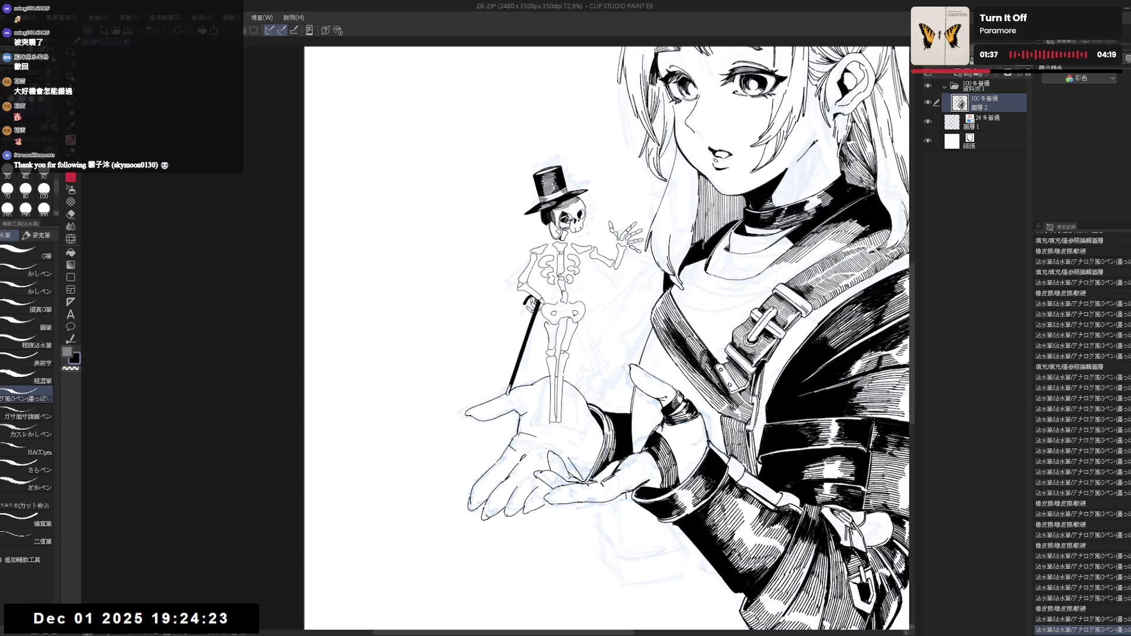
drag(547, 370, 554, 379)
drag(607, 354, 604, 340)
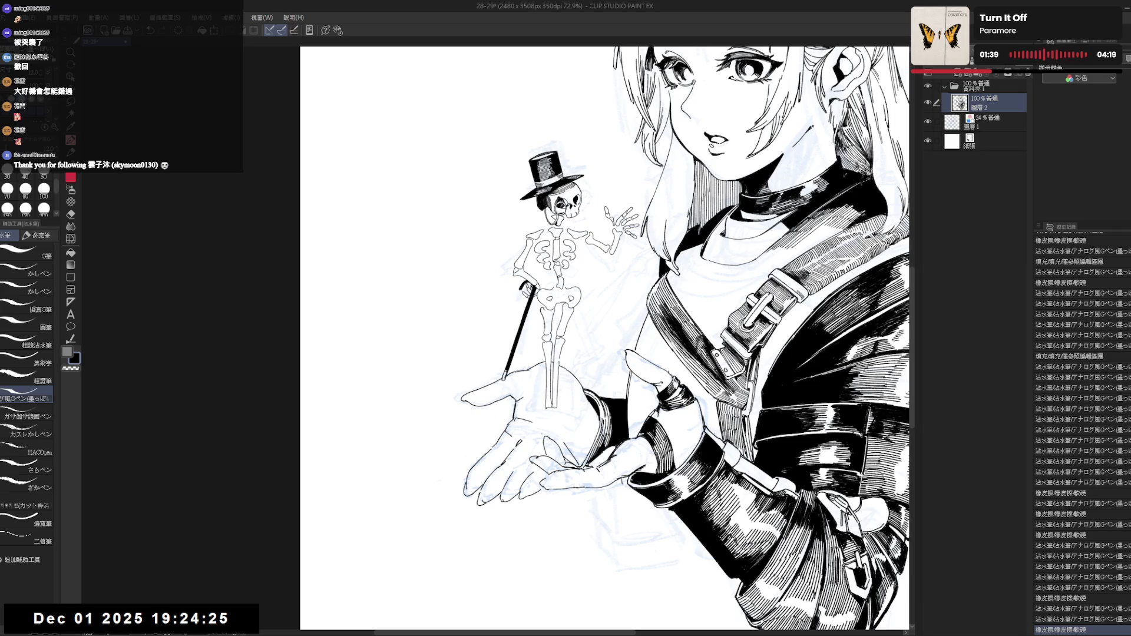
key(ctrl+y)
scroll(554, 406, up, 2)
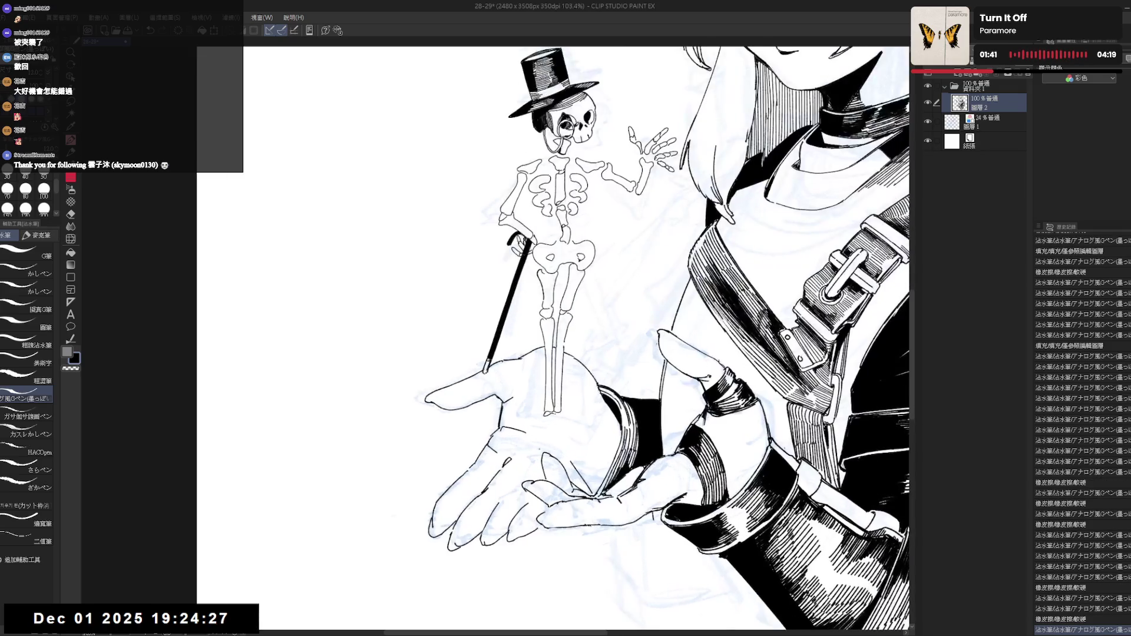
mouse_move(554, 415)
mouse_down()
mouse_move(539, 451)
mouse_move(547, 431)
mouse_move(562, 435)
mouse_up()
key(ctrl+z)
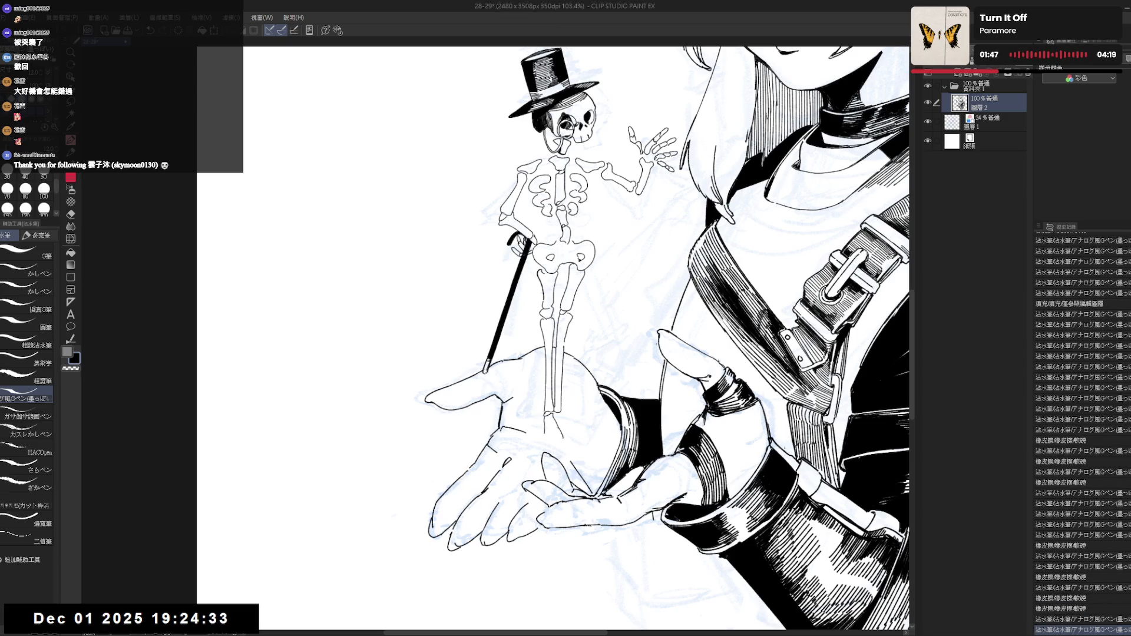
key(ctrl+z)
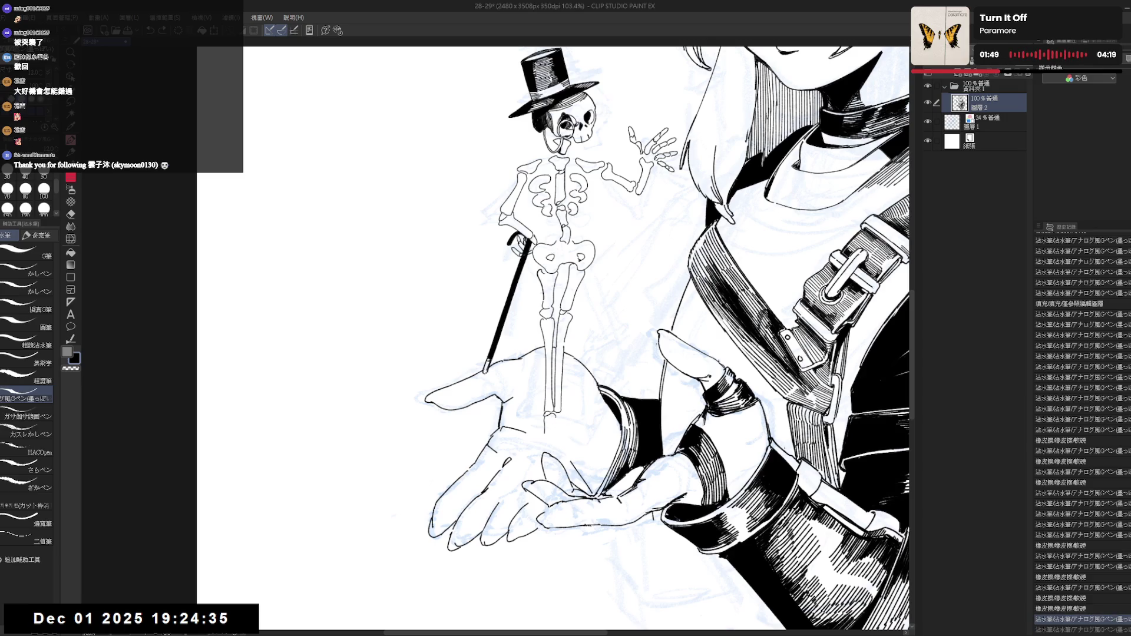
key(ctrl+z)
Add small ink strokes to the skeleton's feet.
mouse_move(557, 417)
mouse_down()
mouse_move(562, 427)
mouse_move(546, 422)
mouse_up()
key(ctrl+y)
key(e)
key(p)
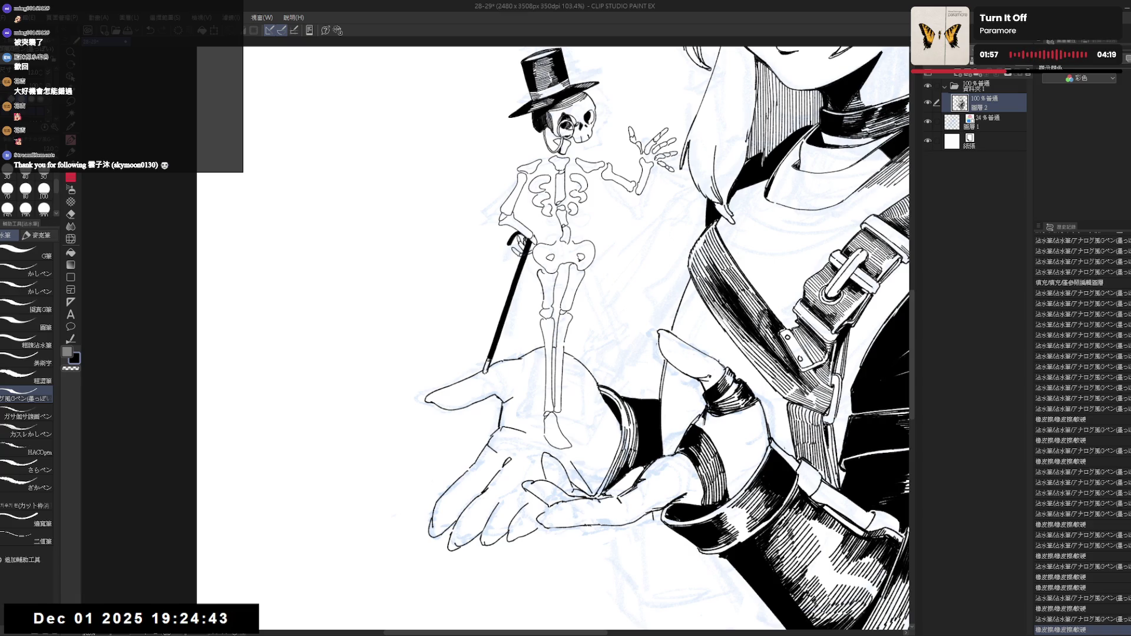
drag(548, 415, 547, 422)
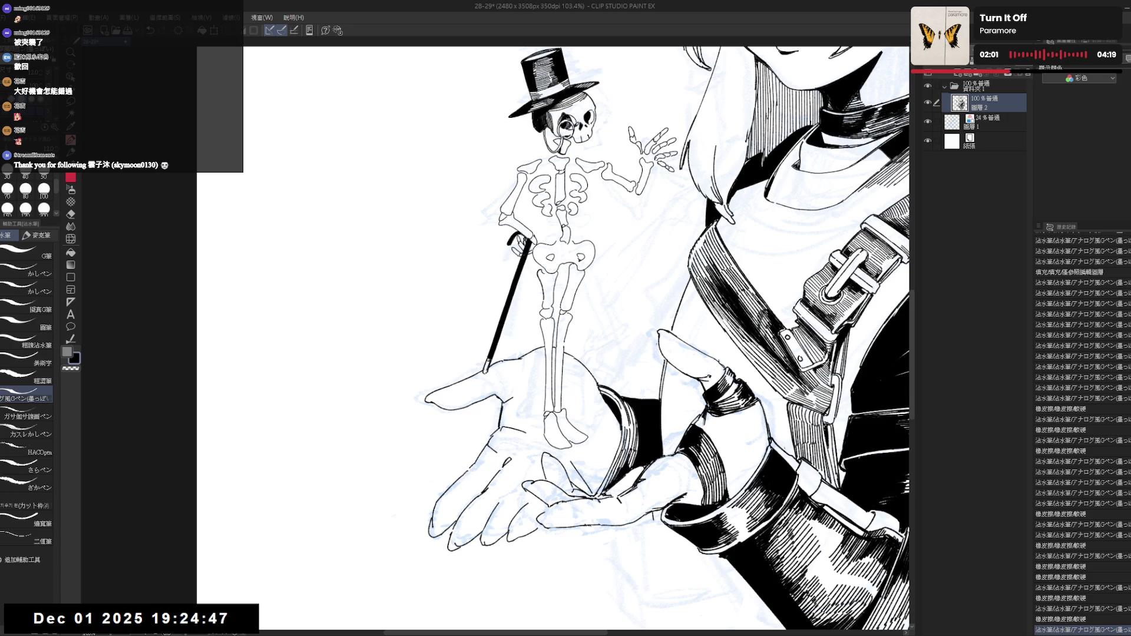
Tilt the canvas and start blacking in the skeleton's shoe.
drag(549, 414, 562, 430)
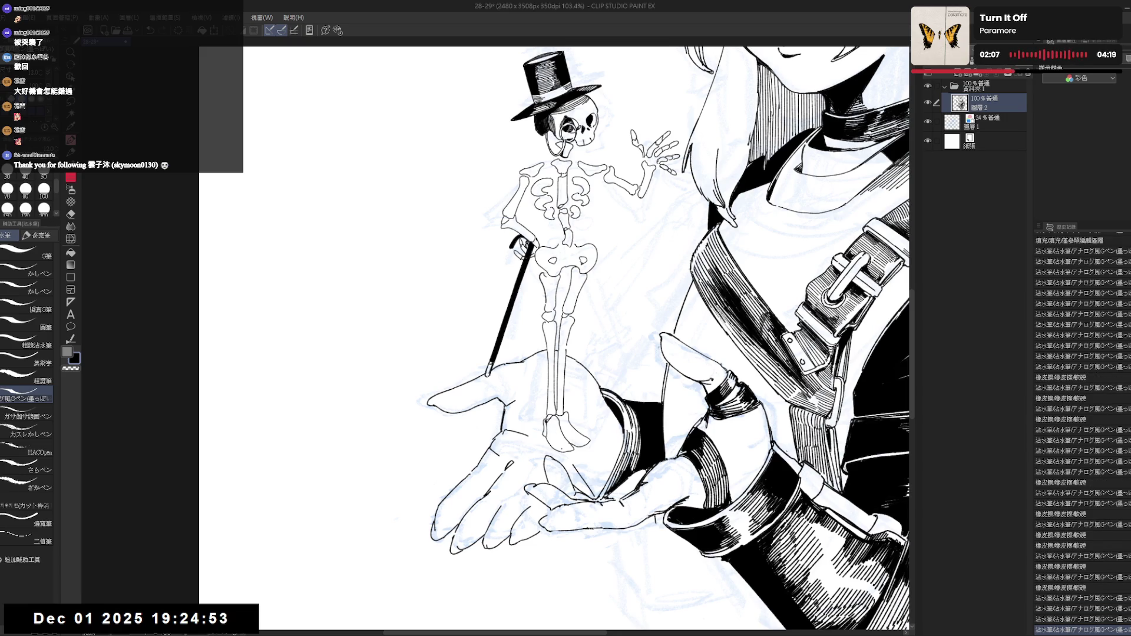
drag(589, 353, 624, 330)
key(p)
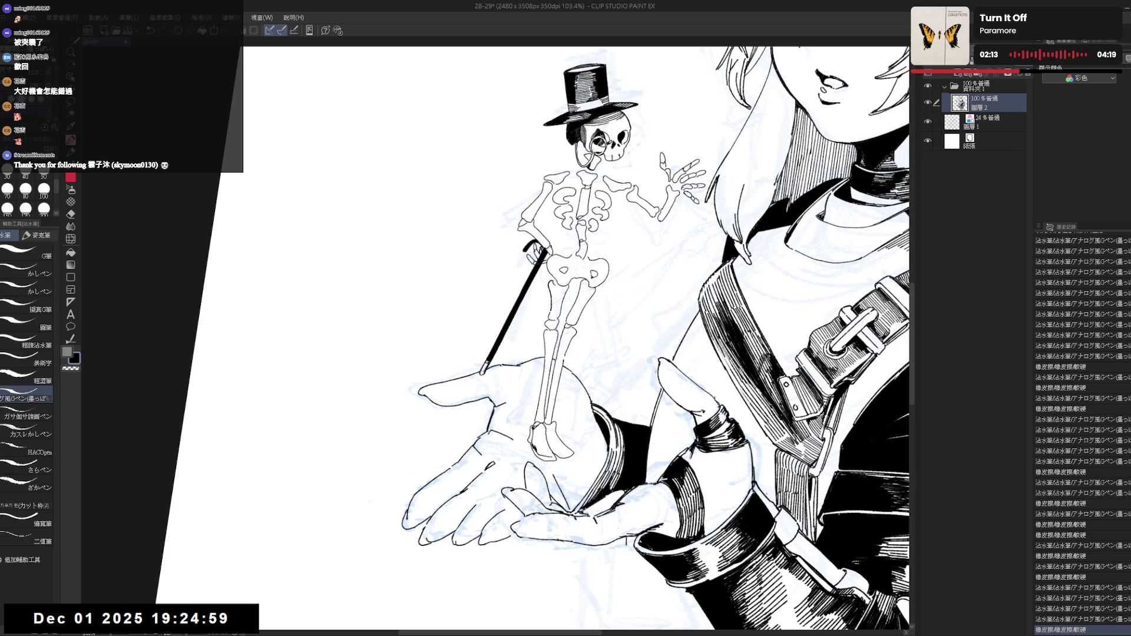
key(ctrl+shift+r)
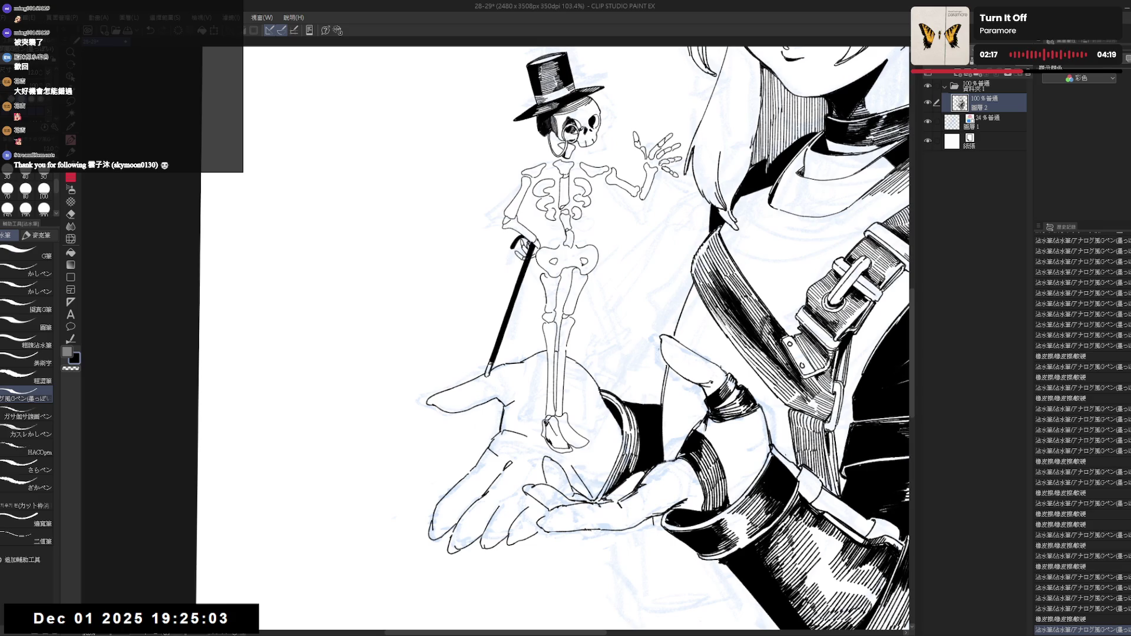
key(-)
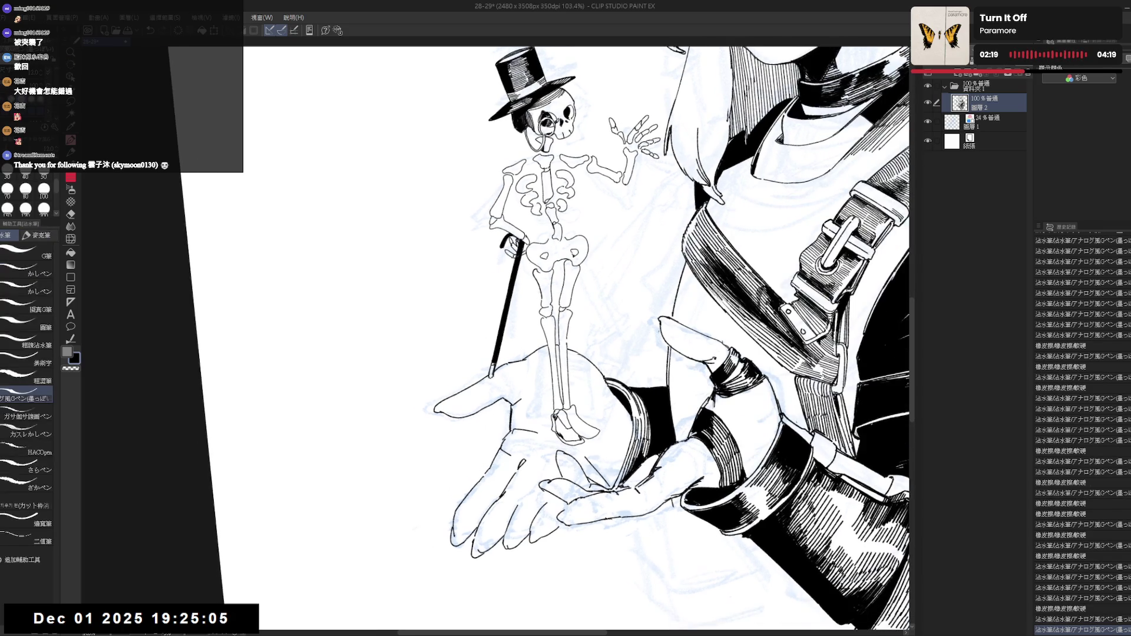
key(minus)
key(minus)
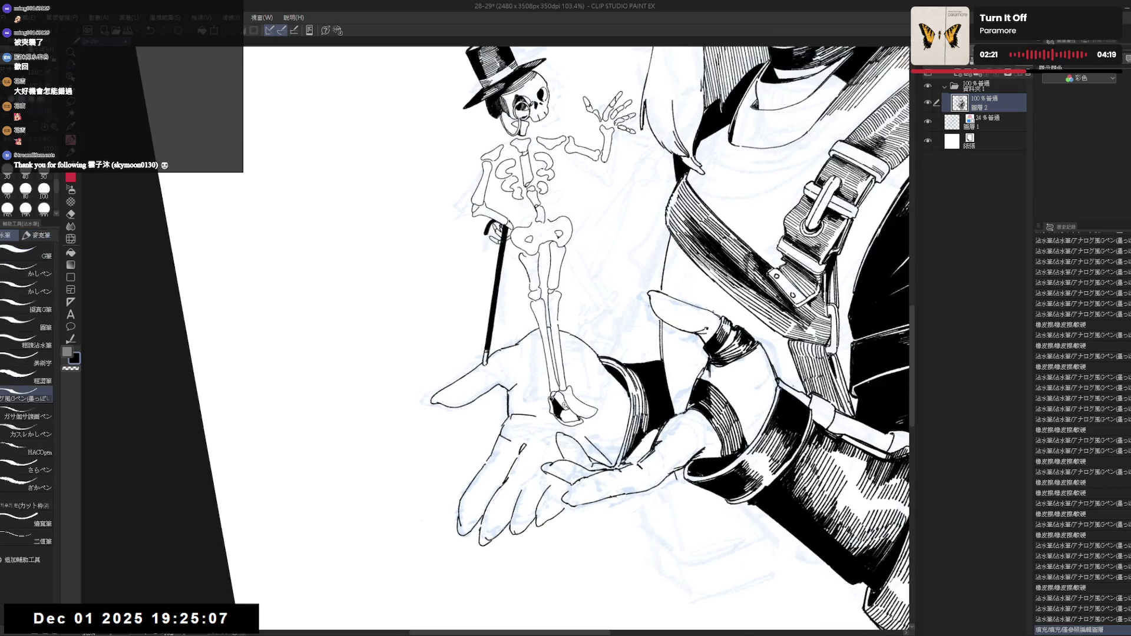
scroll(563, 413, up, 2)
drag(558, 411, 562, 422)
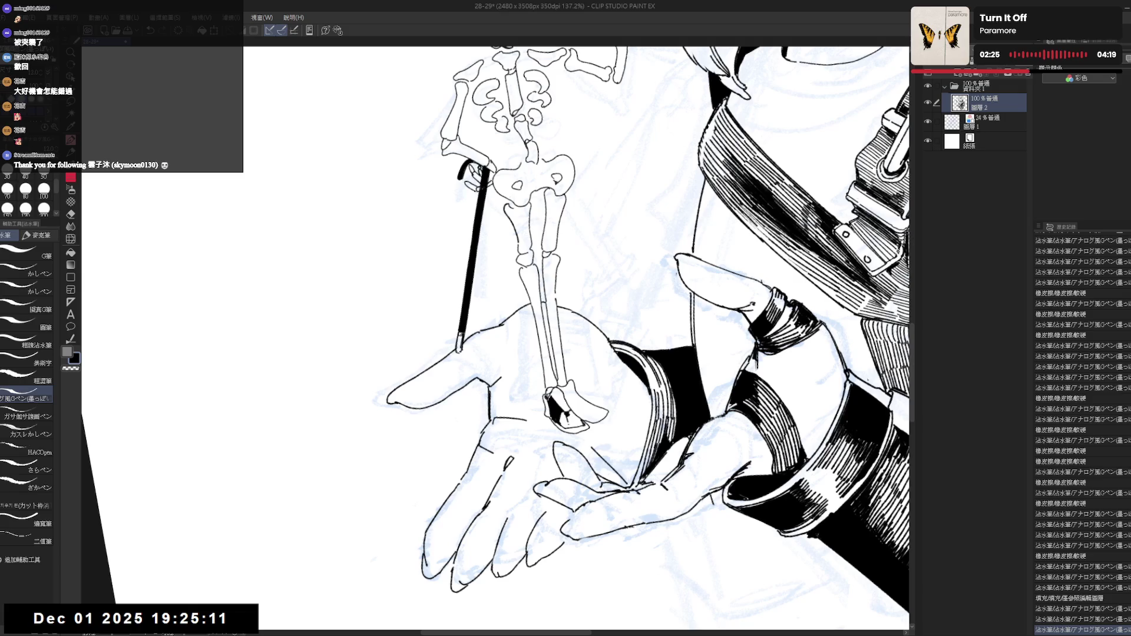
Add more solid black ink to the skeleton's shoe, turning the leg vertical.
drag(568, 416, 573, 425)
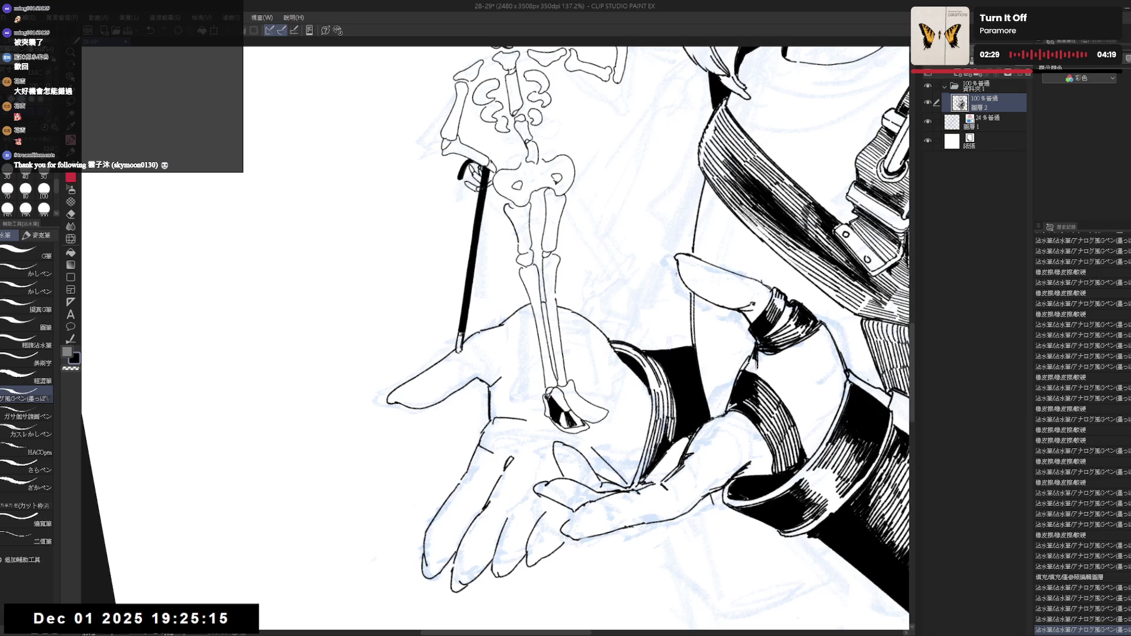
mouse_move(589, 235)
mouse_down()
mouse_move(648, 265)
mouse_move(695, 330)
mouse_up()
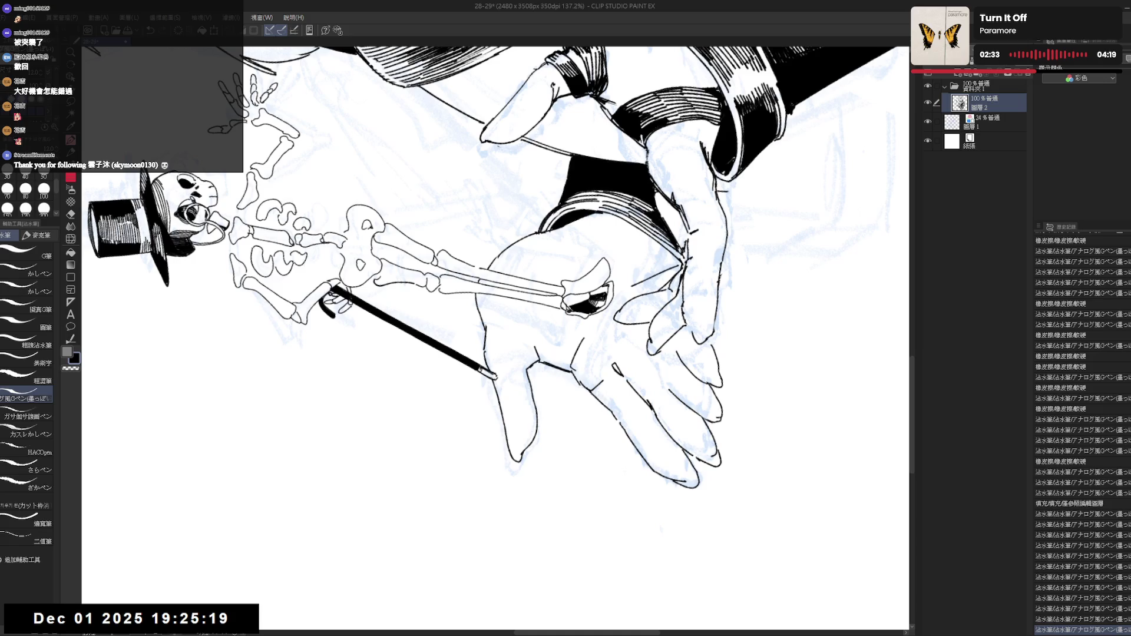
key(ctrl+@)
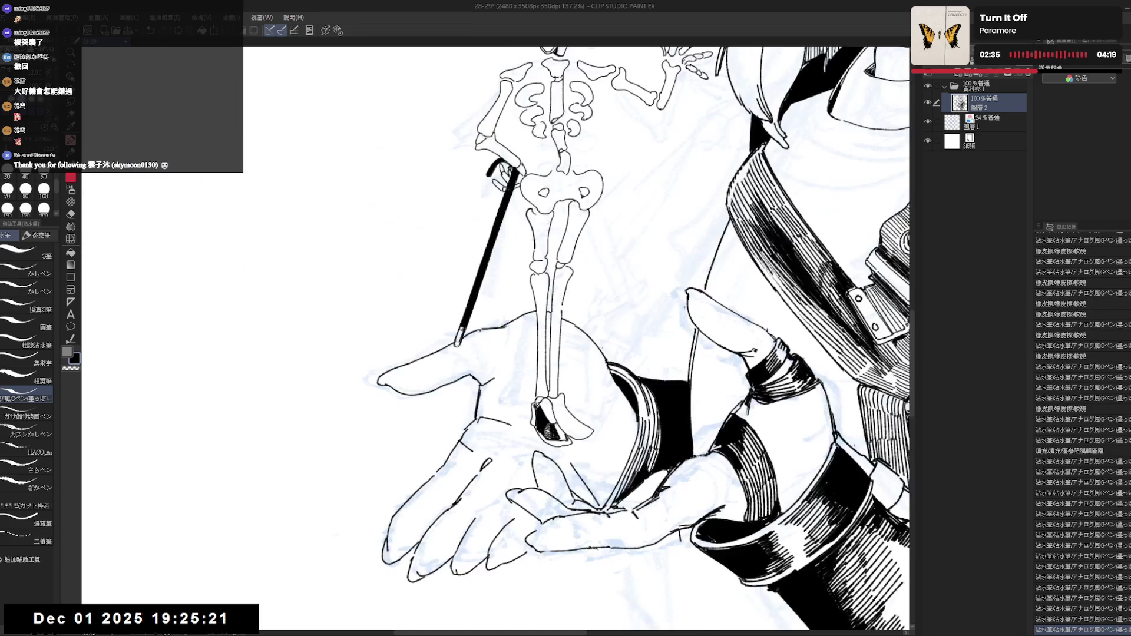
key(^)
key(^)
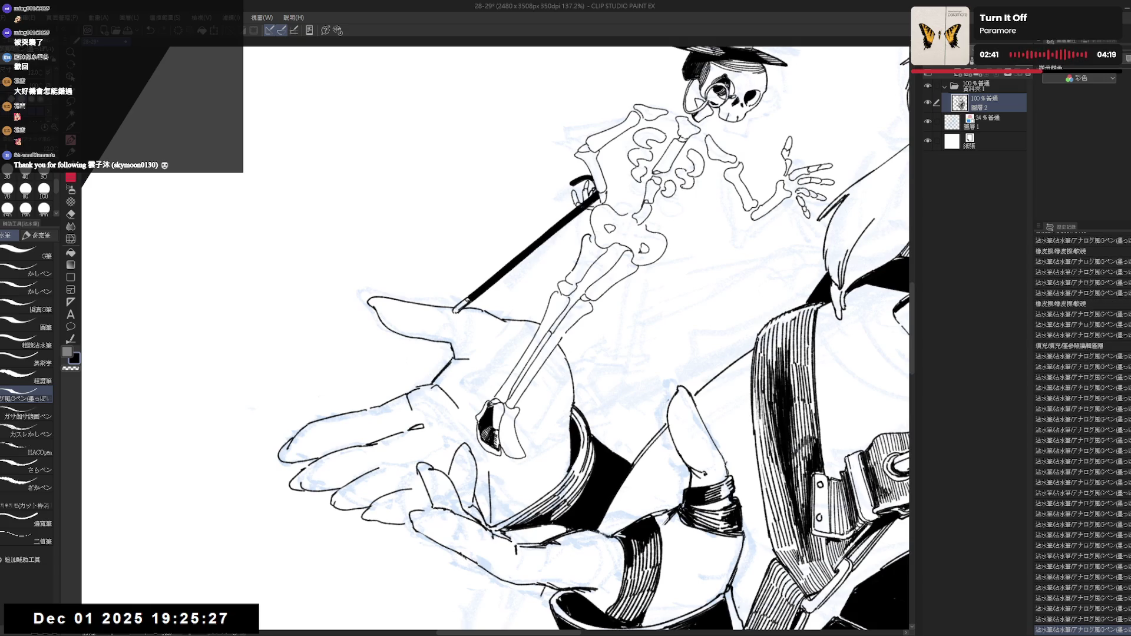
key(-)
key(-)
key(-)
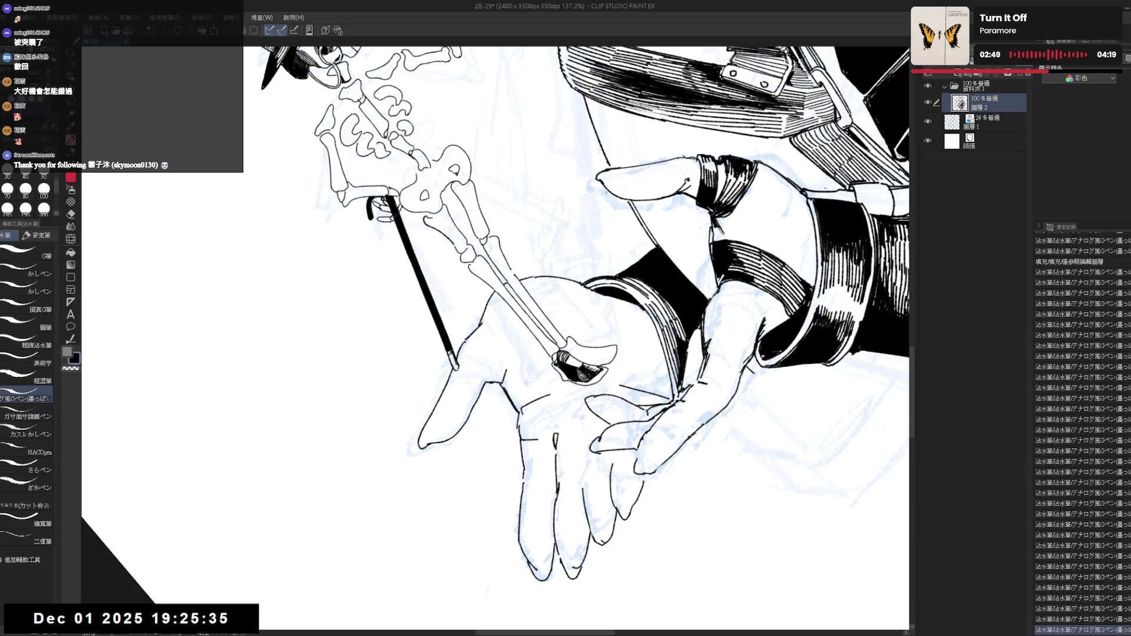
mouse_move(412, 153)
mouse_down()
mouse_move(495, 141)
mouse_move(589, 153)
mouse_up()
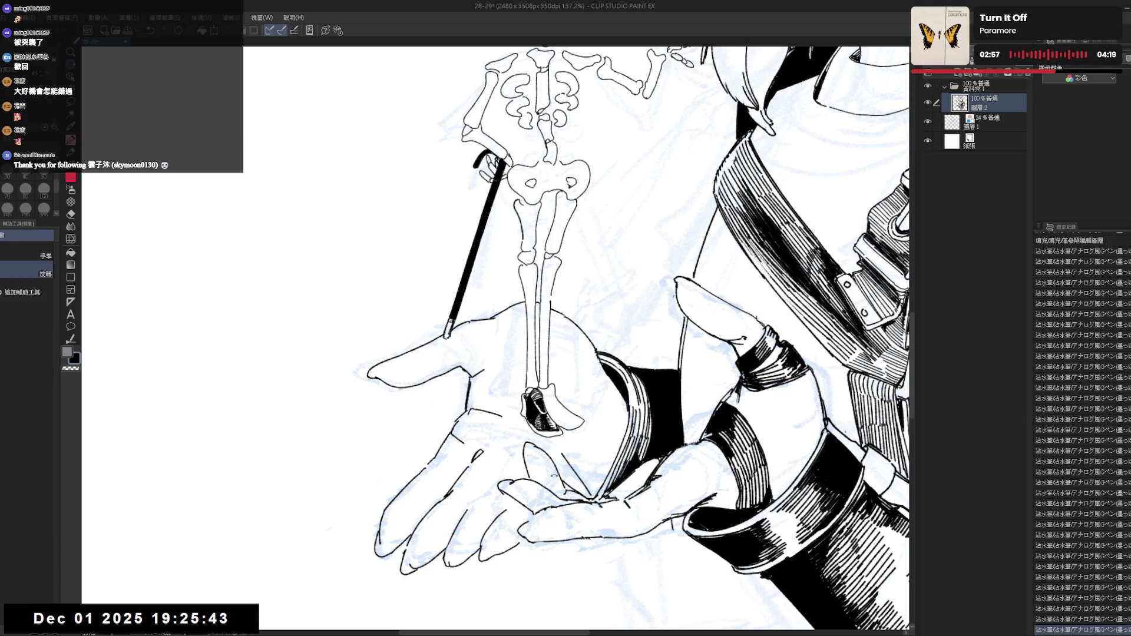
key(^)
Add short ink strokes on the foot and remove a stray mark.
mouse_move(505, 426)
mouse_down()
mouse_move(500, 441)
mouse_move(530, 453)
mouse_up()
key(e)
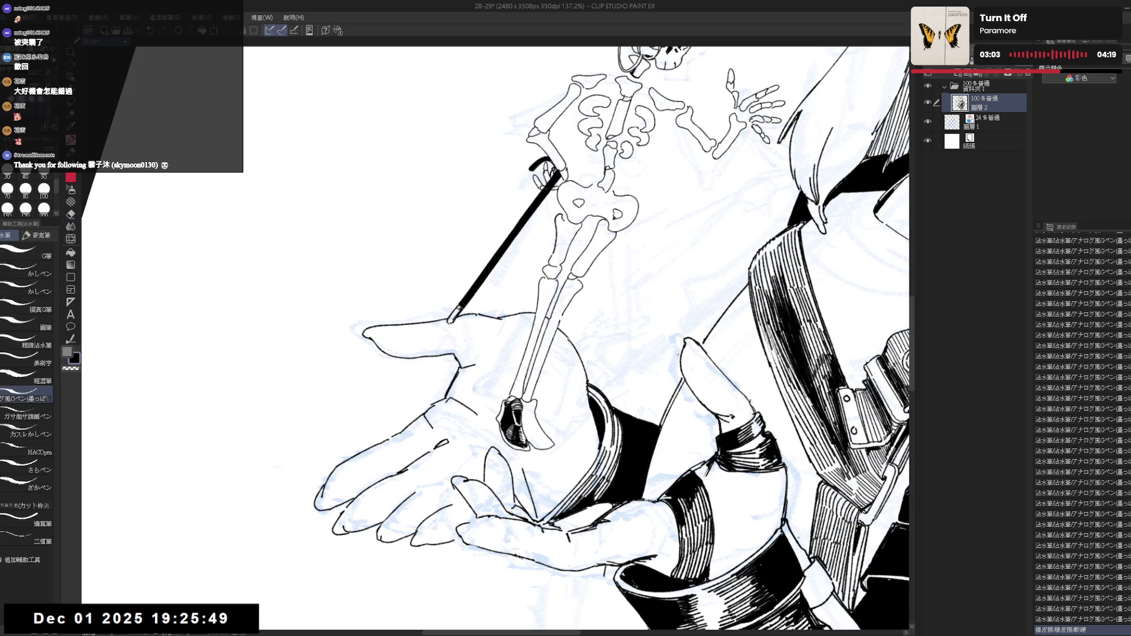
key(^)
mouse_move(521, 442)
mouse_down()
mouse_move(530, 453)
mouse_move(555, 442)
mouse_up()
key(minus)
key(minus)
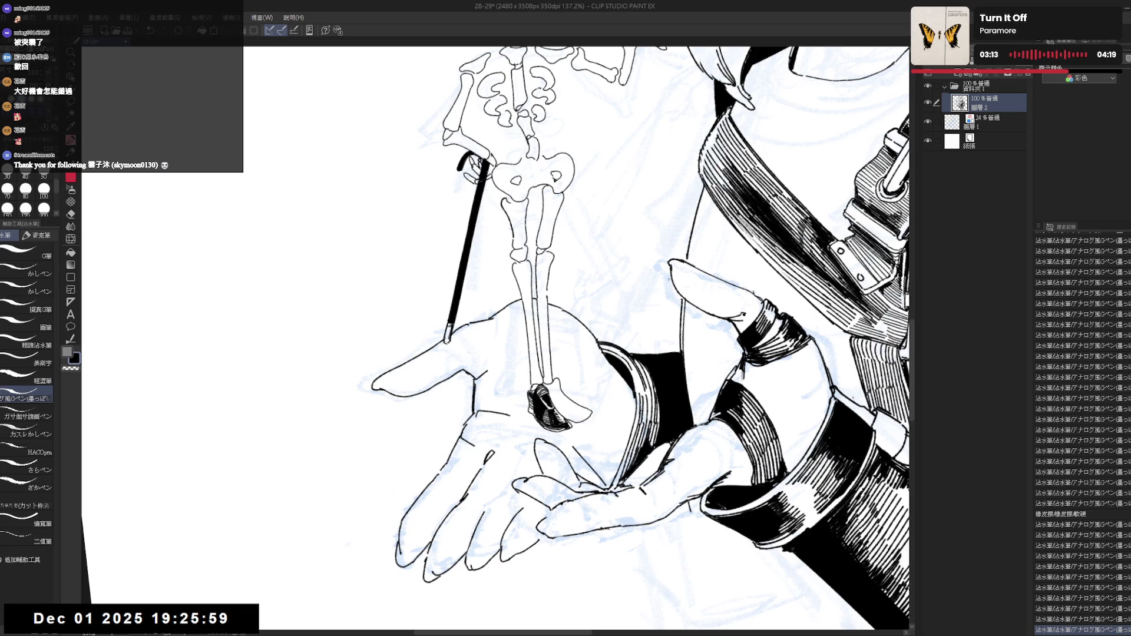
Refine the small marks near the foot using black ink and transparent colour.
drag(532, 398, 532, 413)
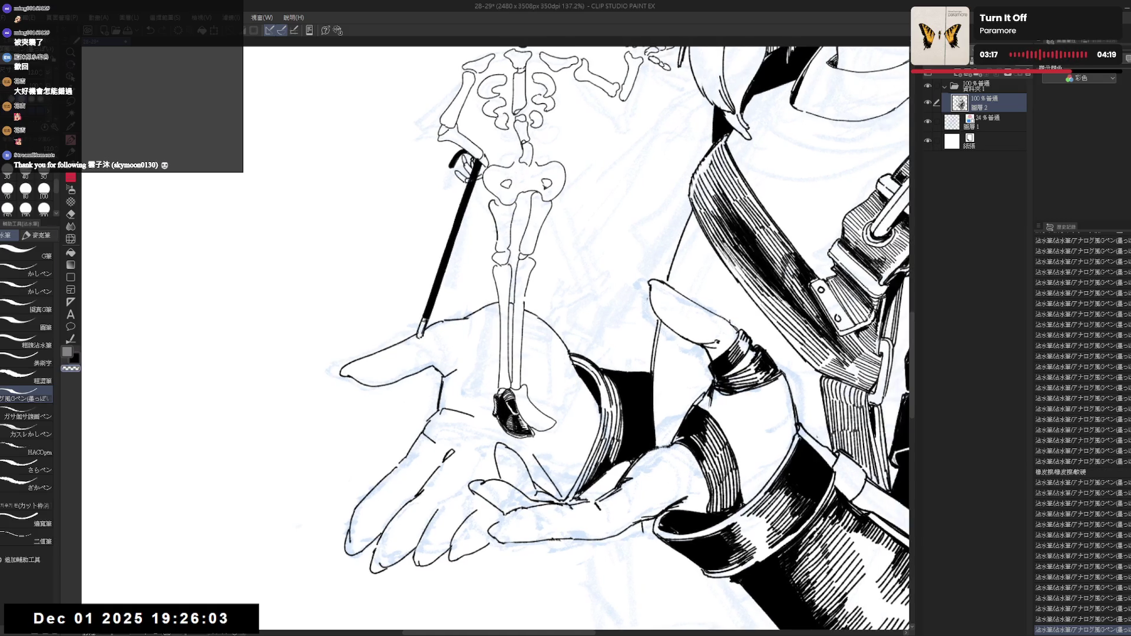
drag(500, 397, 508, 404)
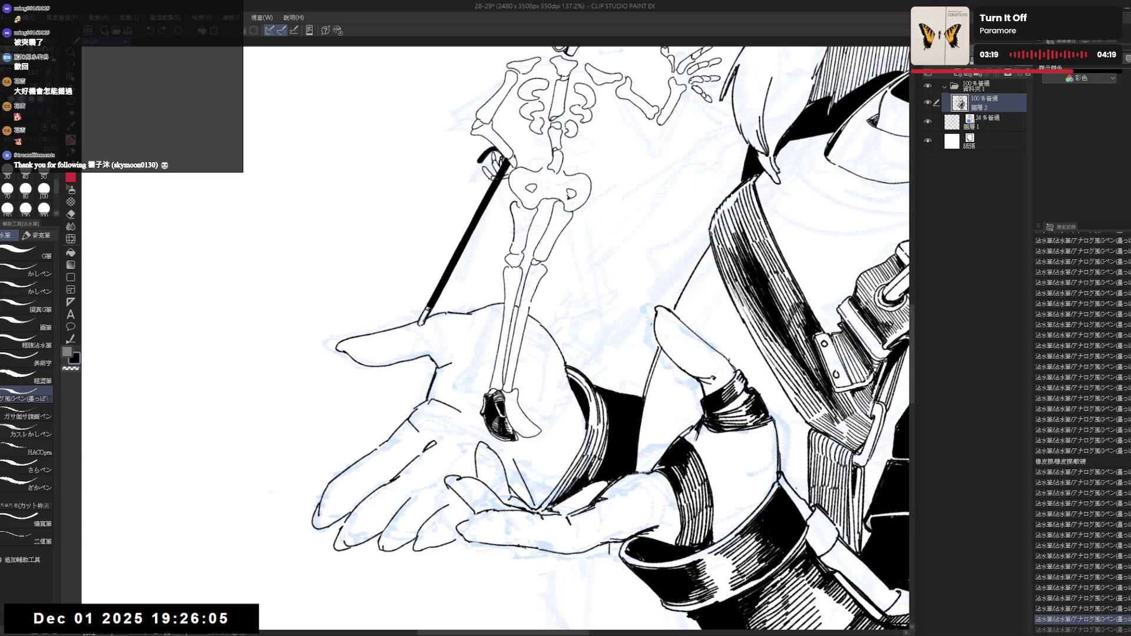
drag(499, 391, 509, 409)
key(ctrl+z)
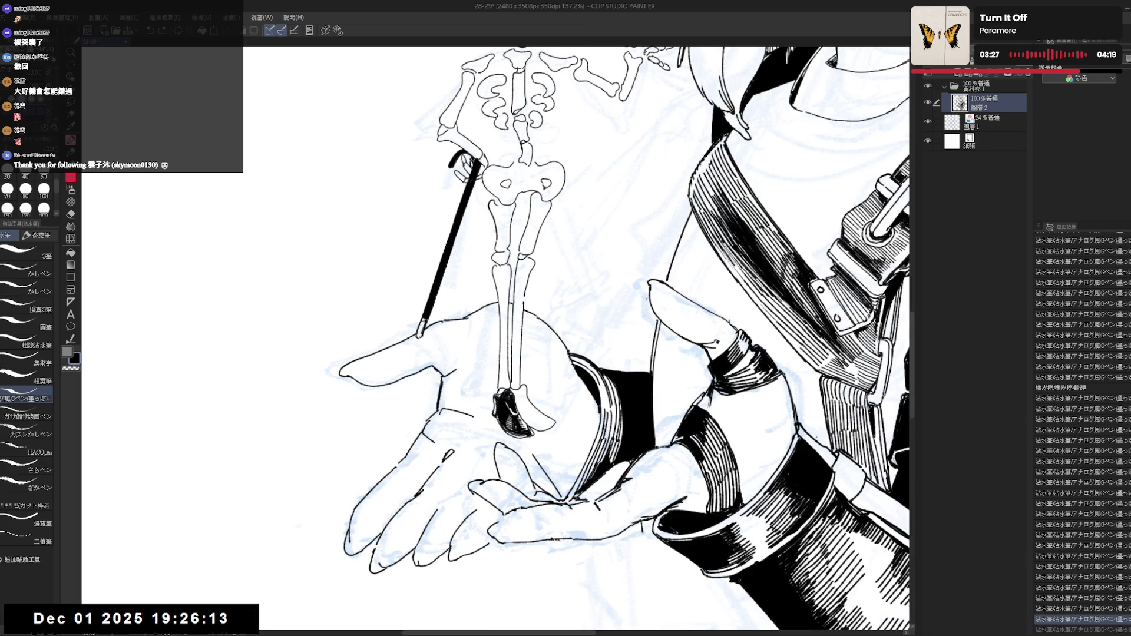
drag(498, 401, 505, 412)
key(c)
drag(501, 405, 504, 412)
drag(499, 403, 506, 415)
key(c)
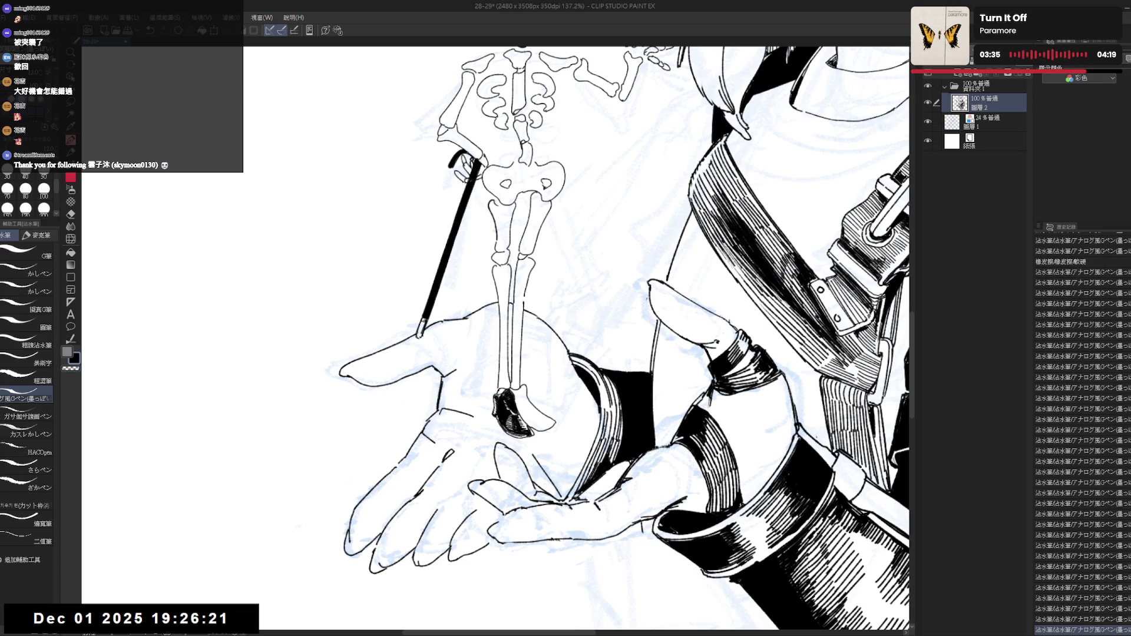
Flip the view horizontally to check, then touch up the ink at the bone tip.
key(h)
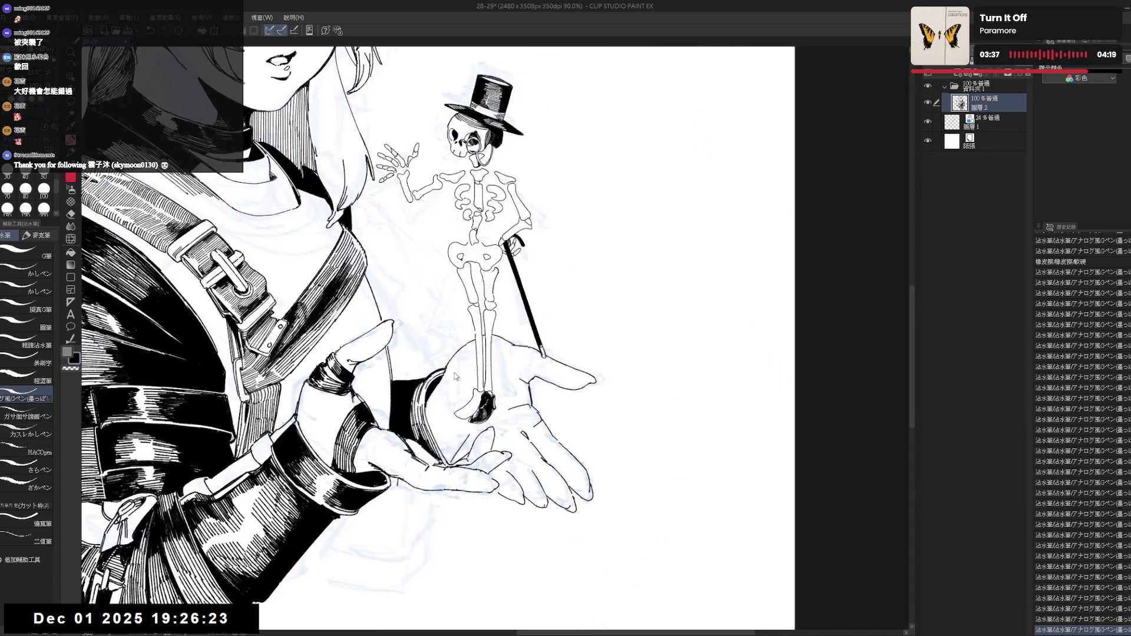
key(h)
key(asciicircum)
drag(498, 402, 499, 415)
key(ctrl+z)
key(x)
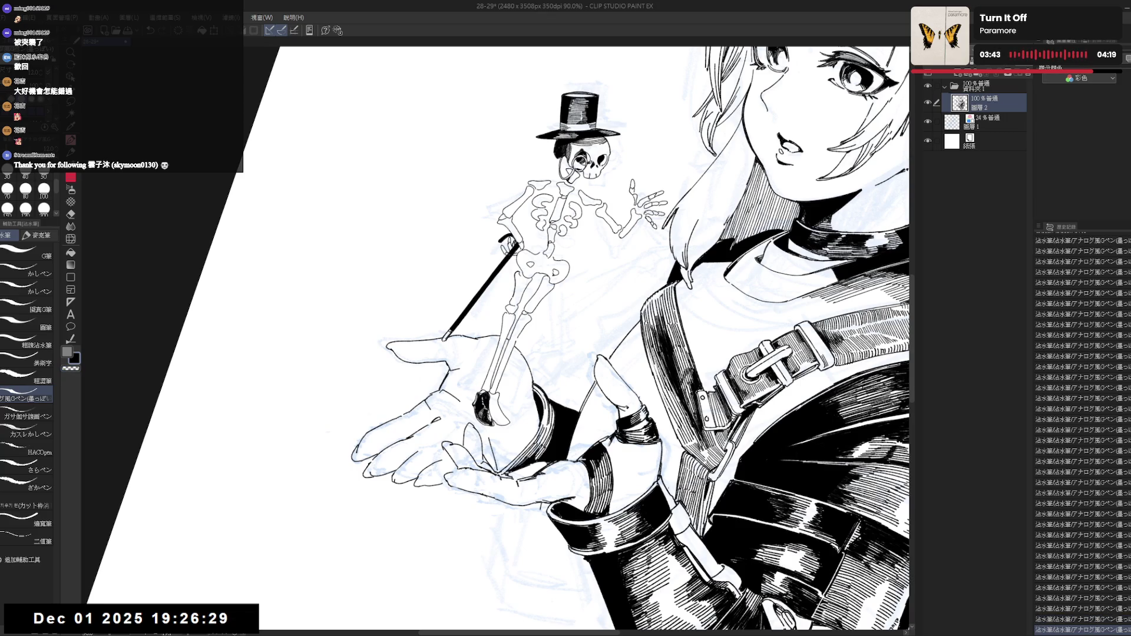
Fill the remaining white gap in the skeleton's shoe black.
key(minus)
key(minus)
key(minus)
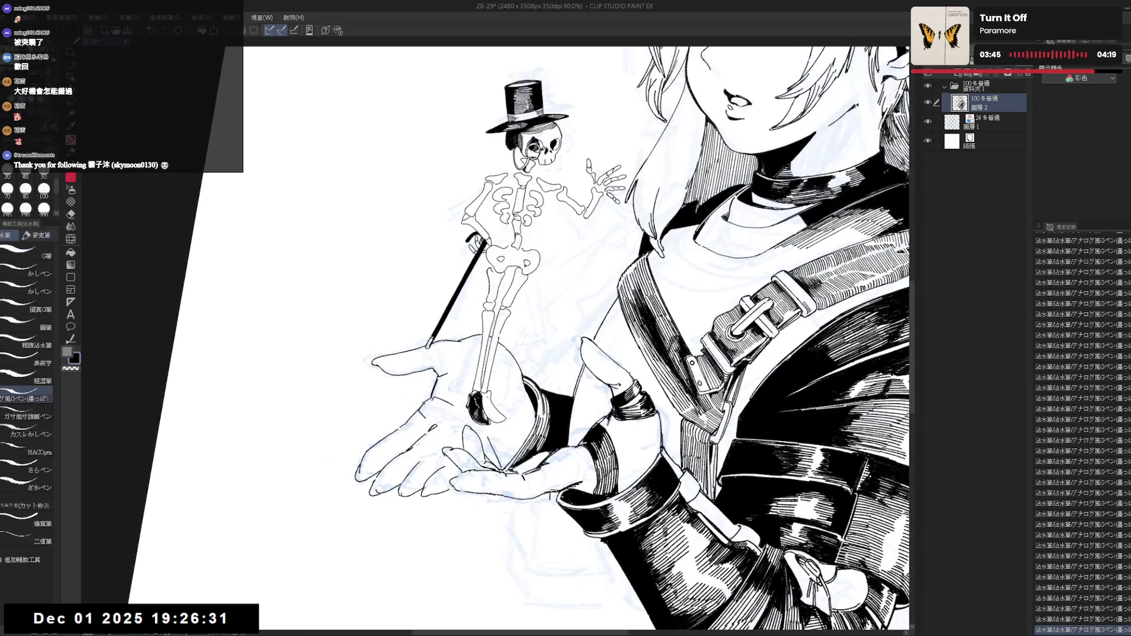
key(g)
click(486, 399)
key(p)
Draw a short mark on the skeleton's lower leg and rotate the view back toward upright.
key(c)
drag(481, 393, 482, 409)
key(c)
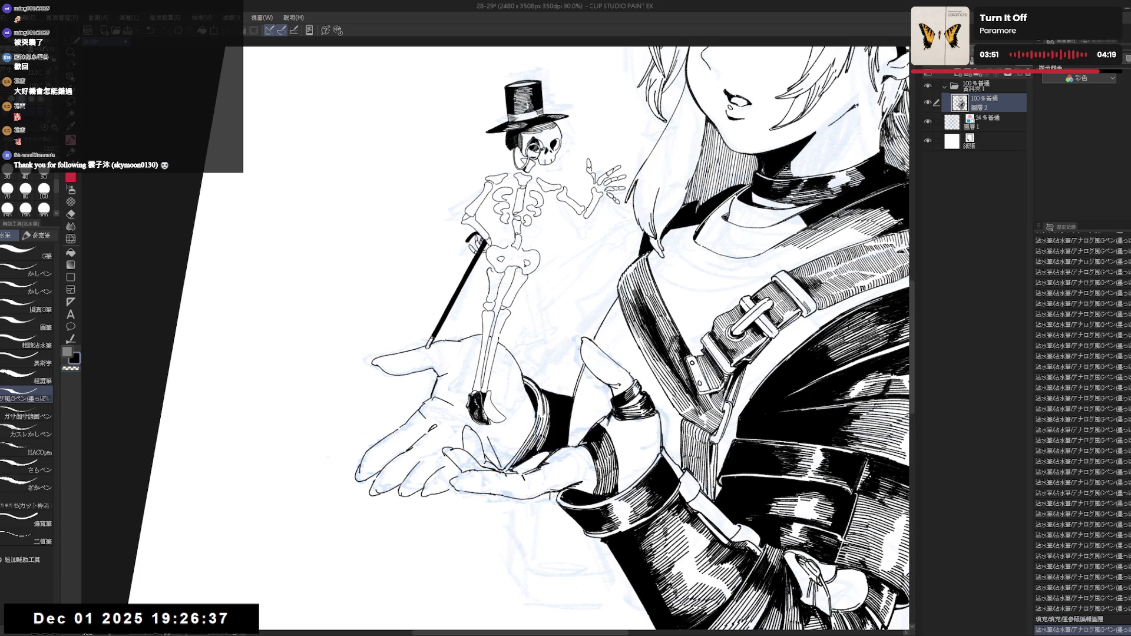
key(-)
key(-)
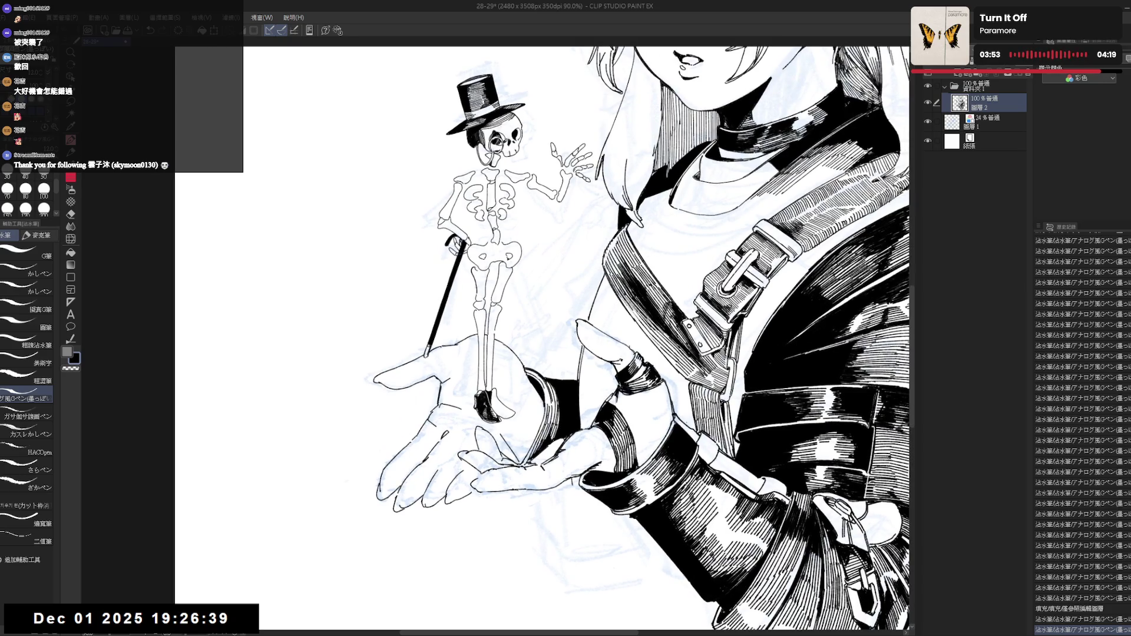
key(-)
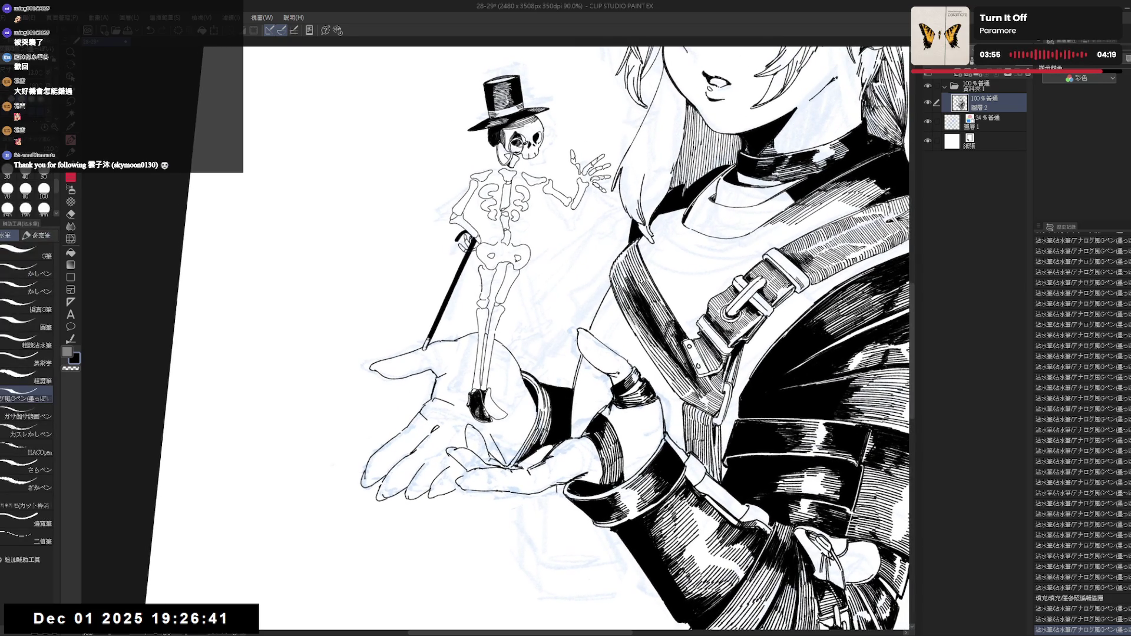
key(-)
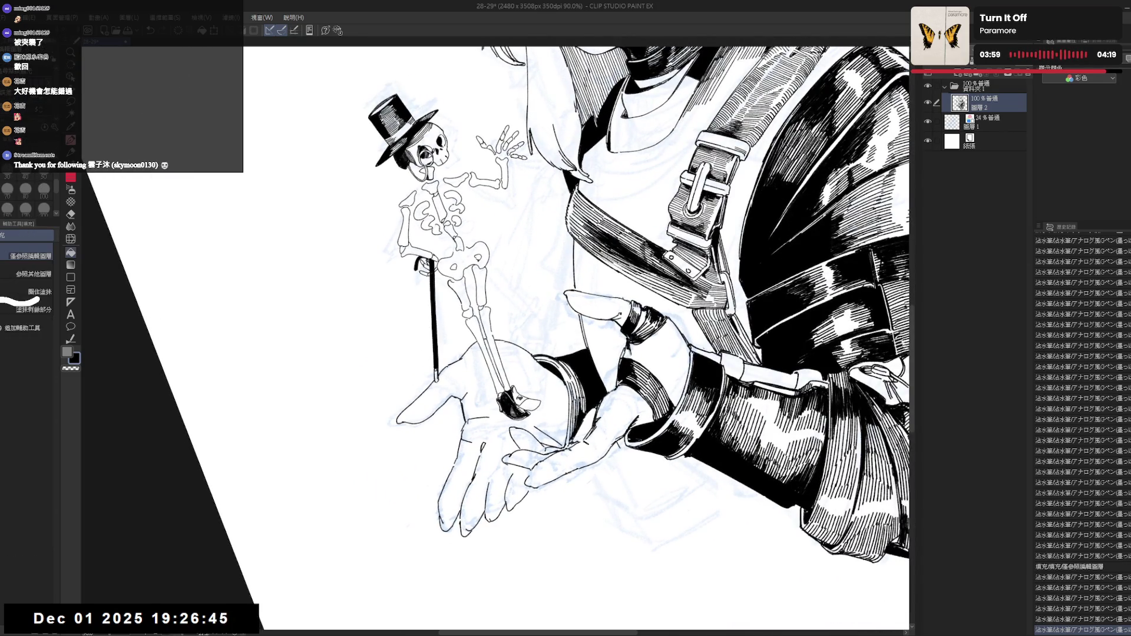
key(-)
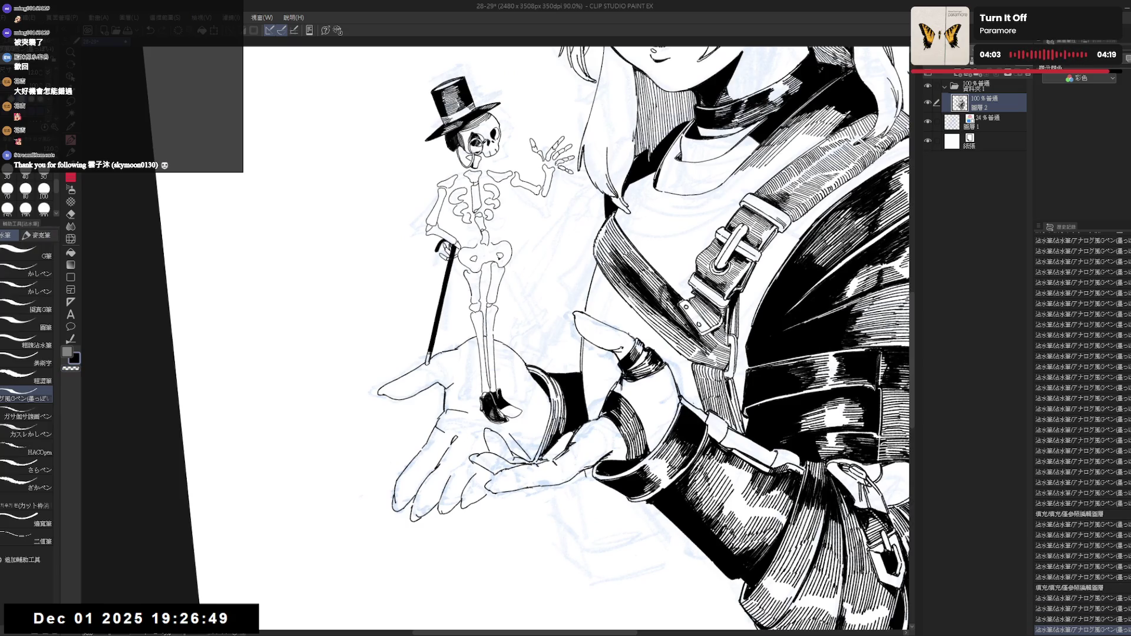
key(r)
key(-)
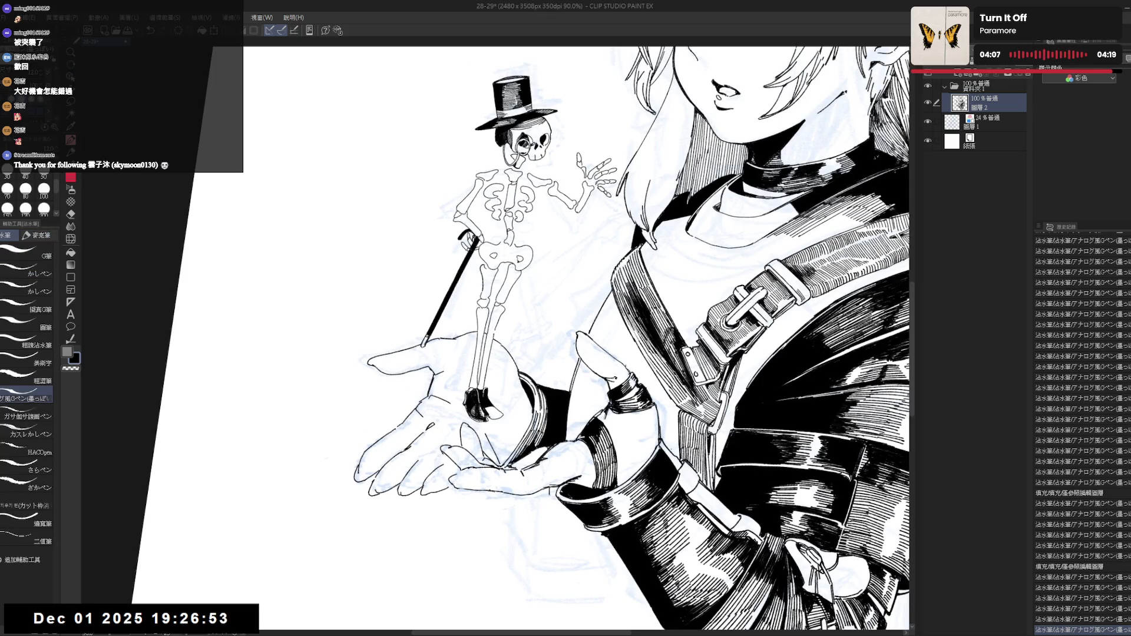
key(r)
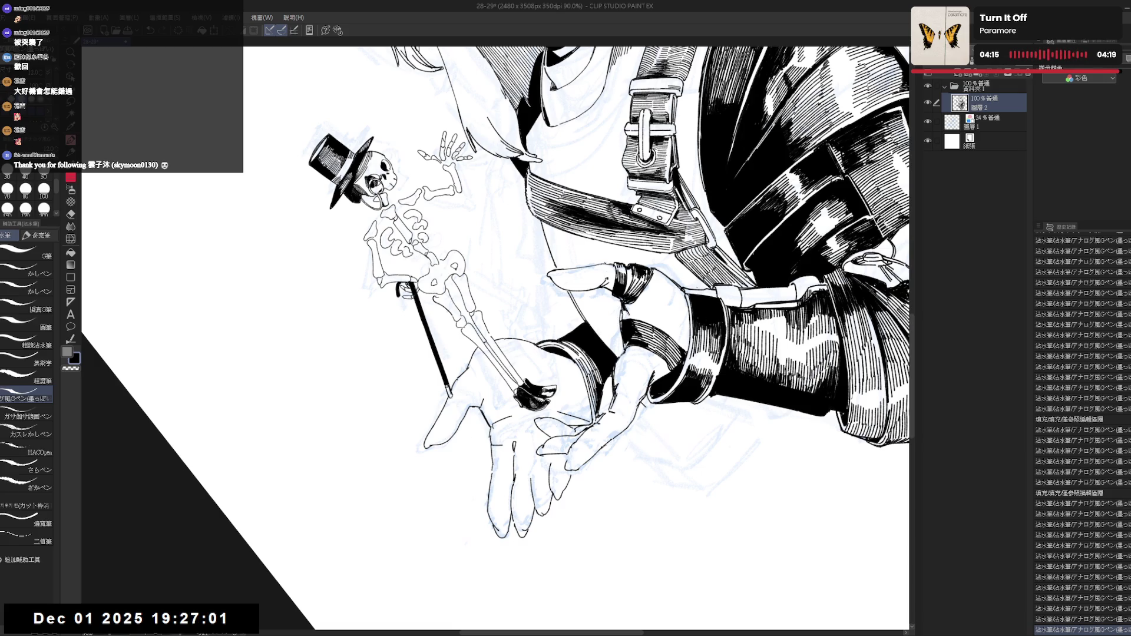
scroll(577, 354, up, 5)
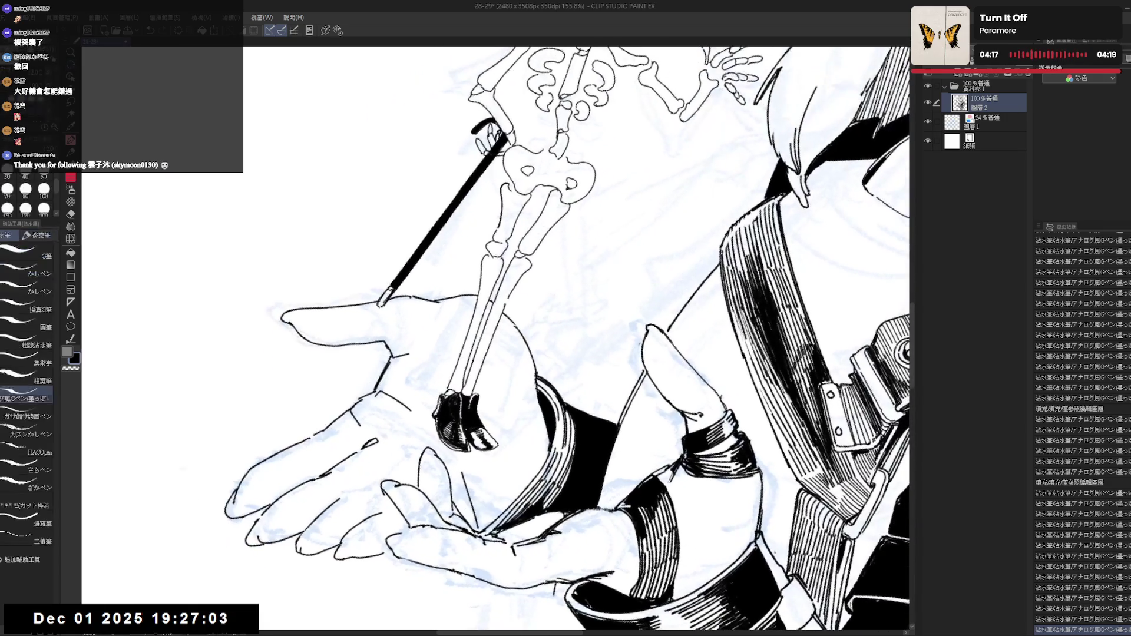
Ink the skeleton's shoes on the girl's palm, rotating the view, then zoom out to see the figure.
mouse_move(707, 235)
mouse_down()
mouse_move(589, 177)
mouse_move(648, 236)
mouse_move(677, 295)
mouse_up()
key(p)
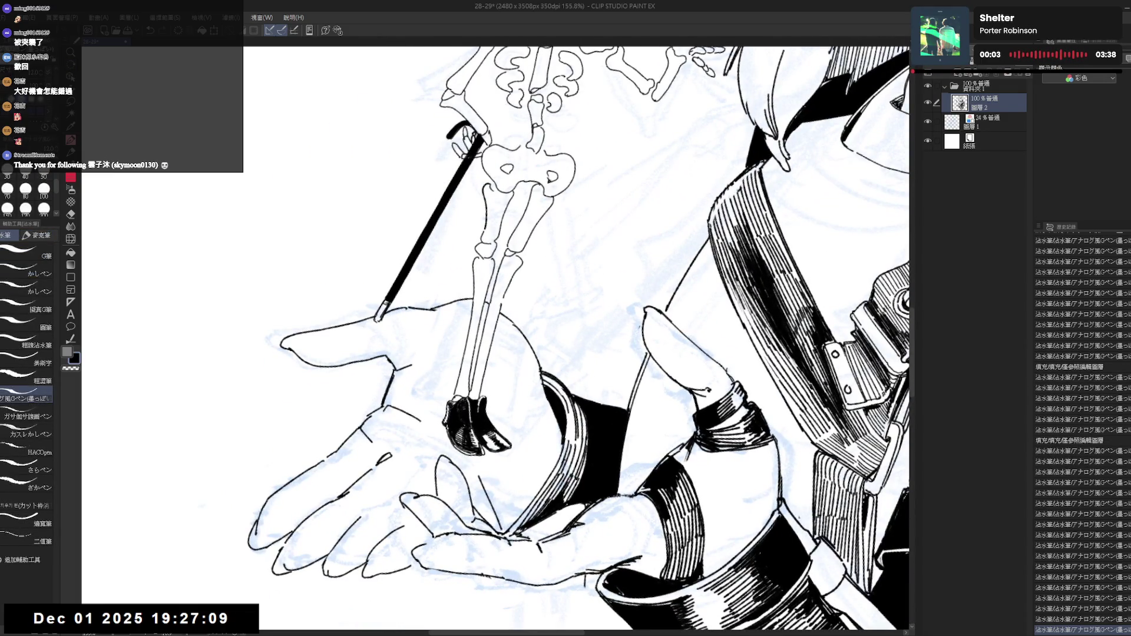
drag(589, 295, 530, 236)
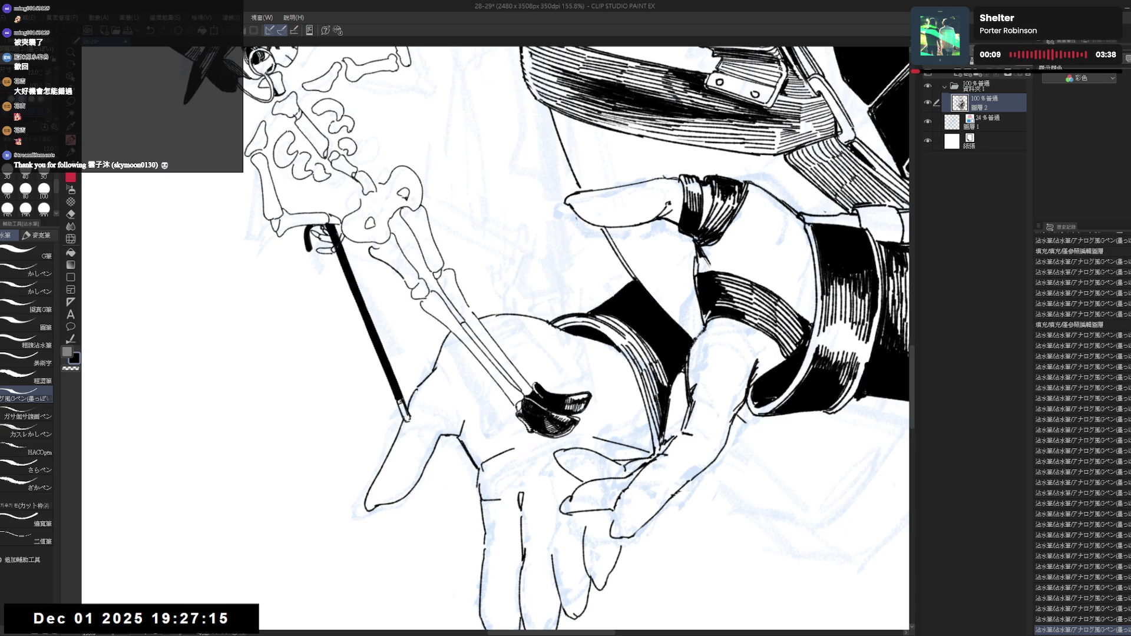
mouse_move(766, 236)
mouse_down()
mouse_move(766, 283)
mouse_move(678, 383)
mouse_up()
drag(495, 430, 511, 448)
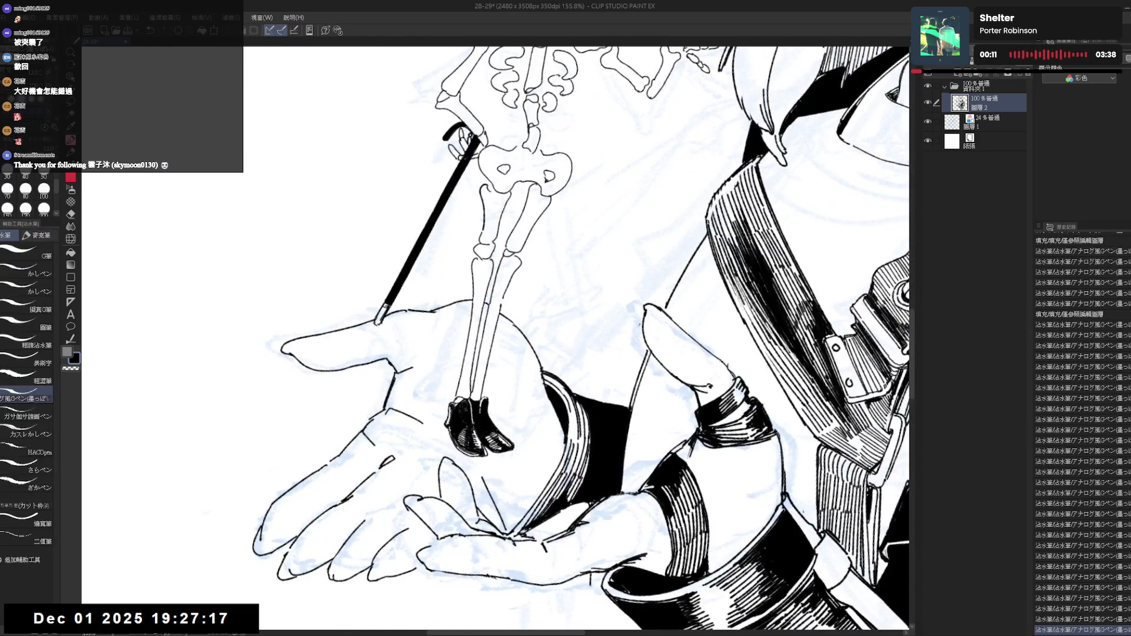
scroll(561, 320, down, 4)
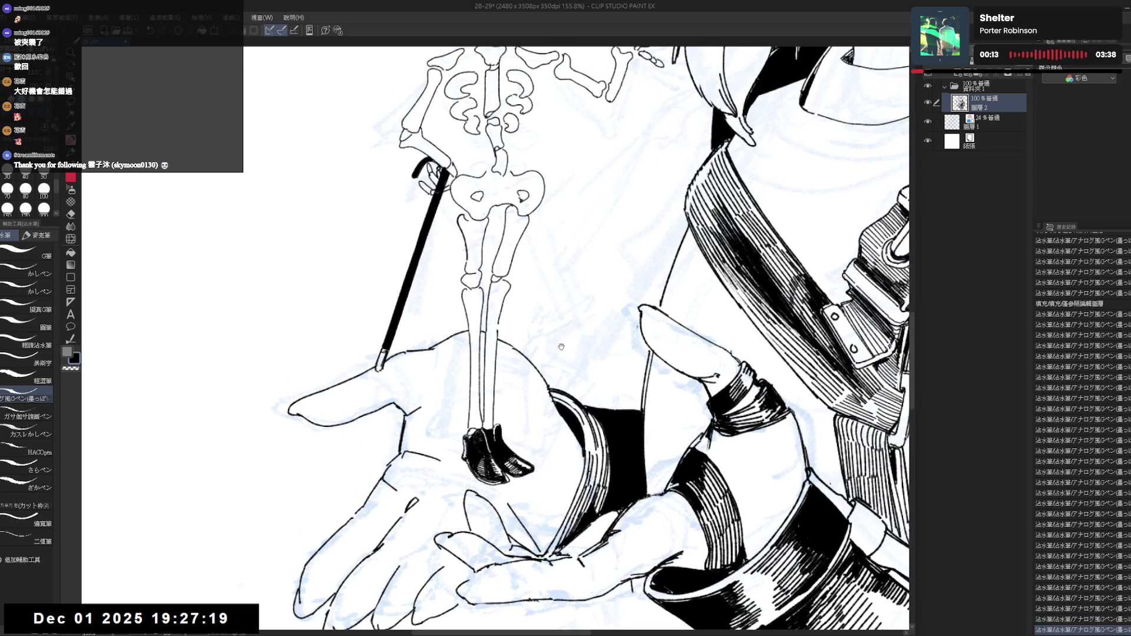
scroll(549, 299, up, 3)
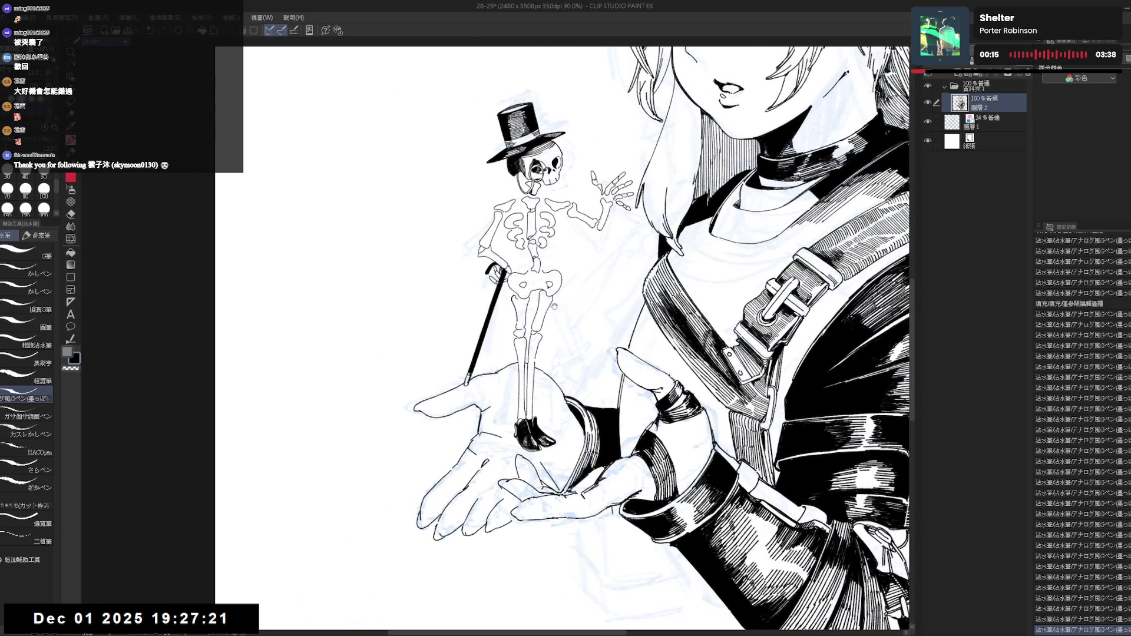
Erase the stray line and stray mark near the skeleton.
key(e)
drag(557, 290, 575, 288)
key(p)
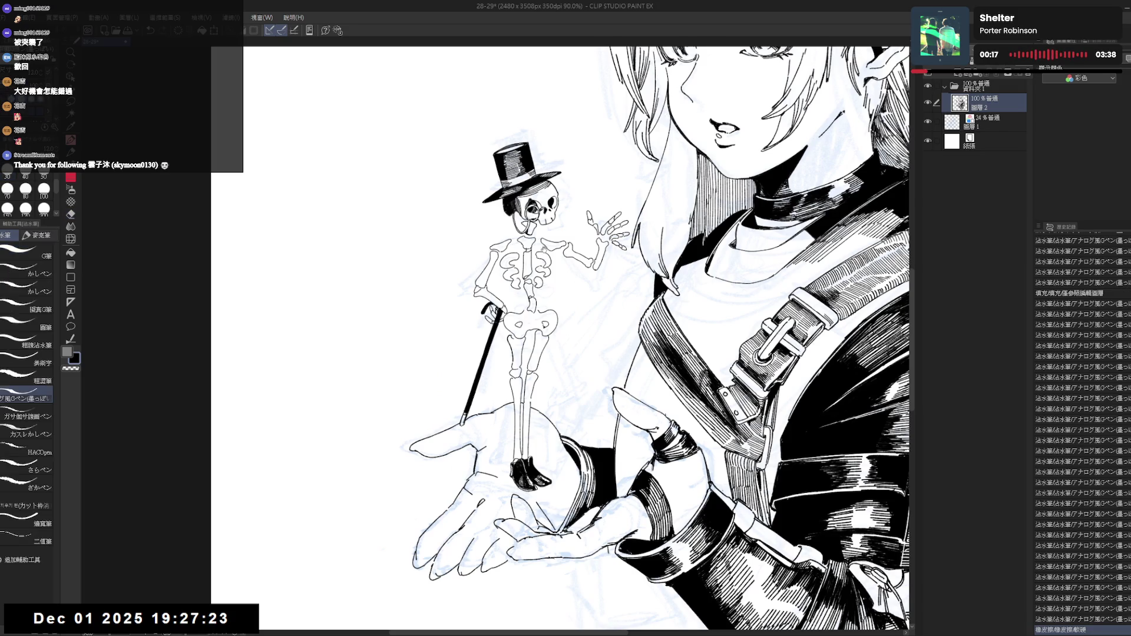
scroll(545, 238, up, 1)
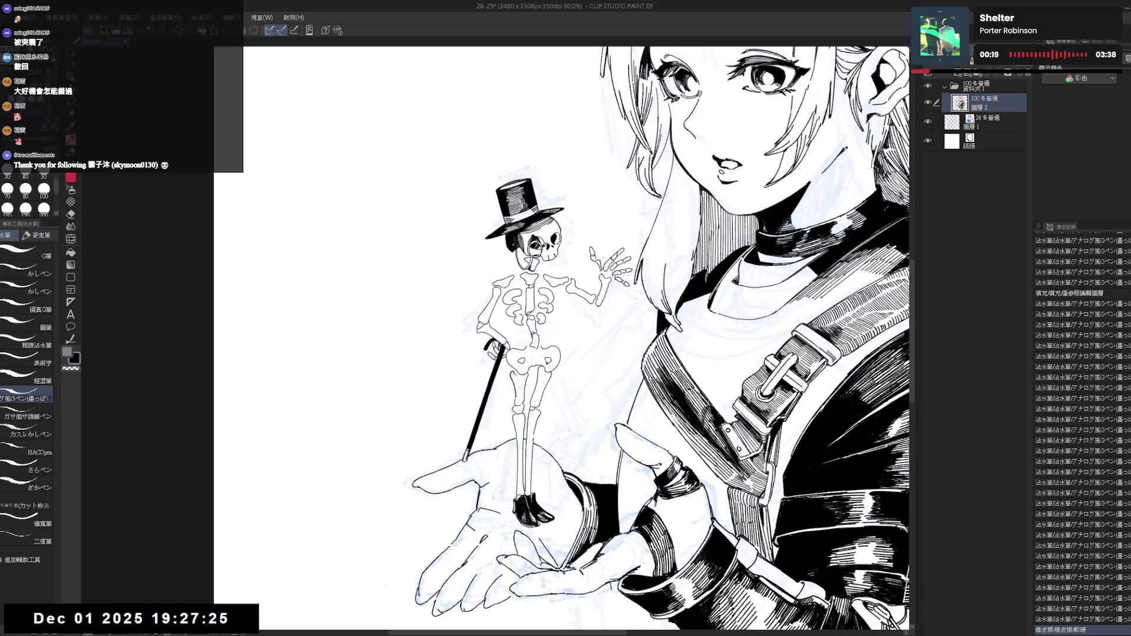
scroll(514, 251, up, 2)
key(e)
key(minus)
drag(553, 259, 553, 273)
key(p)
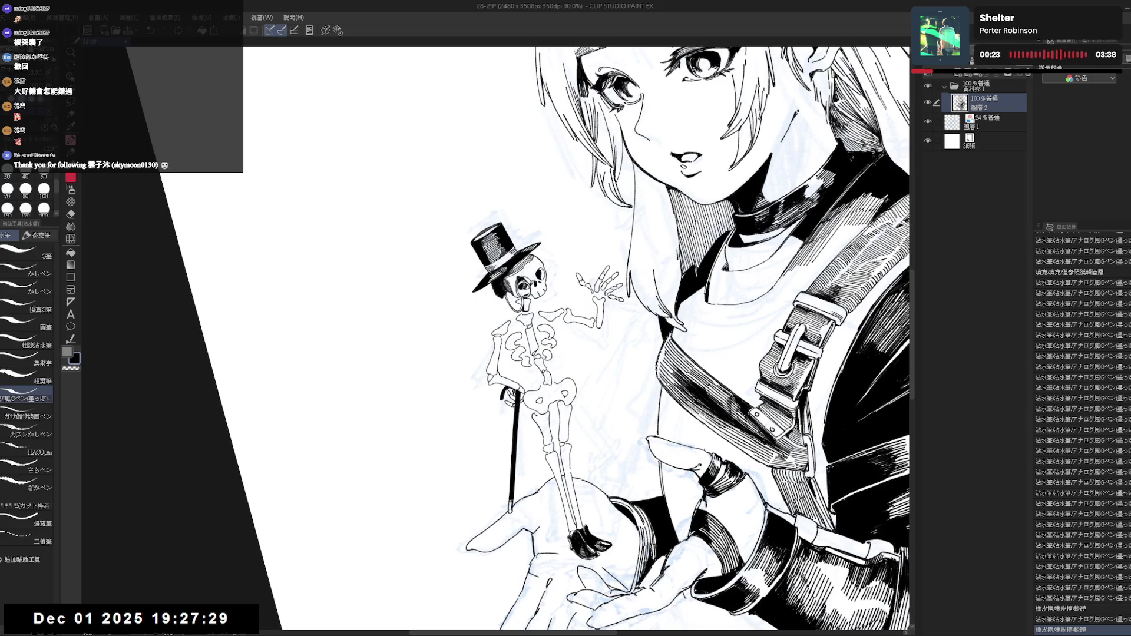
Erase the stray lines on the skeleton's knee, working at a tilted canvas angle.
mouse_move(589, 353)
mouse_down()
mouse_move(589, 266)
mouse_move(566, 307)
mouse_up()
key(p)
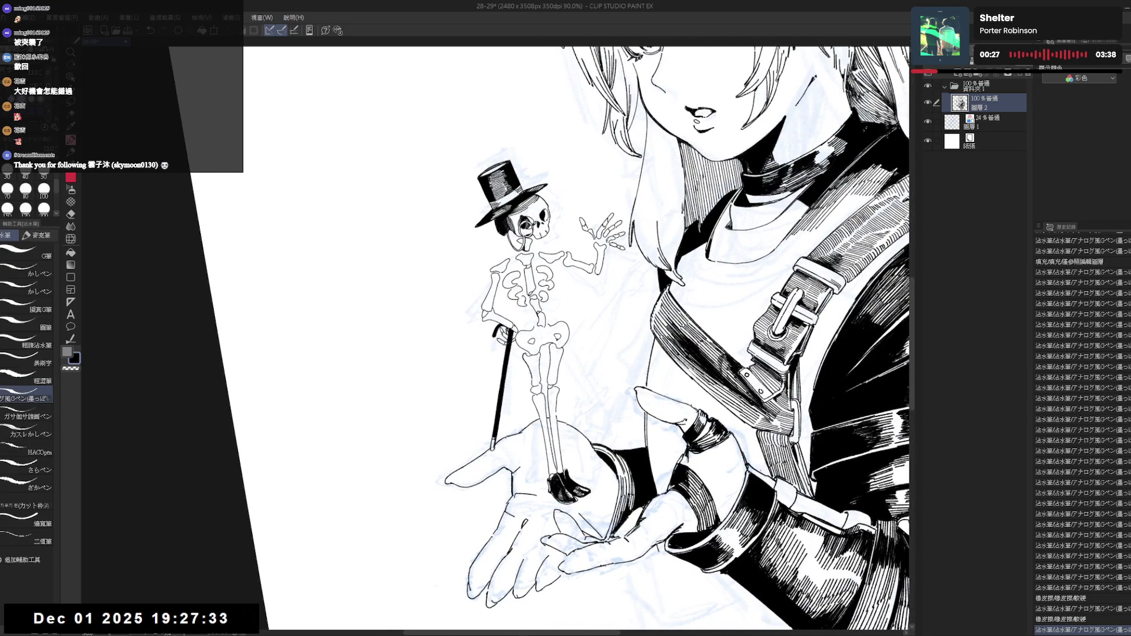
drag(589, 354, 566, 282)
key(p)
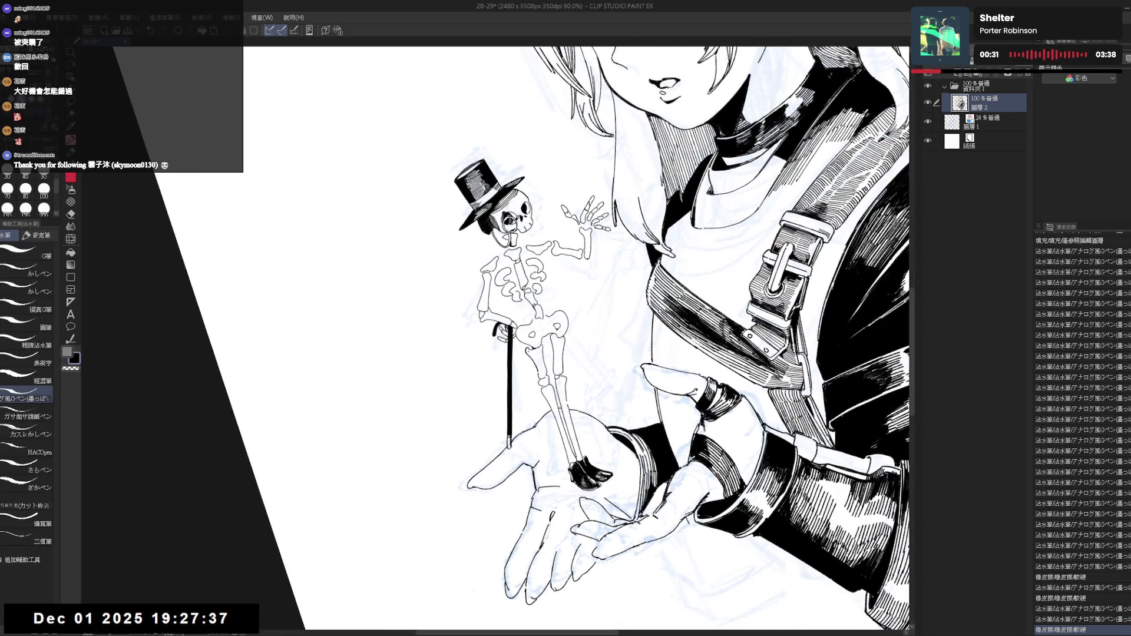
key(^)
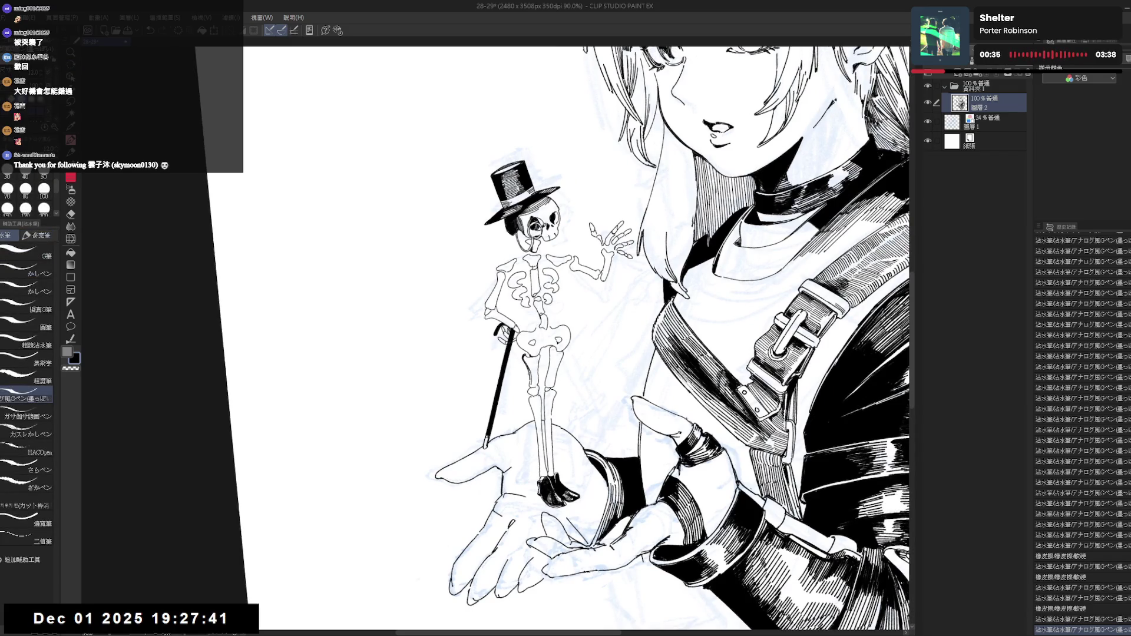
key(-)
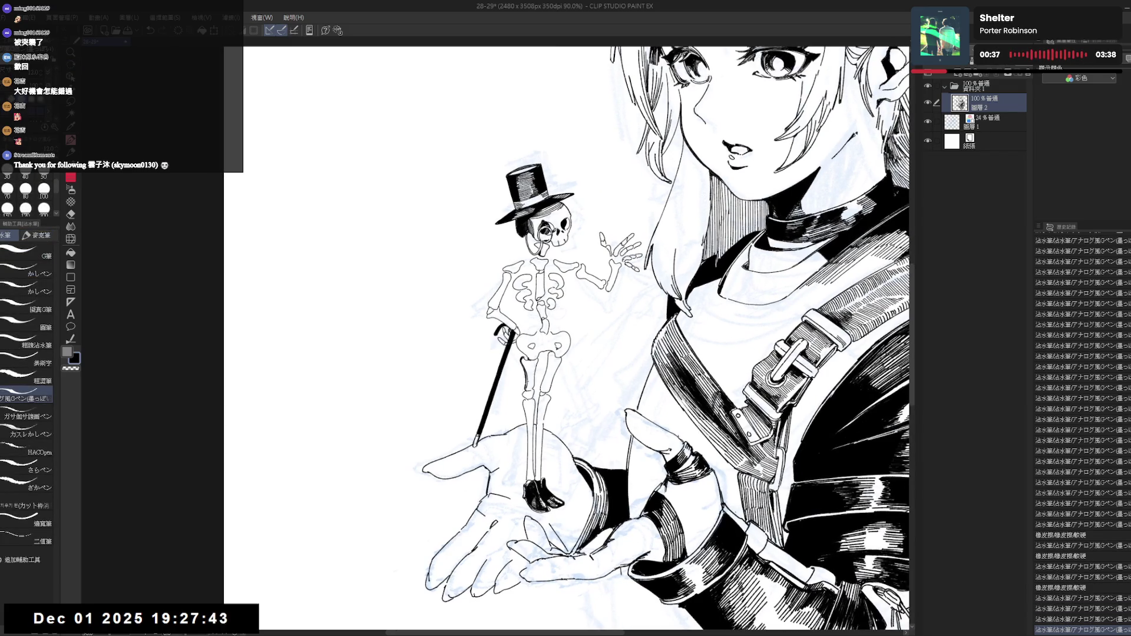
key(ctrl+minus)
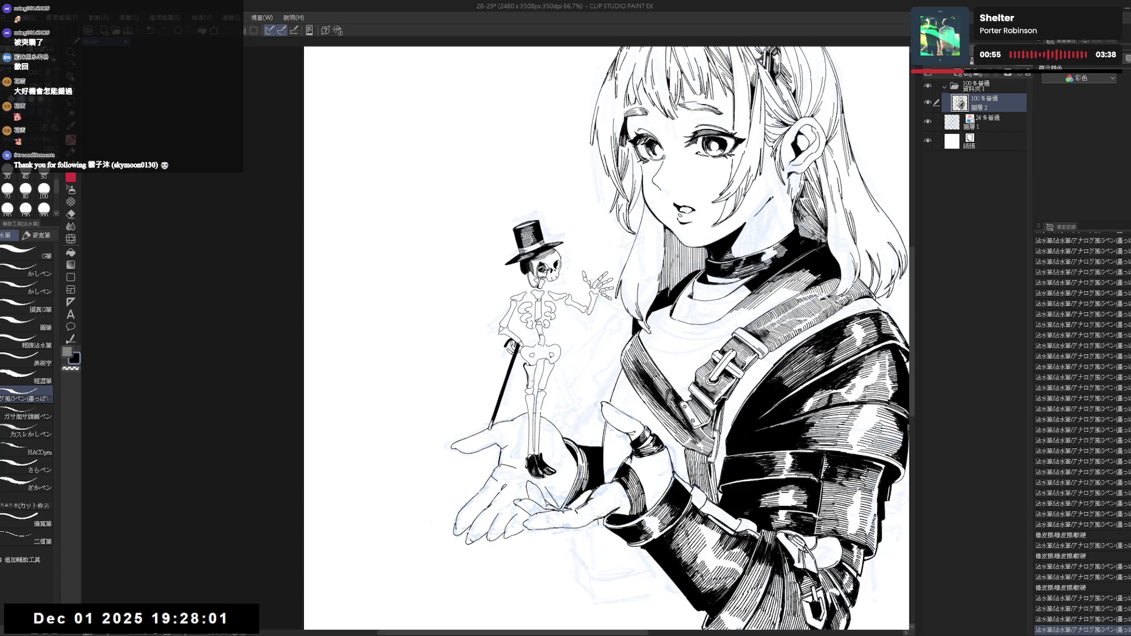
scroll(542, 372, up, 3)
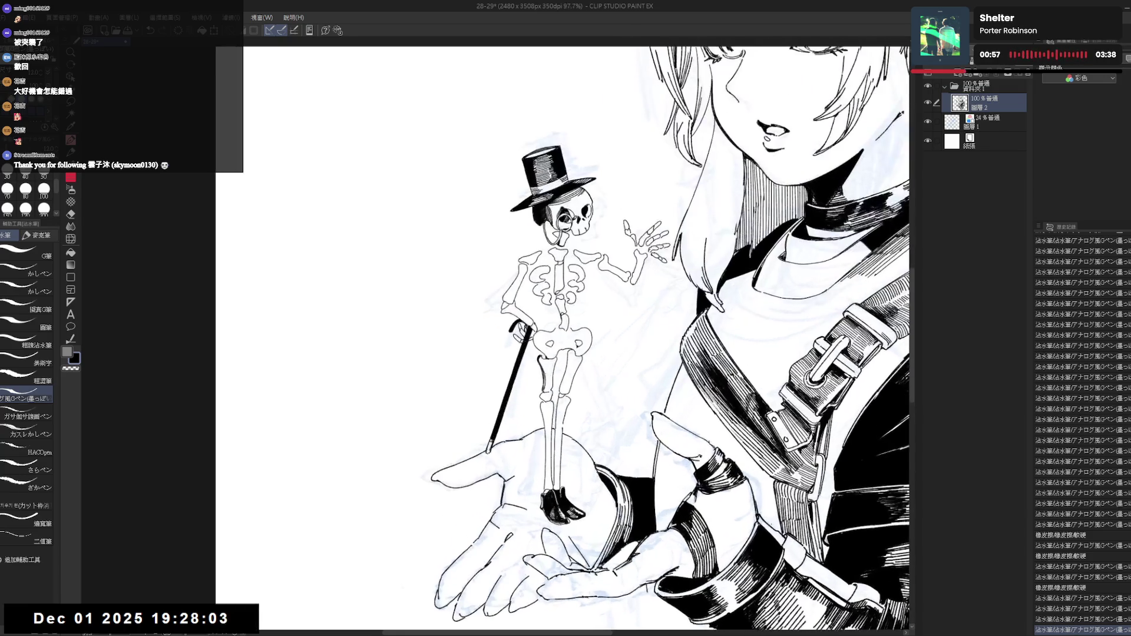
key(e)
drag(545, 365, 546, 388)
Touch up the skeleton's knee in ink, comparing the leg stroke with and without it.
key(p)
key(e)
key(p)
key(ctrl+z)
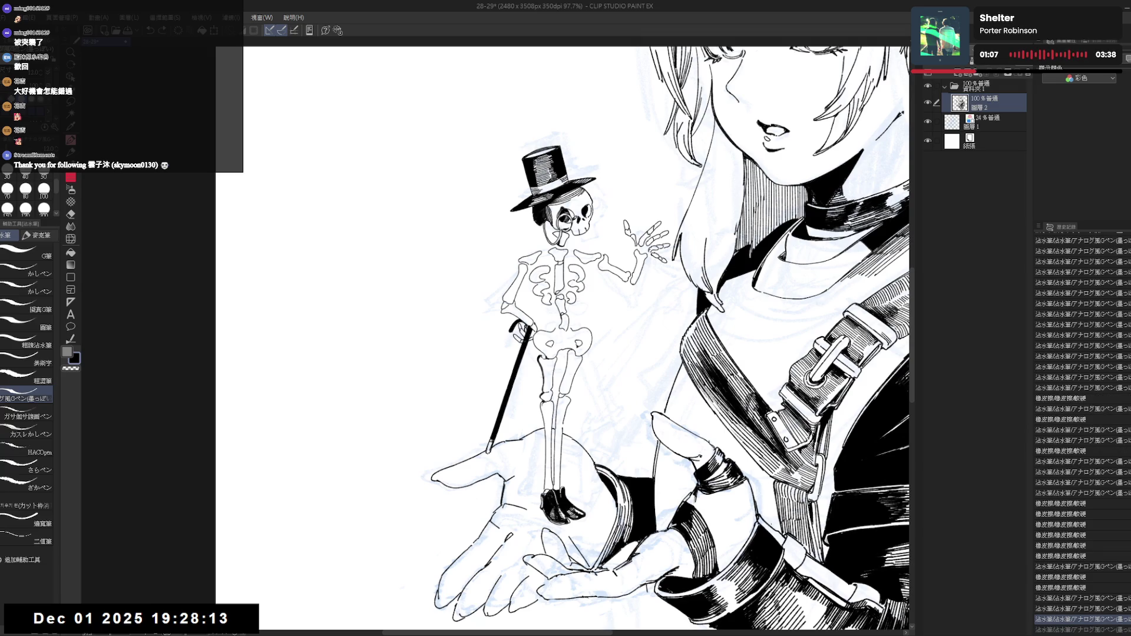
key(ctrl+y)
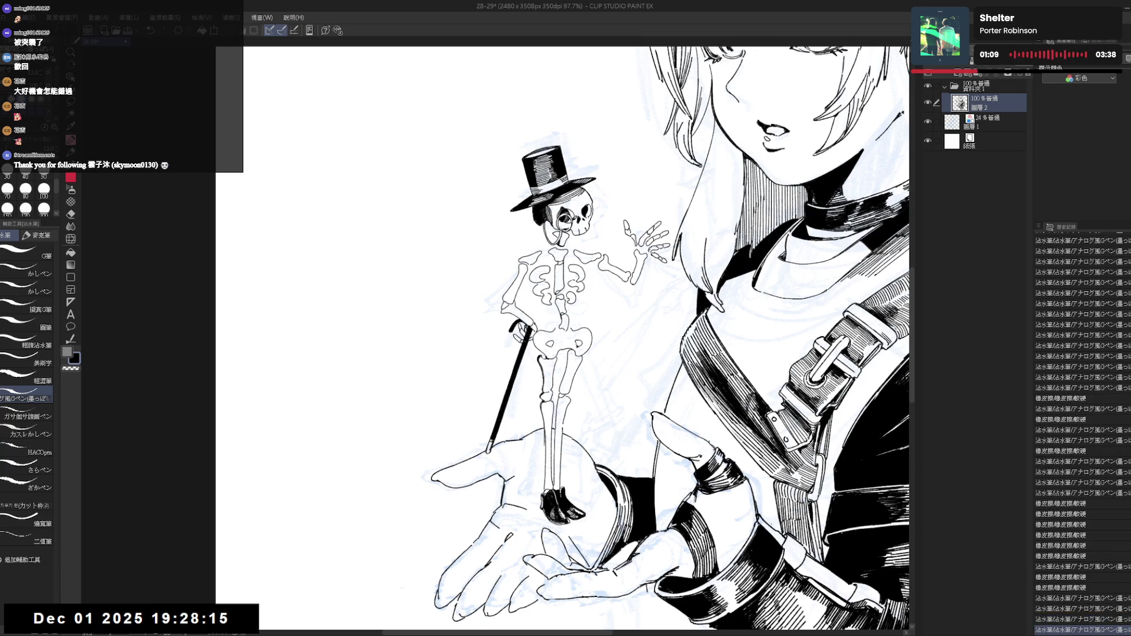
key(ctrl+z)
key(ctrl+y)
key(ctrl+z)
key(ctrl+y)
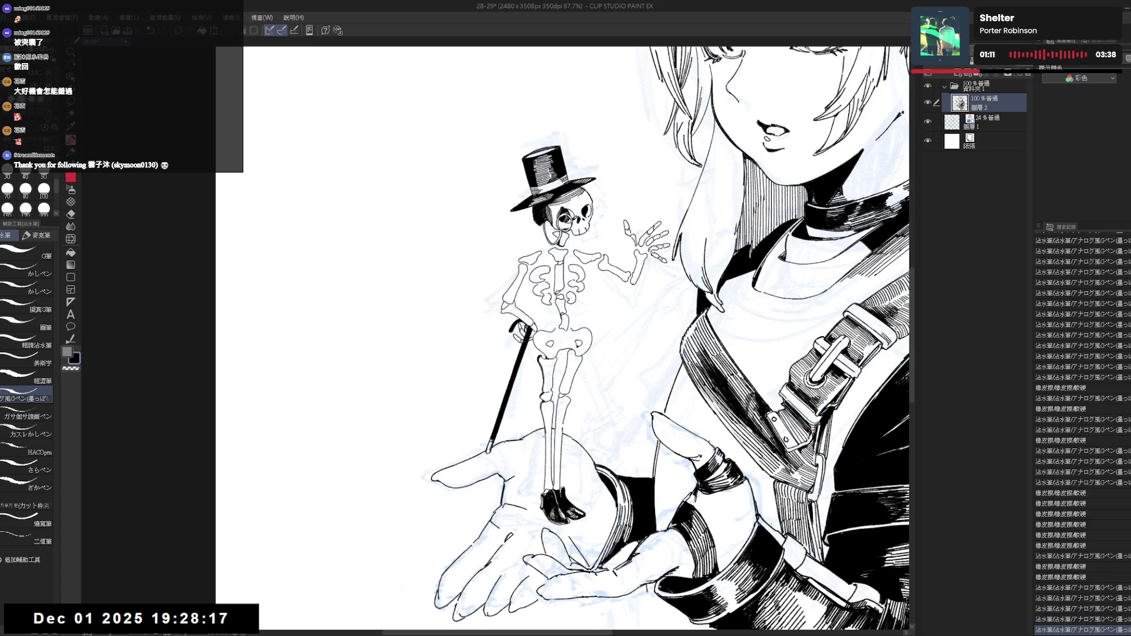
Draw a line down the skeleton's left shin with the G-pen.
drag(546, 433, 546, 472)
key(ctrl+minus)
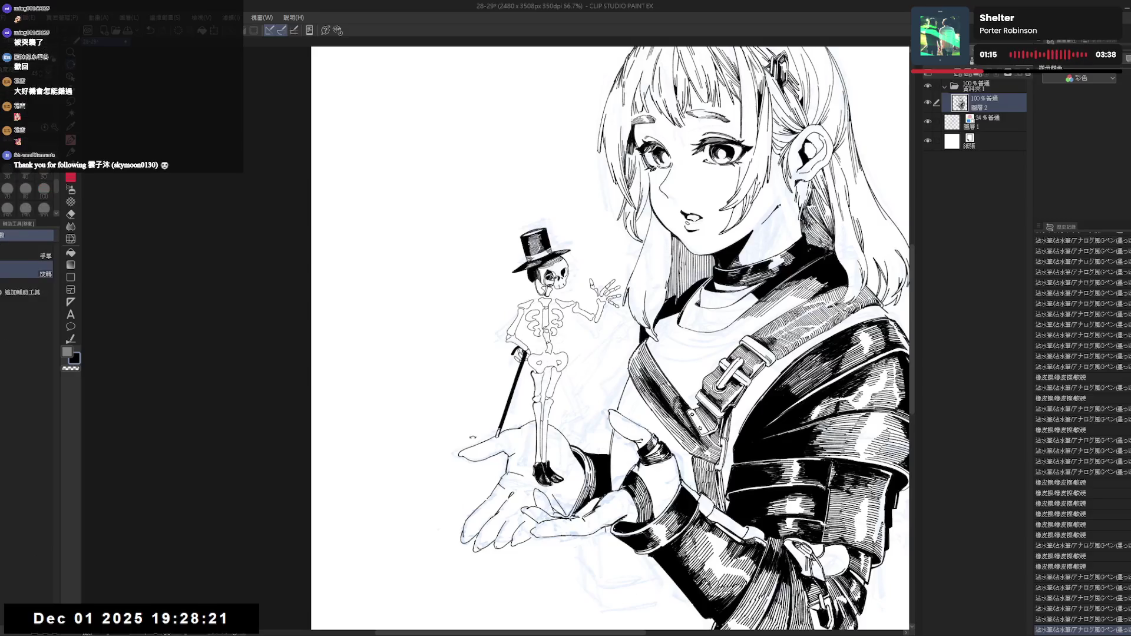
key(p)
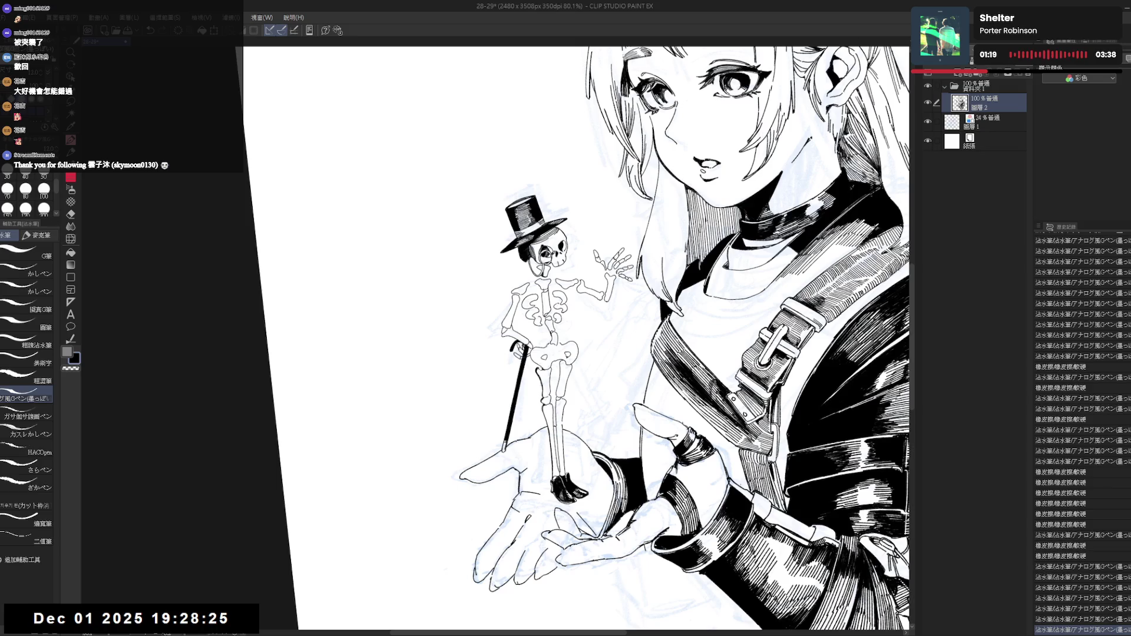
key(ctrl+z)
key(ctrl+y)
Flip the view to check the figure and restore small ink details on the skeleton.
key(g)
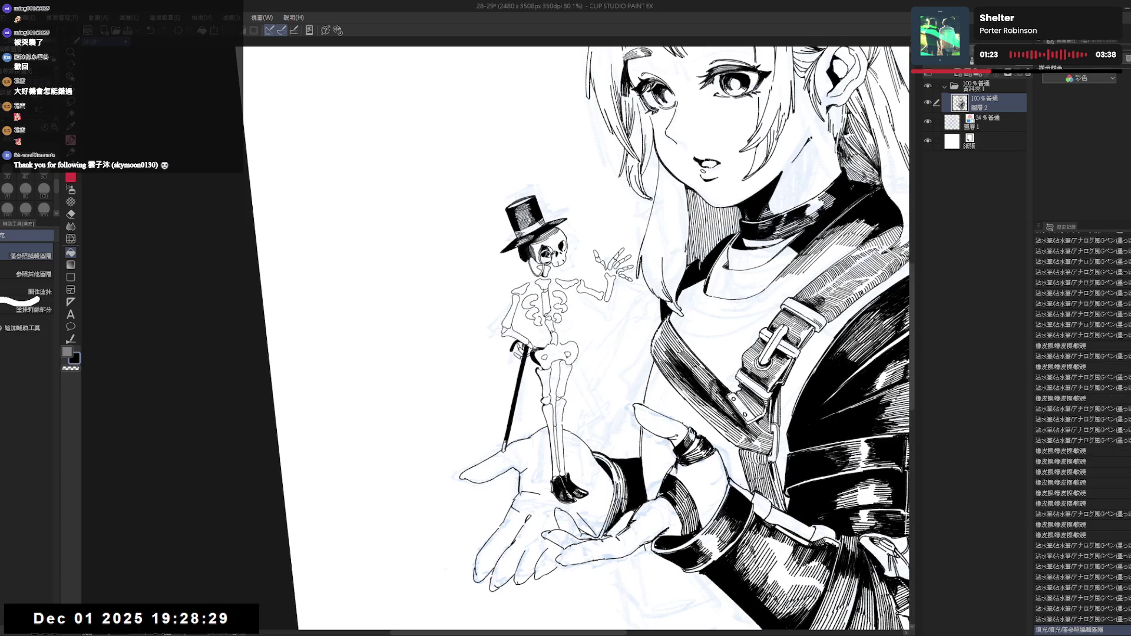
key(h)
scroll(515, 350, up, 3)
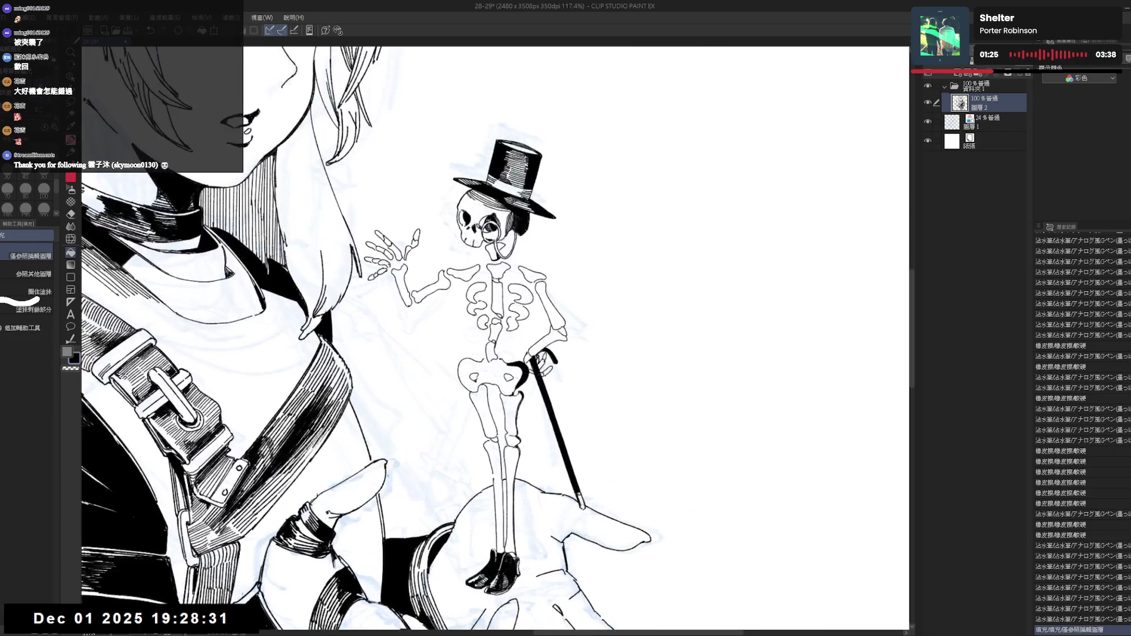
key(p)
key(ctrl+y)
key(ctrl+y)
key(ctrl+y)
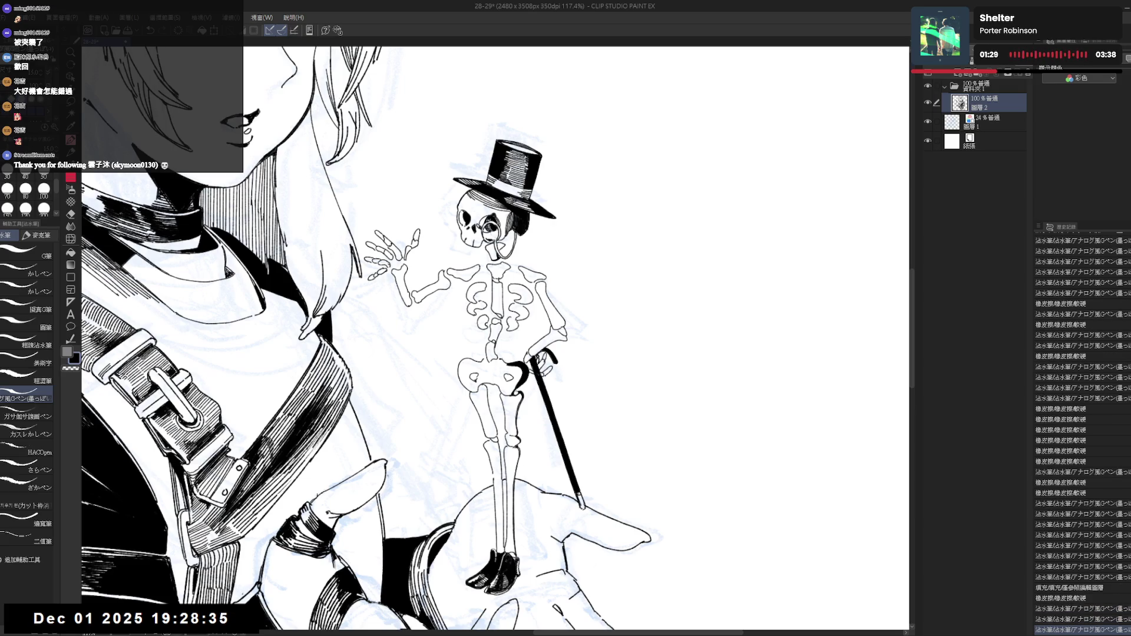
key(ctrl+y)
key(ctrl+y)
key(ctrl+y)
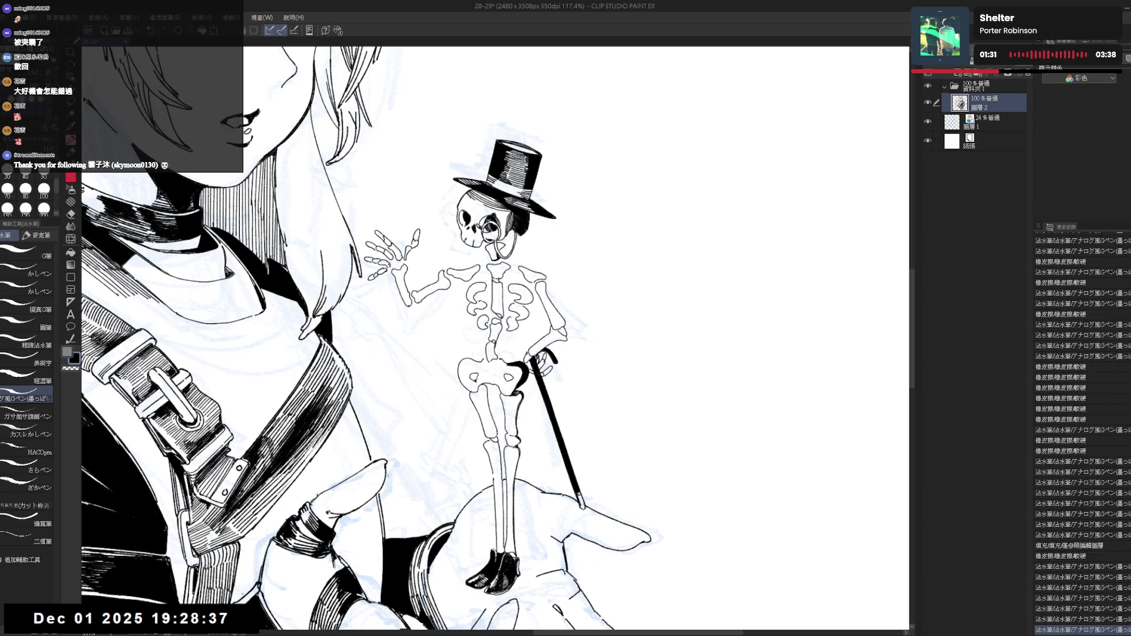
key(ctrl+y)
Erase the small stray marks around the skeleton's pelvis.
key(e)
key(asciicircum)
key(asciicircum)
key(ctrl+y)
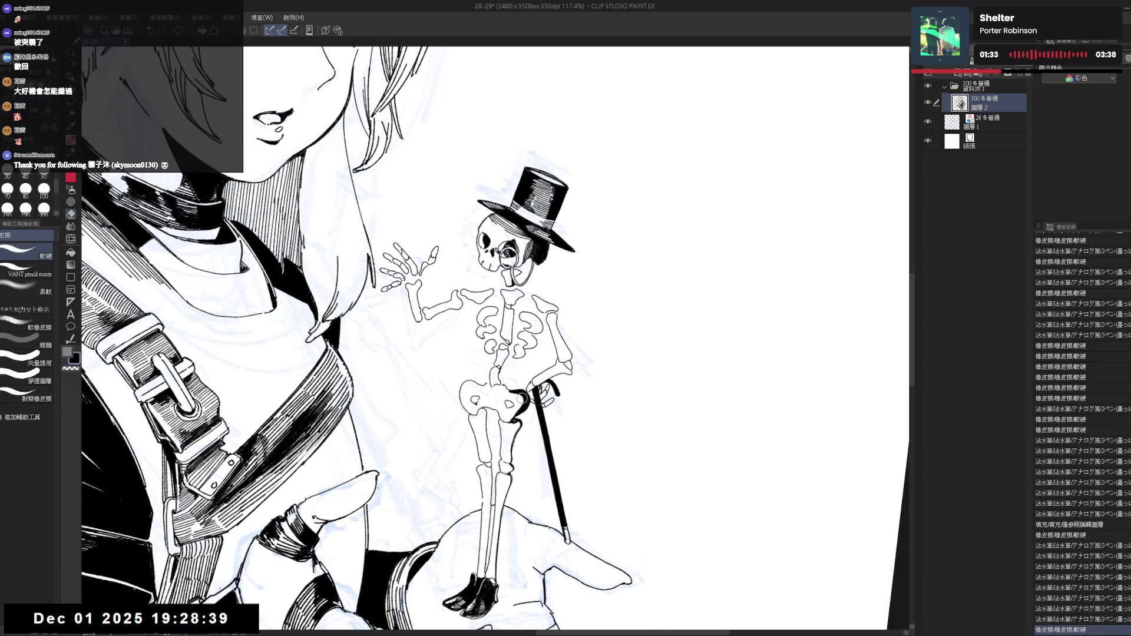
click(522, 398)
click(522, 400)
click(522, 404)
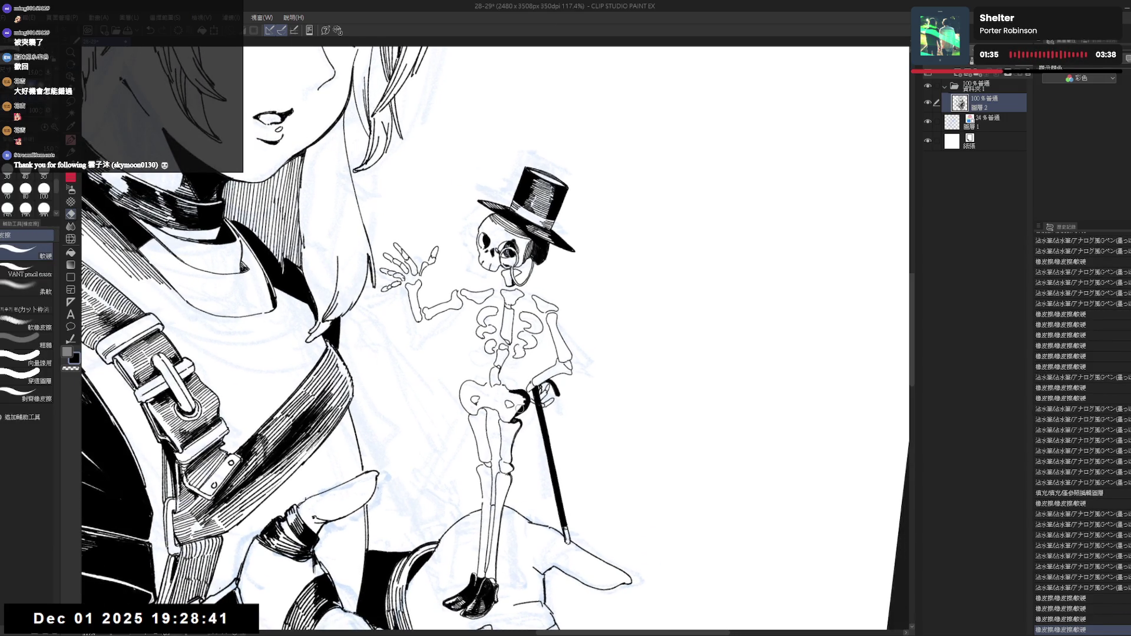
click(519, 408)
Fill a small enclosed area of the skeleton solid black.
key(p)
key(minus)
key(minus)
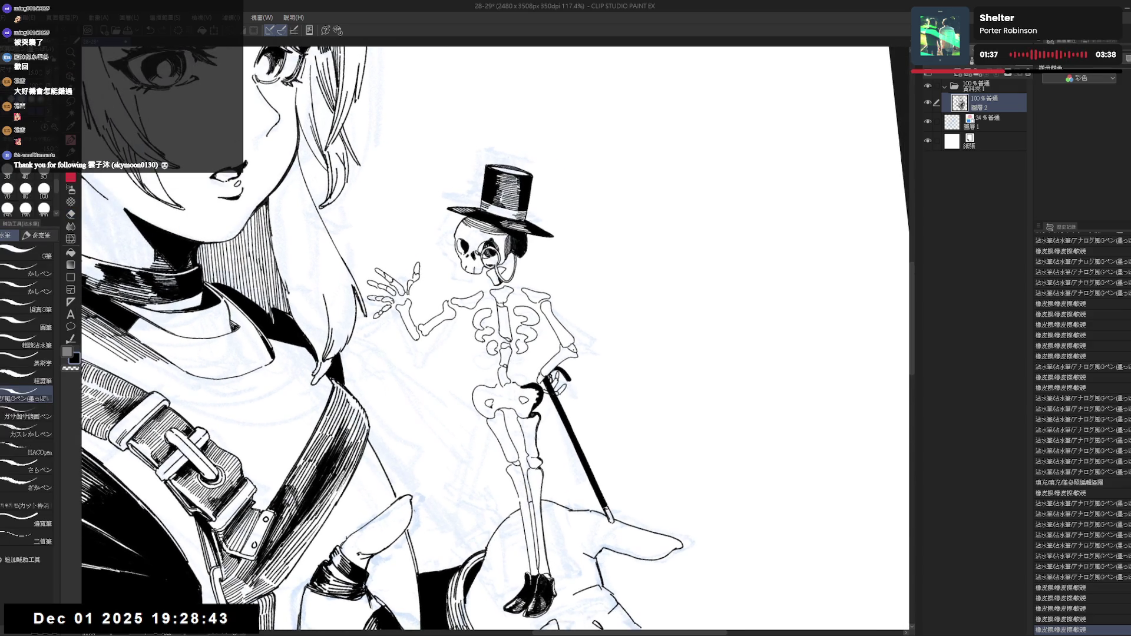
key(g)
click(575, 343)
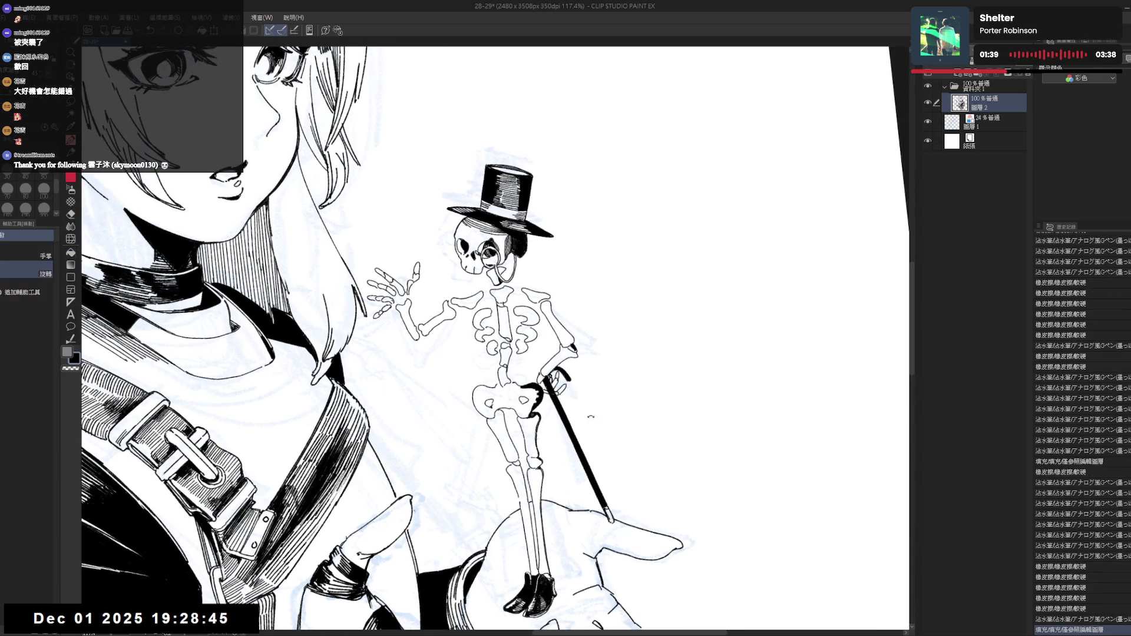
key(asciicircum)
key(p)
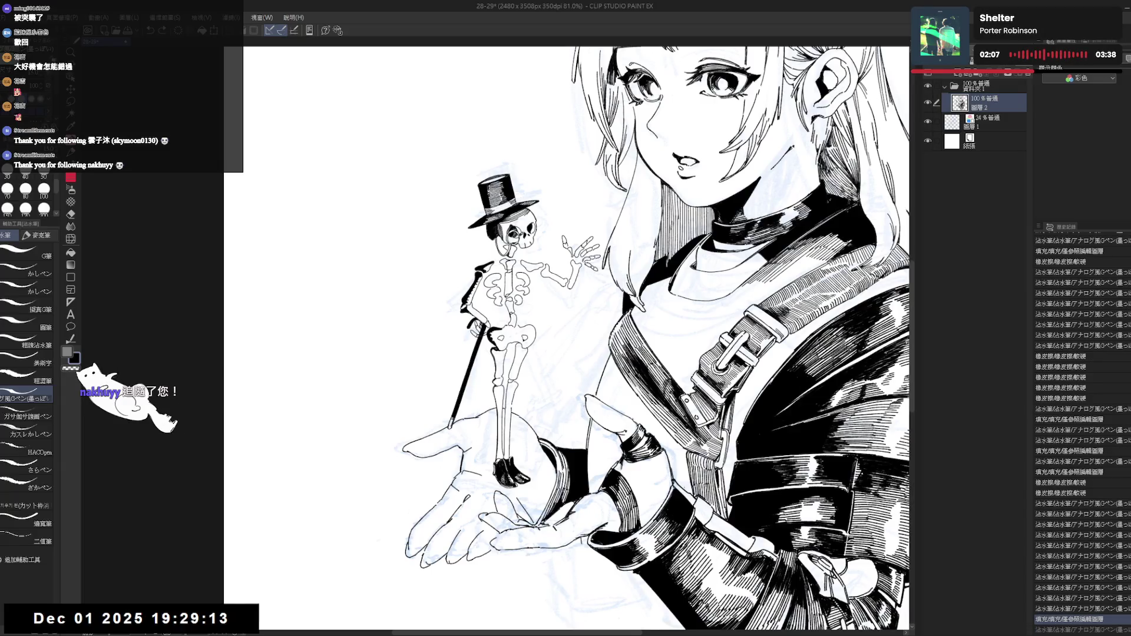
Ink a small curve on the skeleton's ribcage, checking a small mark with undo/redo.
key(r)
drag(565, 329, 624, 377)
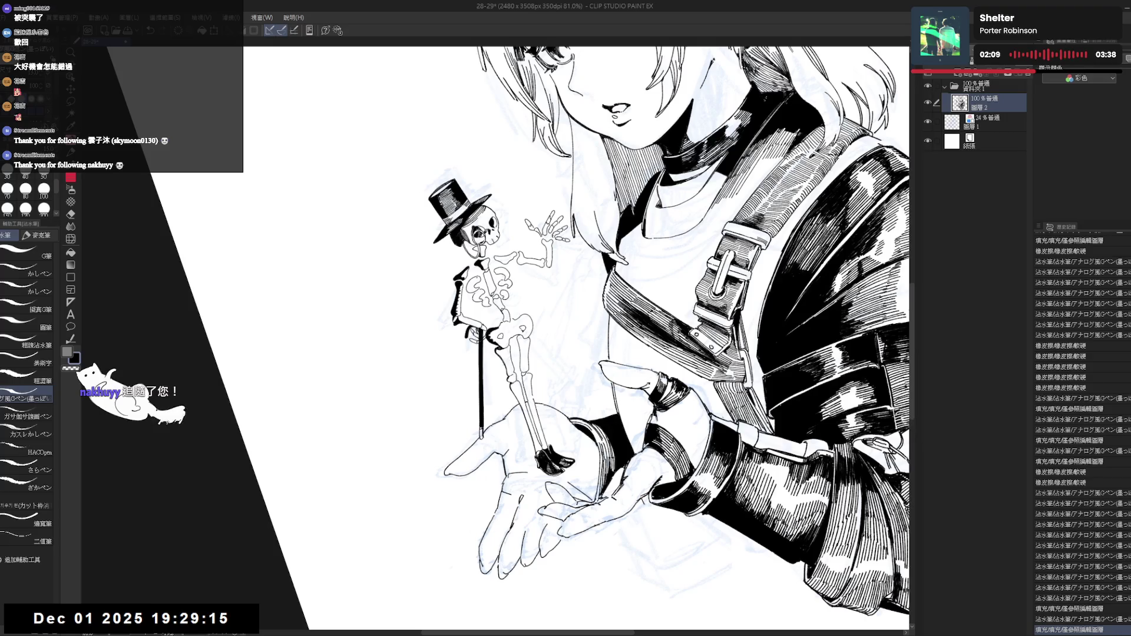
key(ctrl+z)
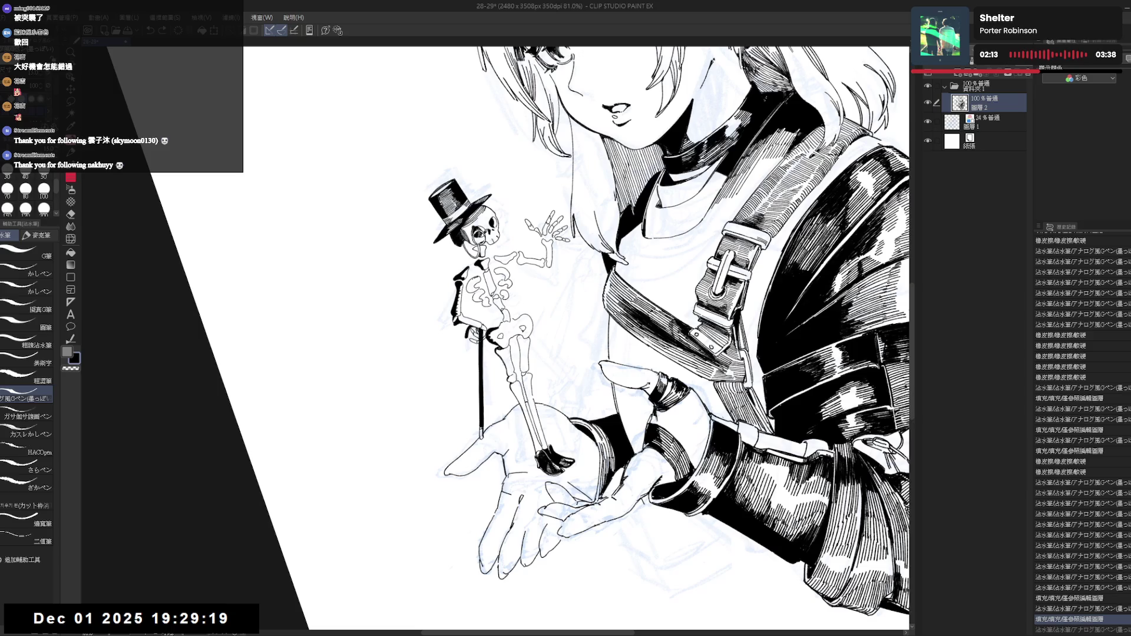
key(ctrl+y)
key(ctrl+z)
key(ctrl+y)
key(at)
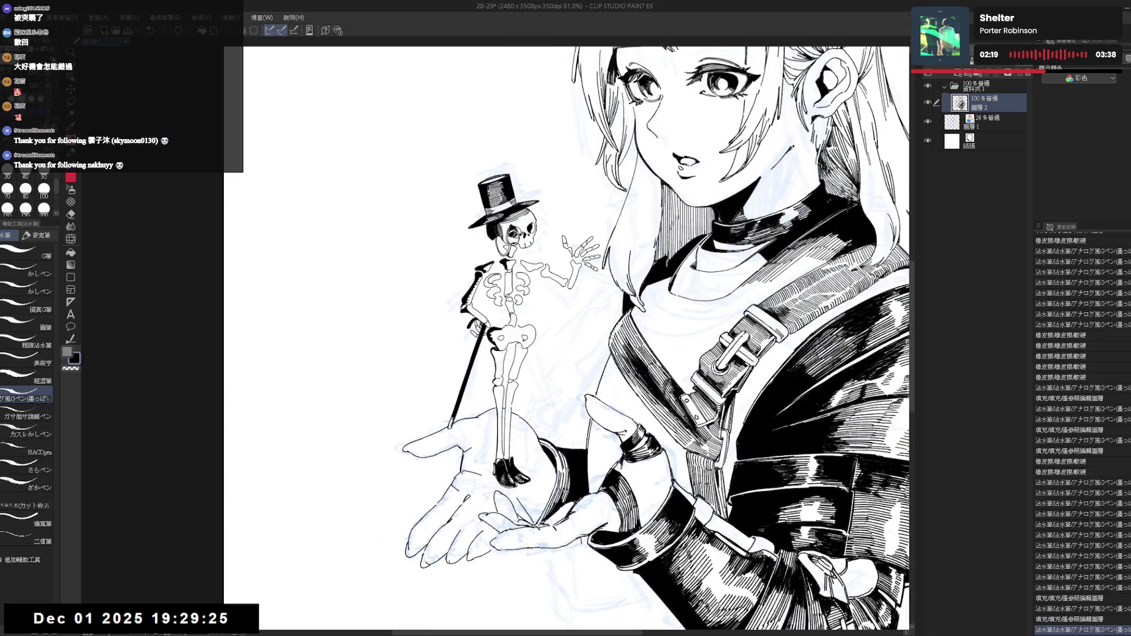
drag(492, 279, 492, 286)
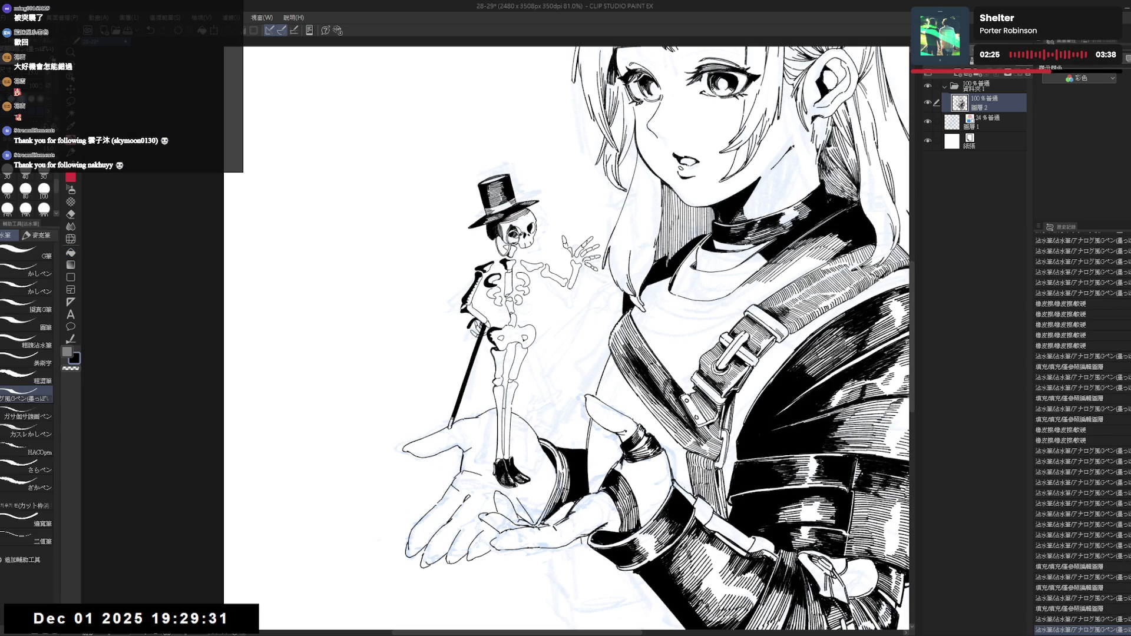
Fill a small ribcage gap black and clean up the strokes beside it.
key(g)
click(491, 293)
key(p)
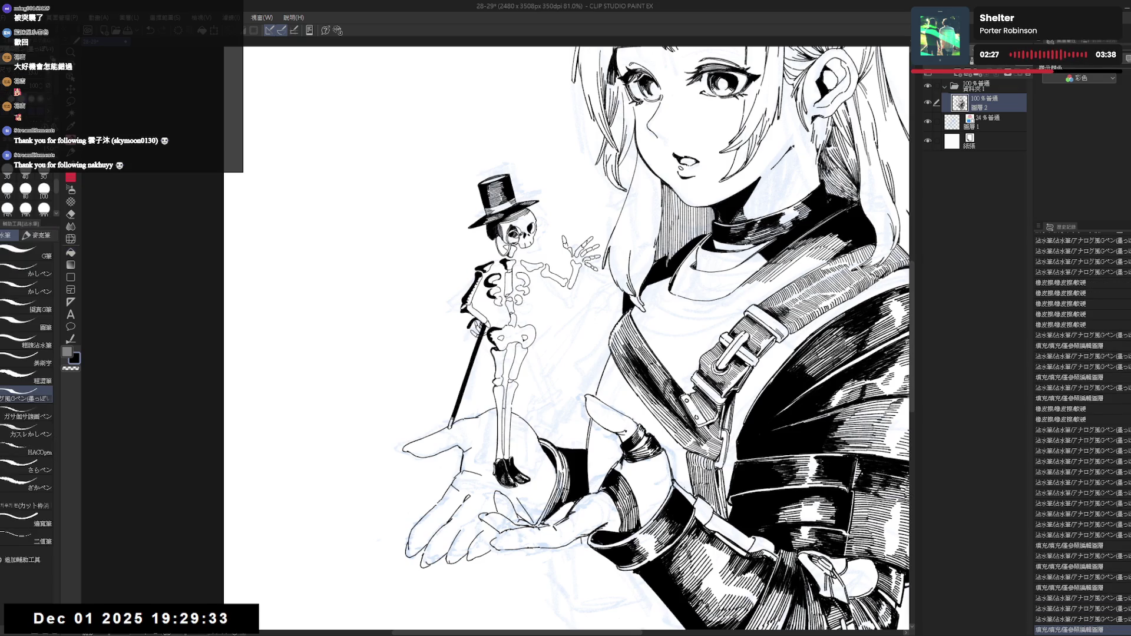
key(g)
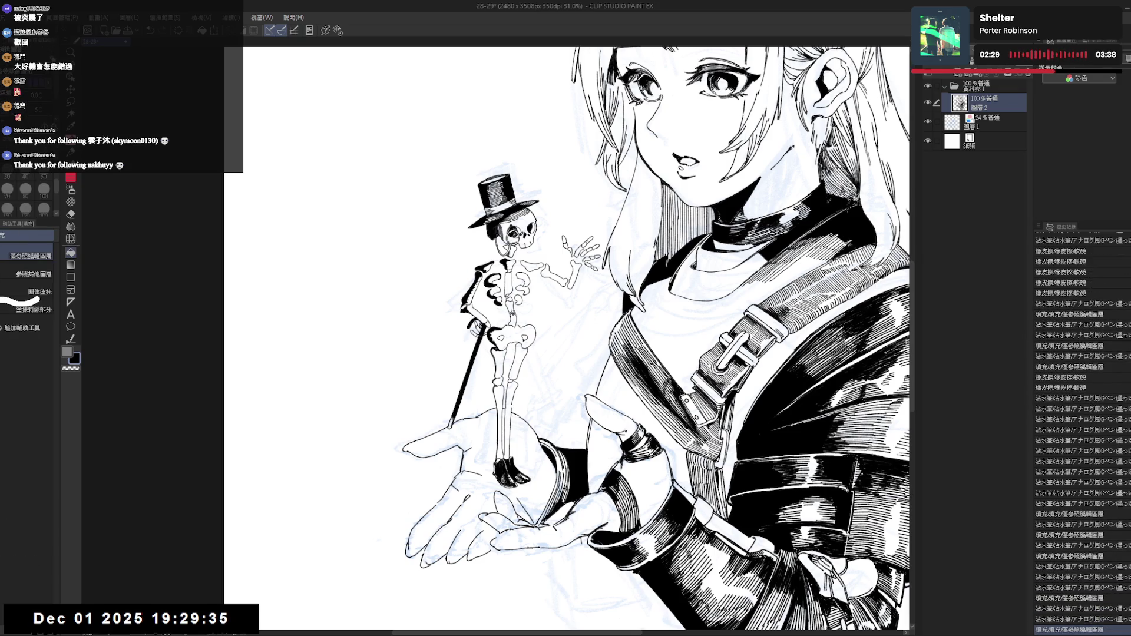
key(h)
key(h)
key(e)
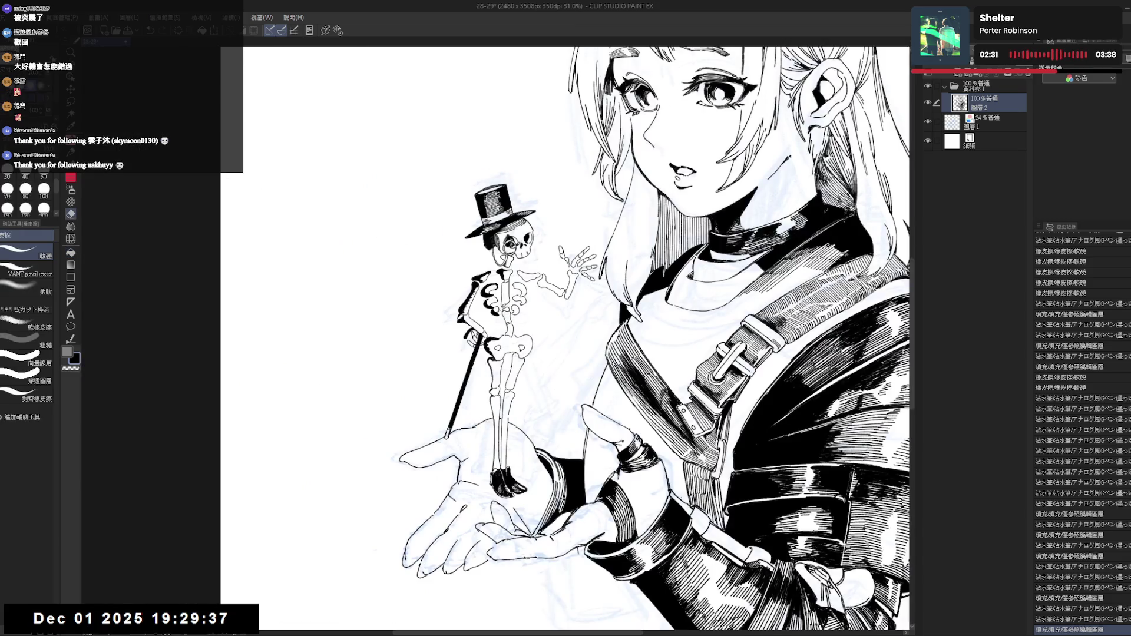
drag(495, 289, 501, 295)
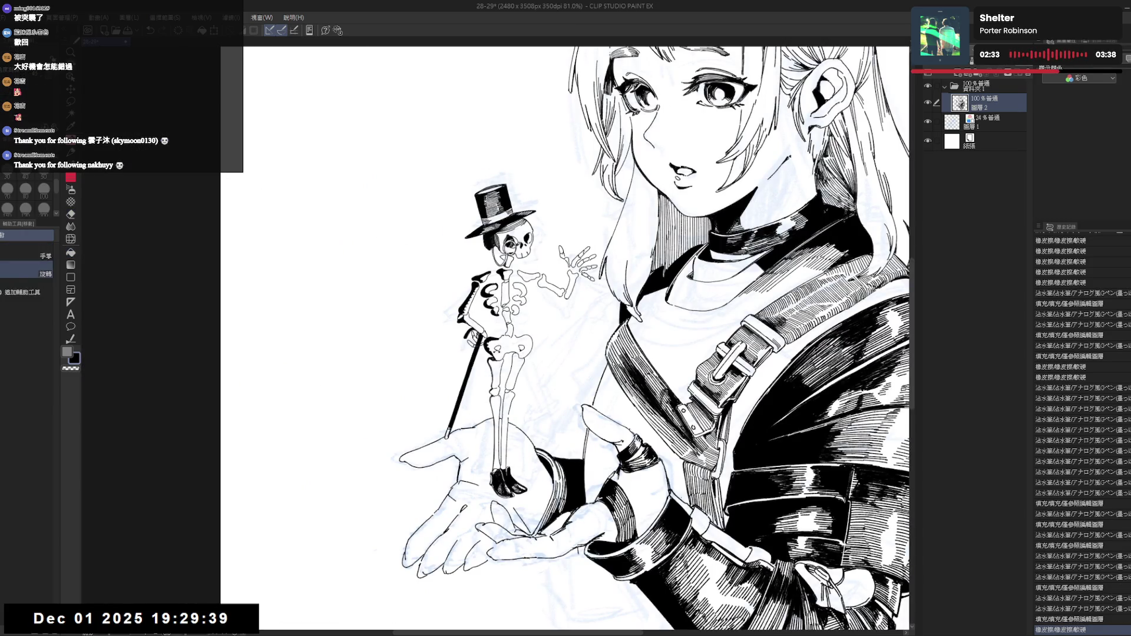
key(p)
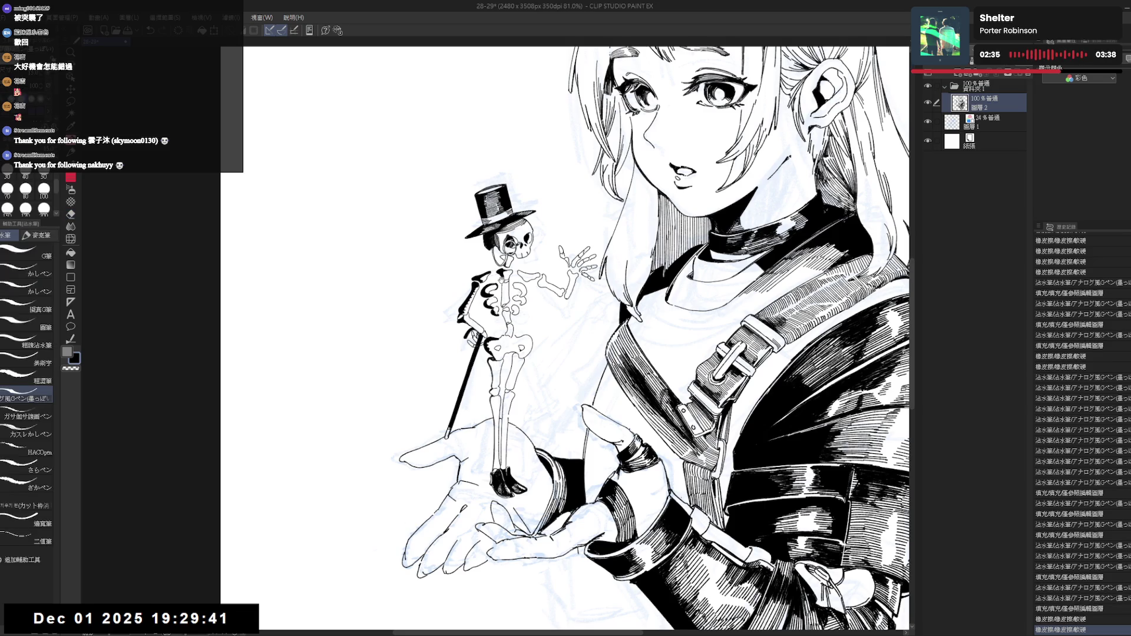
drag(513, 307, 518, 313)
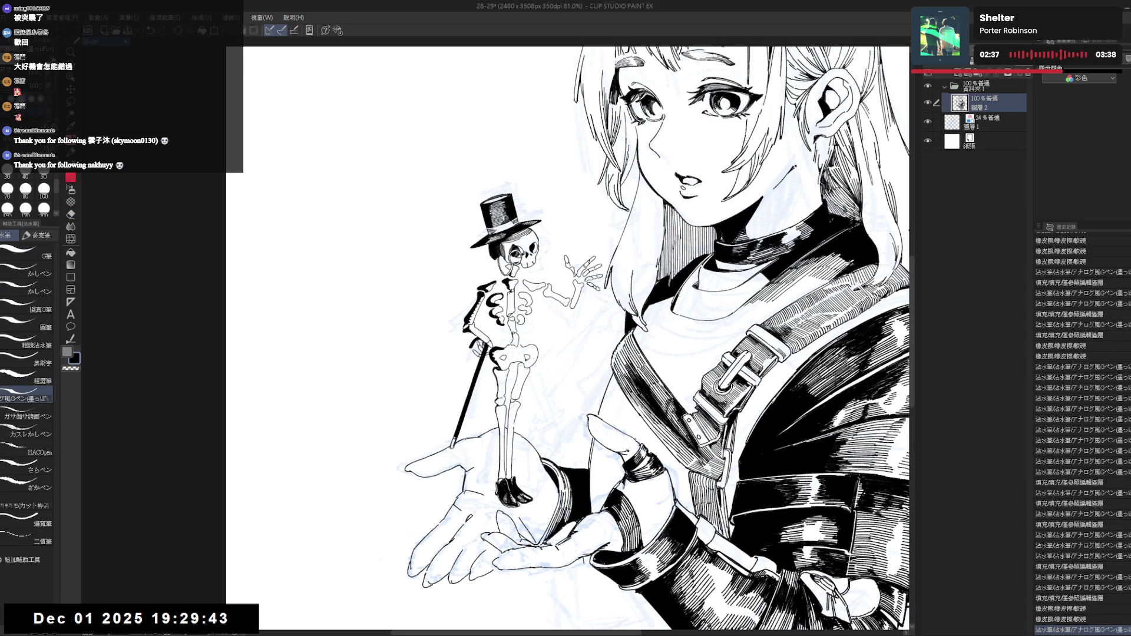
Add a short ink stroke and fill the small gaps on the skeleton's torso black.
key(g)
click(512, 294)
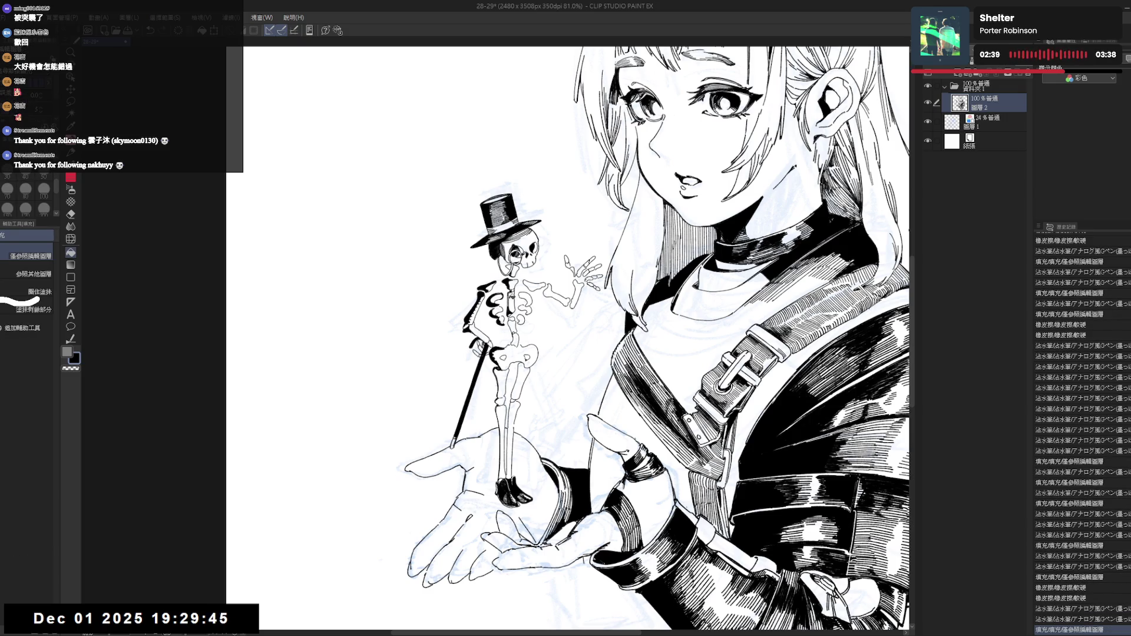
key(p)
drag(511, 288, 510, 319)
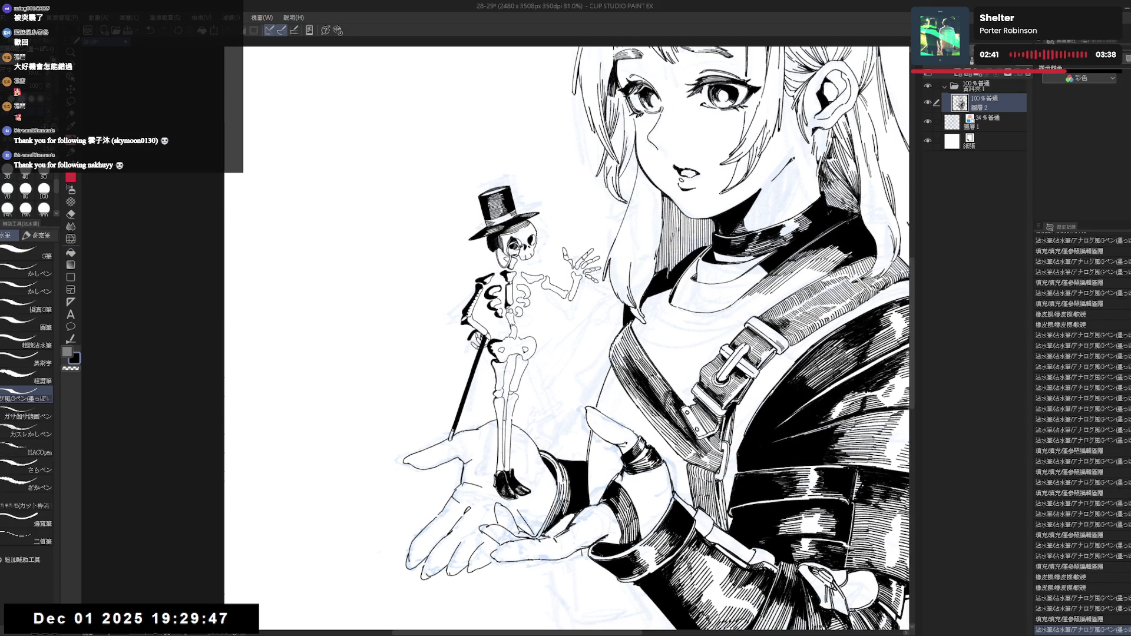
key(g)
click(512, 295)
key(p)
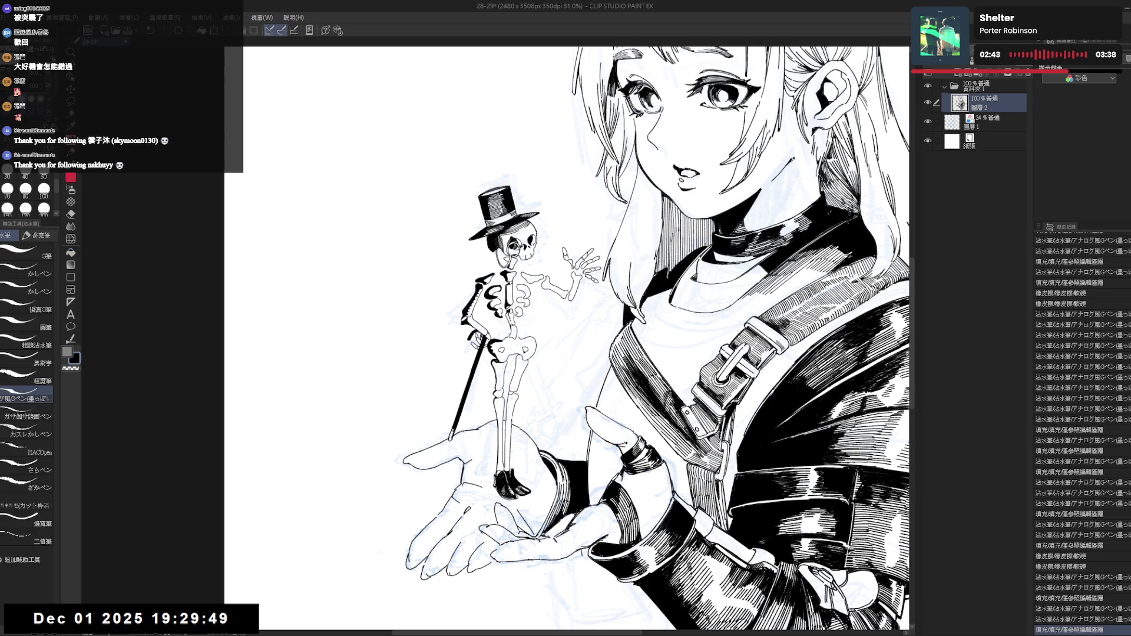
key(g)
click(511, 316)
key(p)
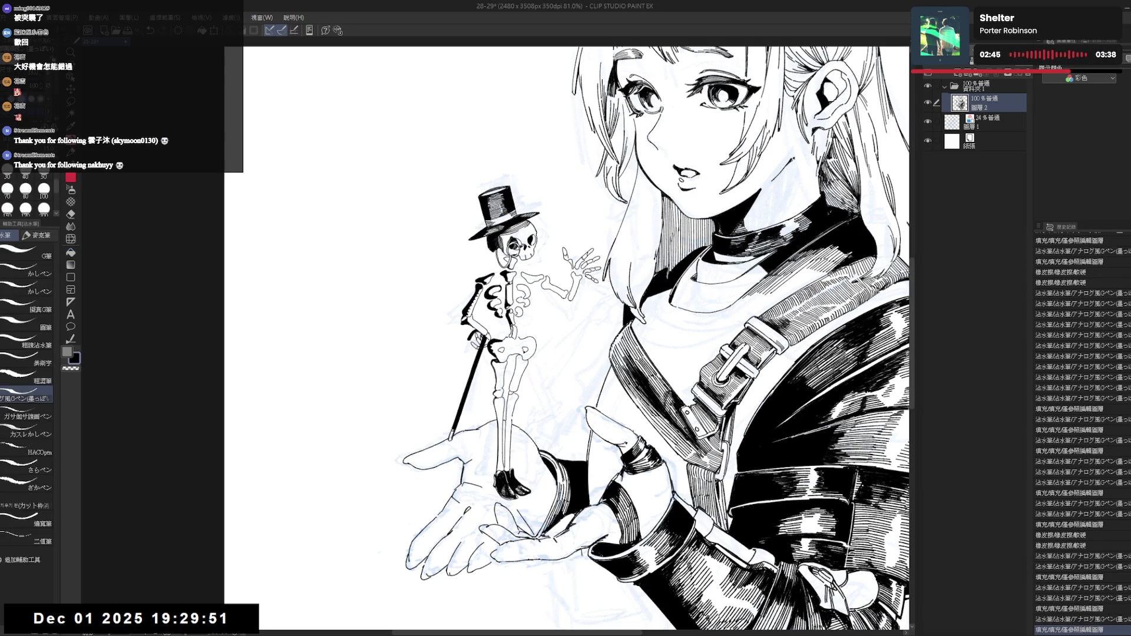
Fill more small skeleton areas black, adding pen marks around them.
key(g)
click(513, 330)
key(p)
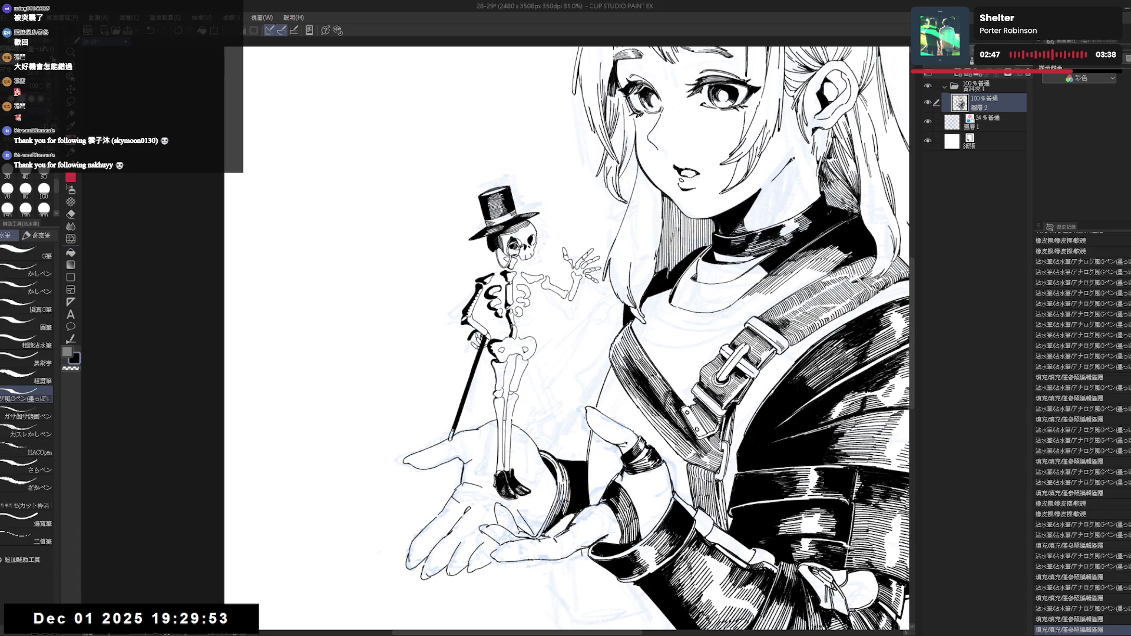
key(minus)
key(g)
click(509, 284)
key(p)
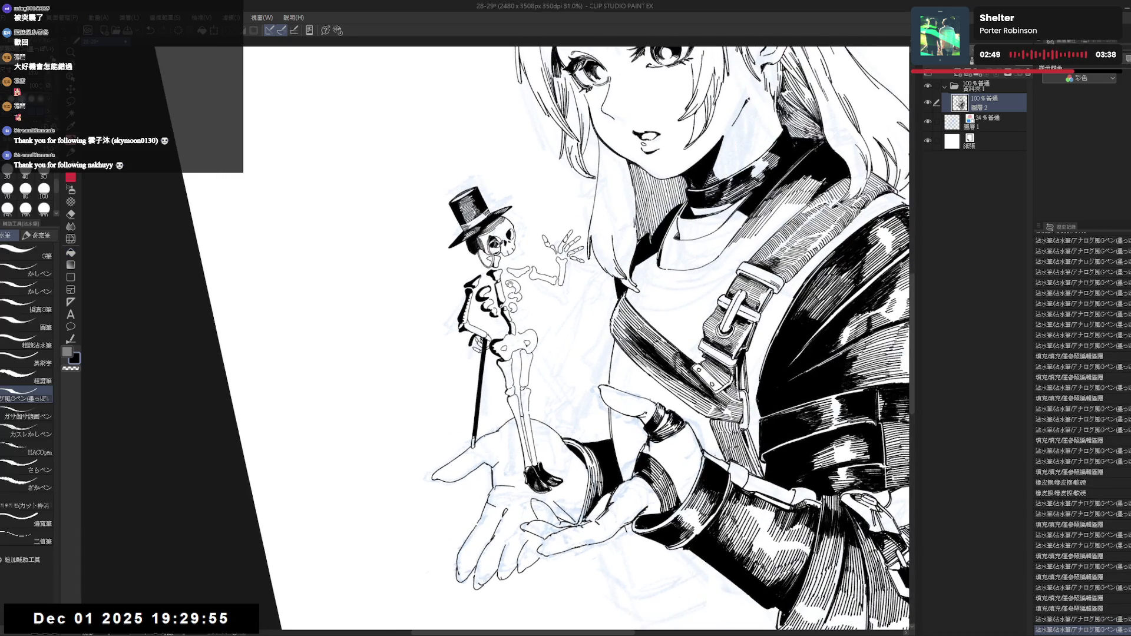
scroll(508, 276, up, 2)
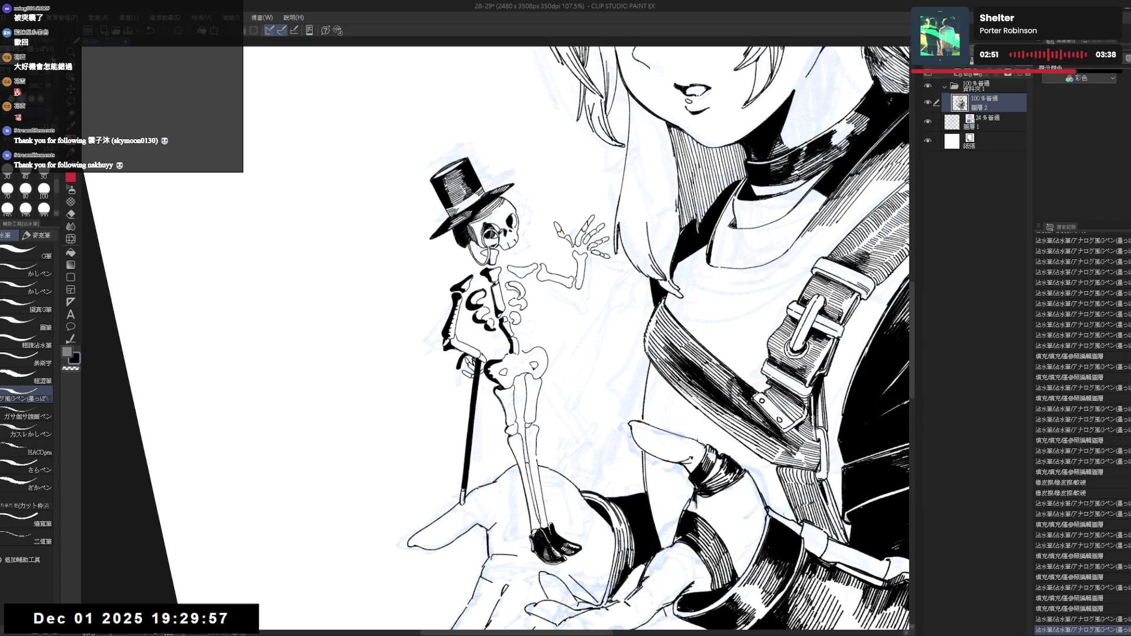
click(511, 284)
key(g)
click(511, 285)
key(p)
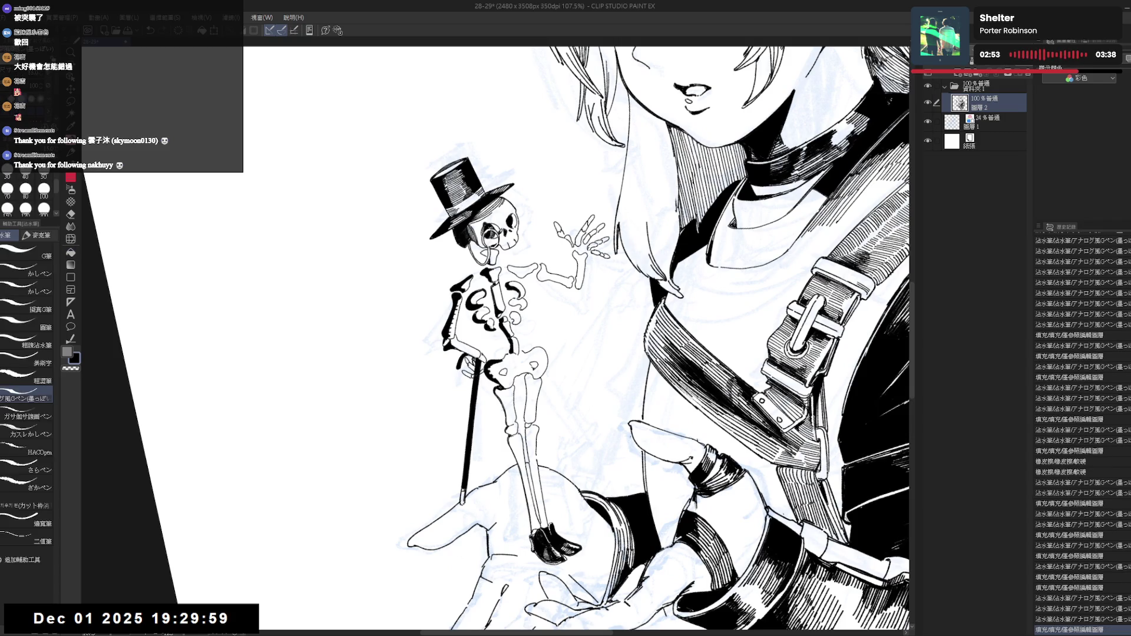
Fill two more small gaps in the lower skeleton black between pen marks.
click(512, 284)
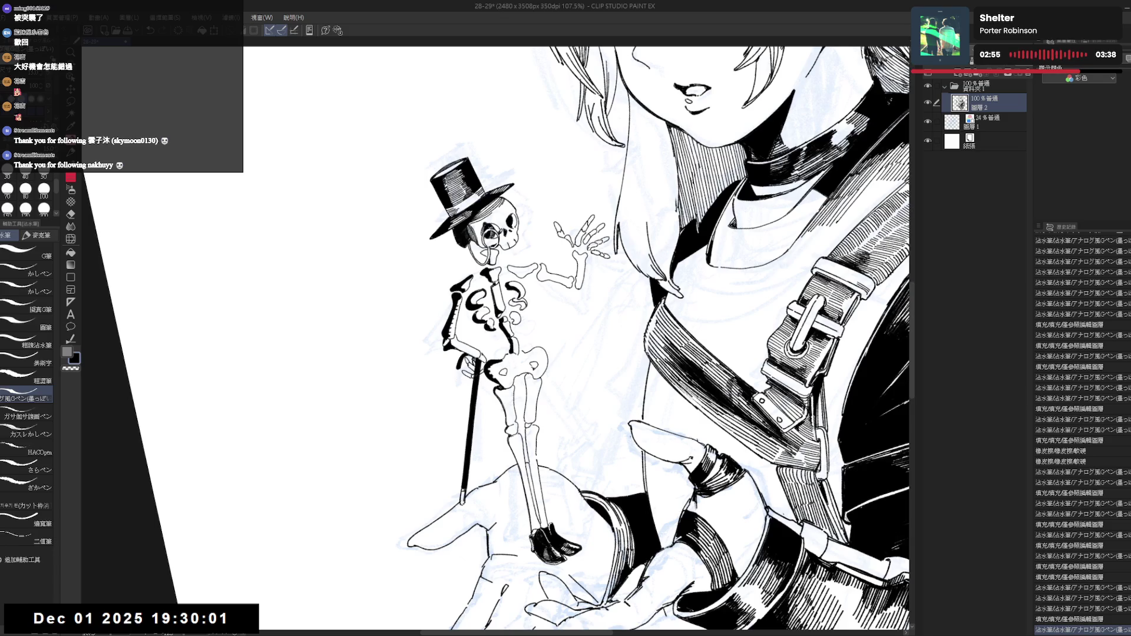
click(521, 351)
key(g)
click(521, 350)
key(p)
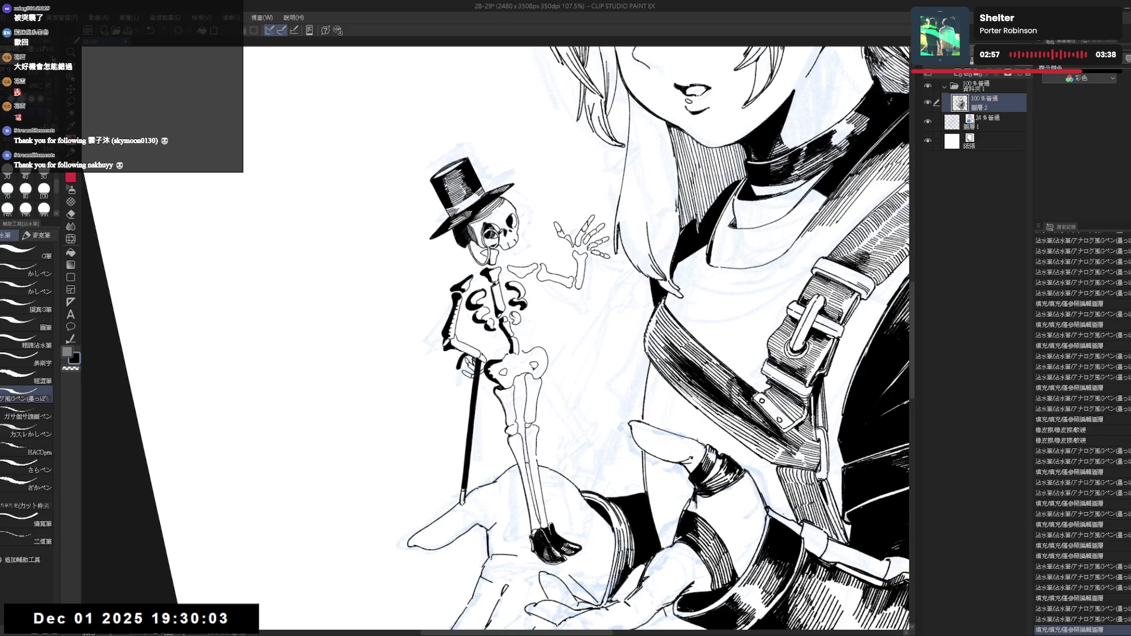
click(521, 353)
key(g)
click(520, 354)
Add final small pen marks on the skeleton with the view back upright.
key(p)
click(521, 354)
key(ctrl+@)
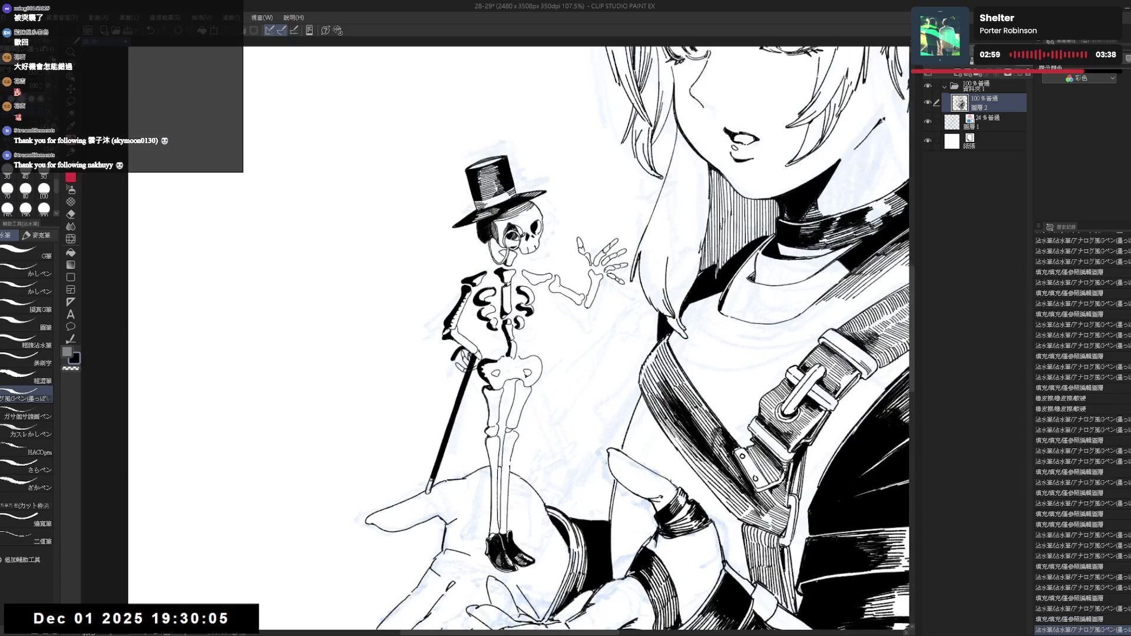
scroll(523, 289, down, 2)
scroll(523, 288, down, 2)
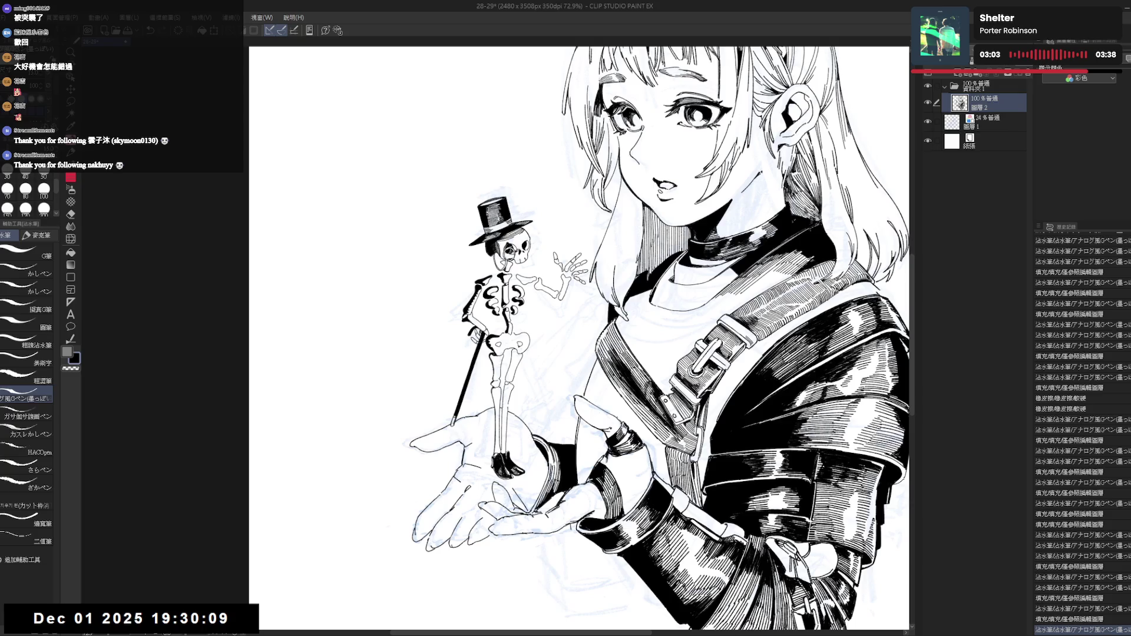
click(521, 353)
Fill a small skeleton area black and touch up the legs at a tilted angle.
key(g)
click(521, 353)
key(r)
mouse_move(521, 353)
mouse_down()
mouse_move(530, 377)
mouse_move(517, 356)
mouse_move(514, 380)
mouse_up()
key(e)
key(p)
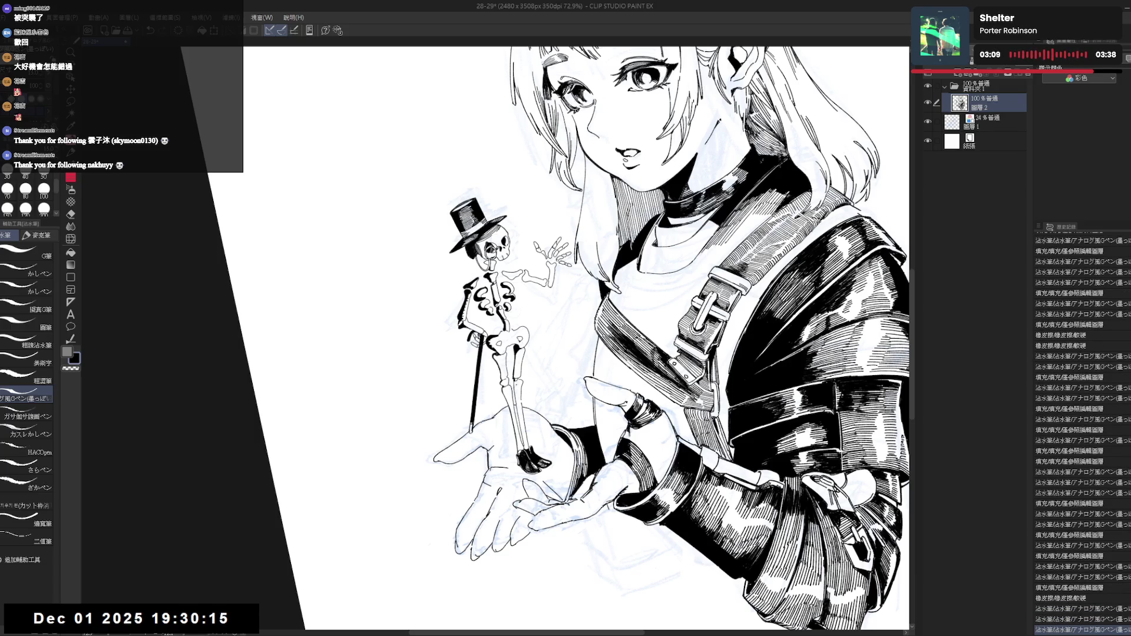
key(r)
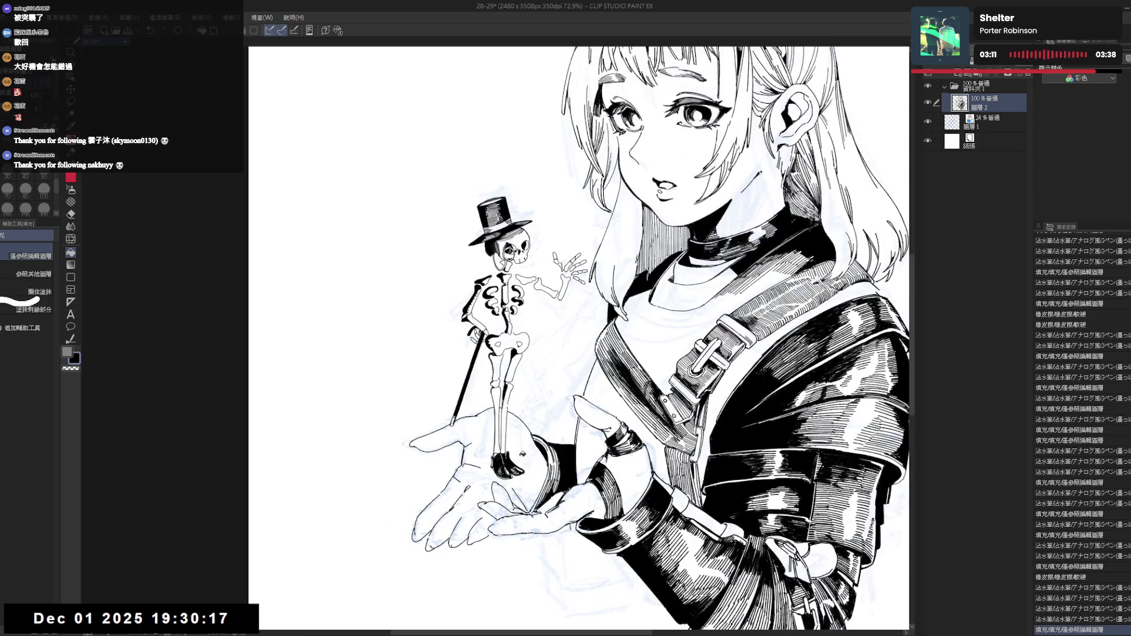
drag(496, 354, 495, 404)
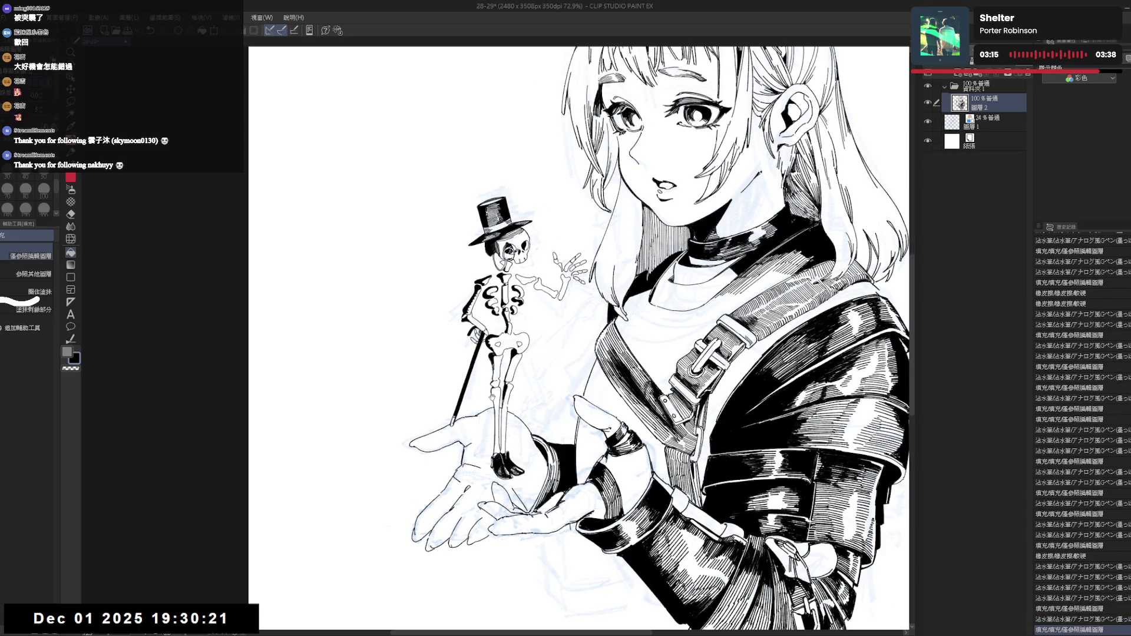
Reset the canvas rotation and zoom out to fit the whole page.
scroll(580, 339, down, 1)
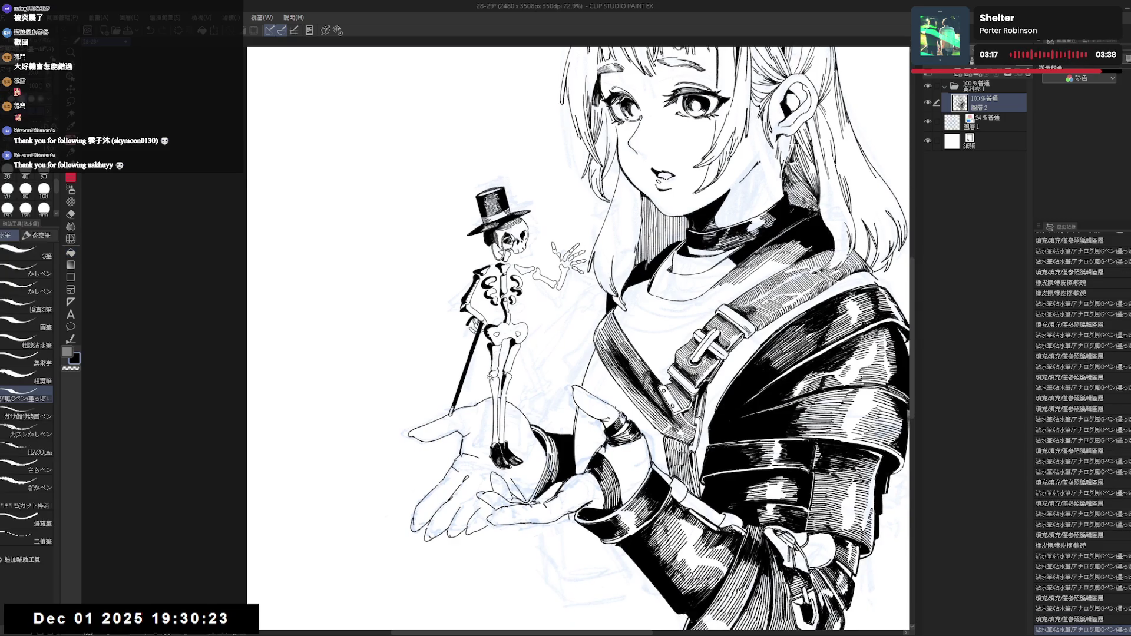
scroll(471, 365, up, 2)
key(g)
key(p)
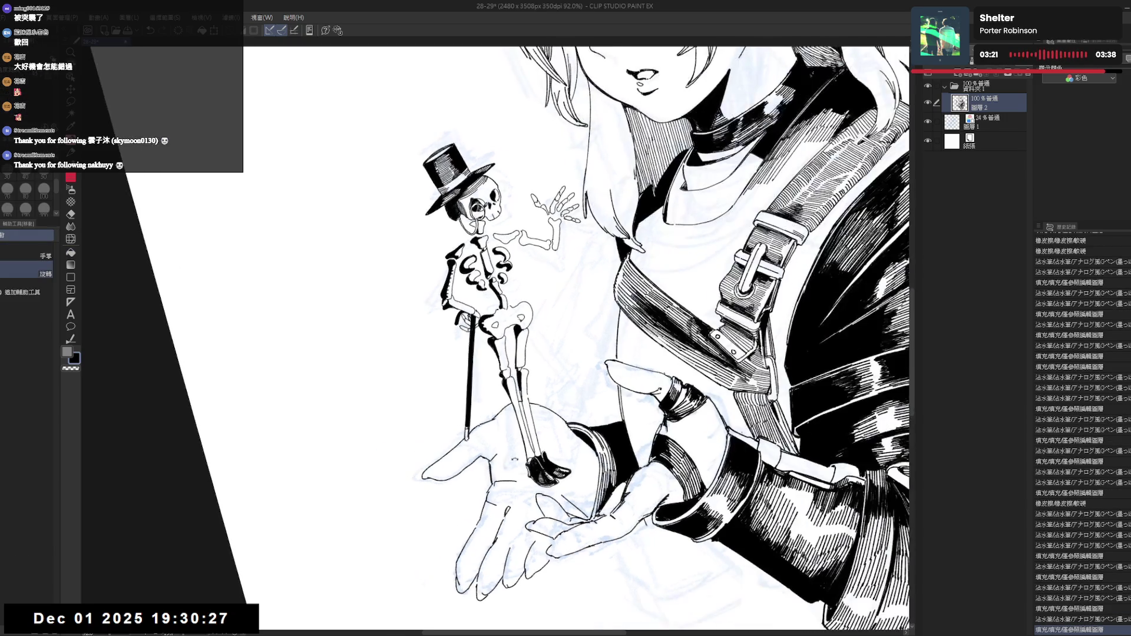
key(minus)
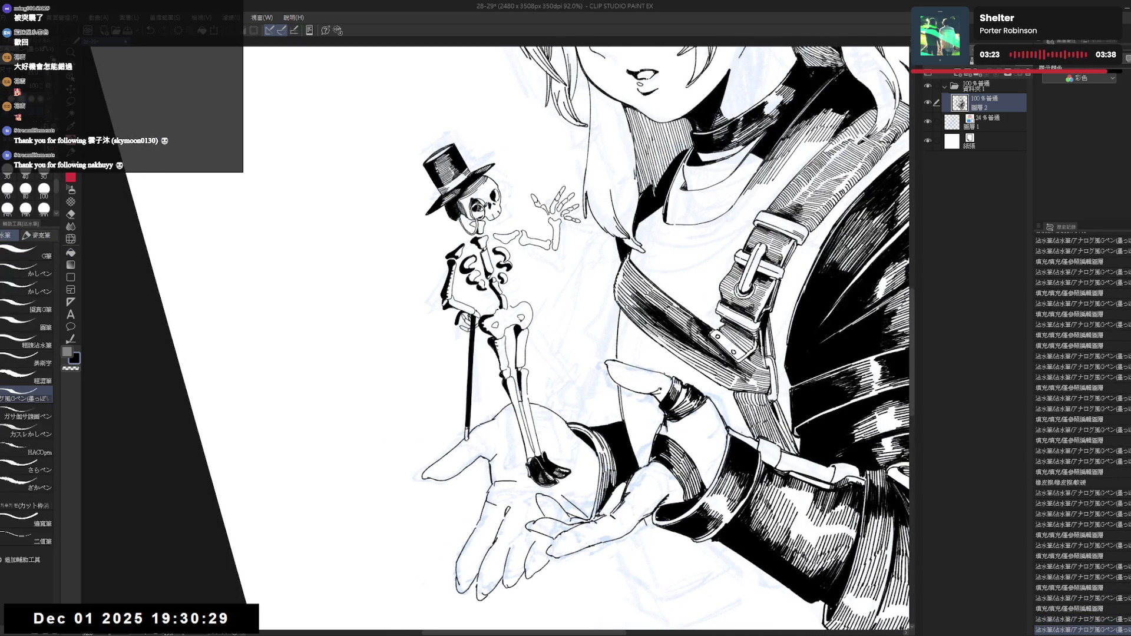
key(ctrl+minus)
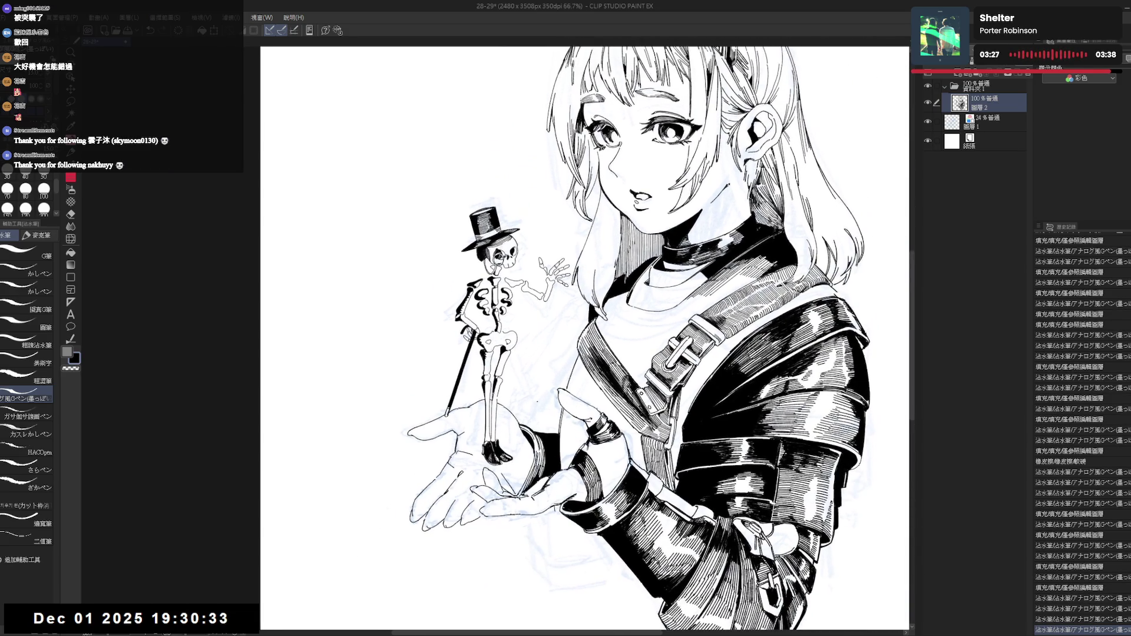
key(ctrl+minus)
key(ctrl+minus)
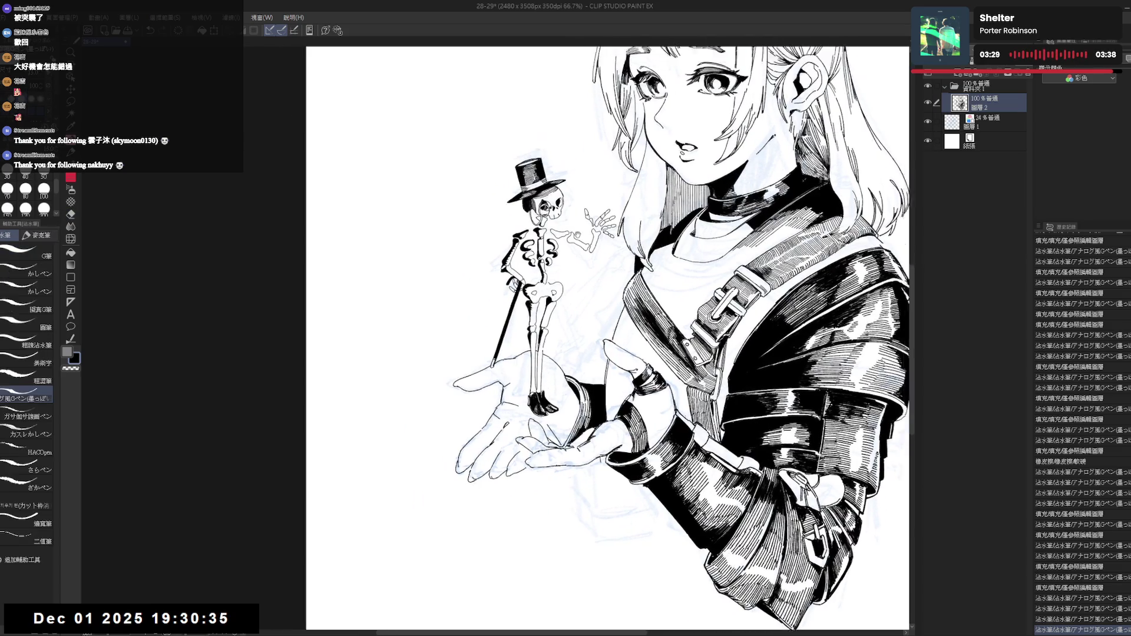
key(ctrl+minus)
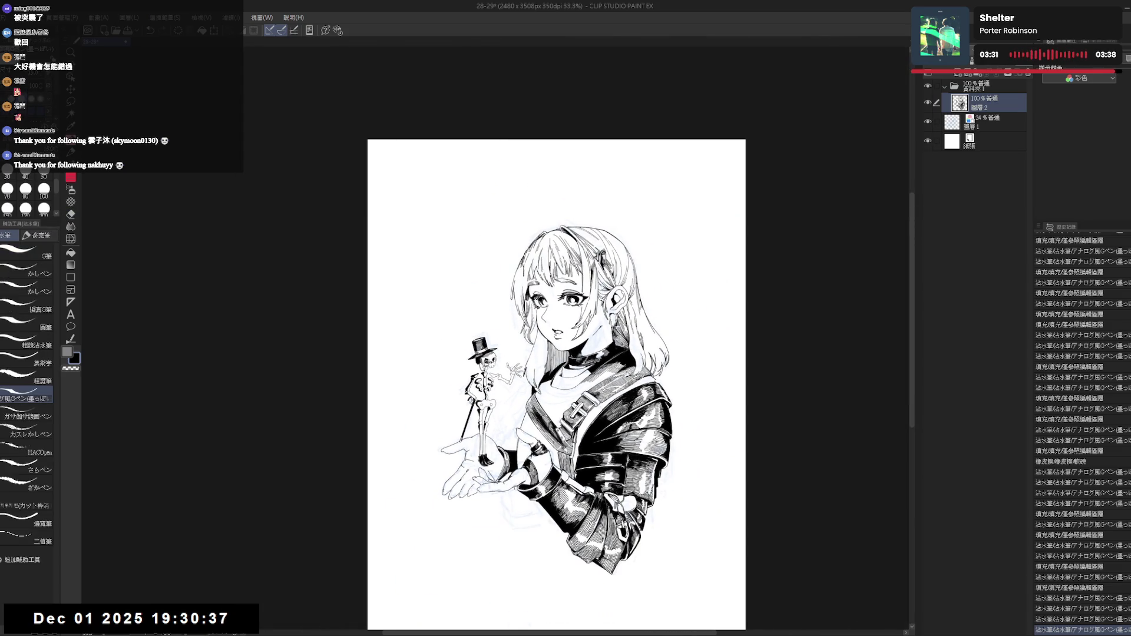
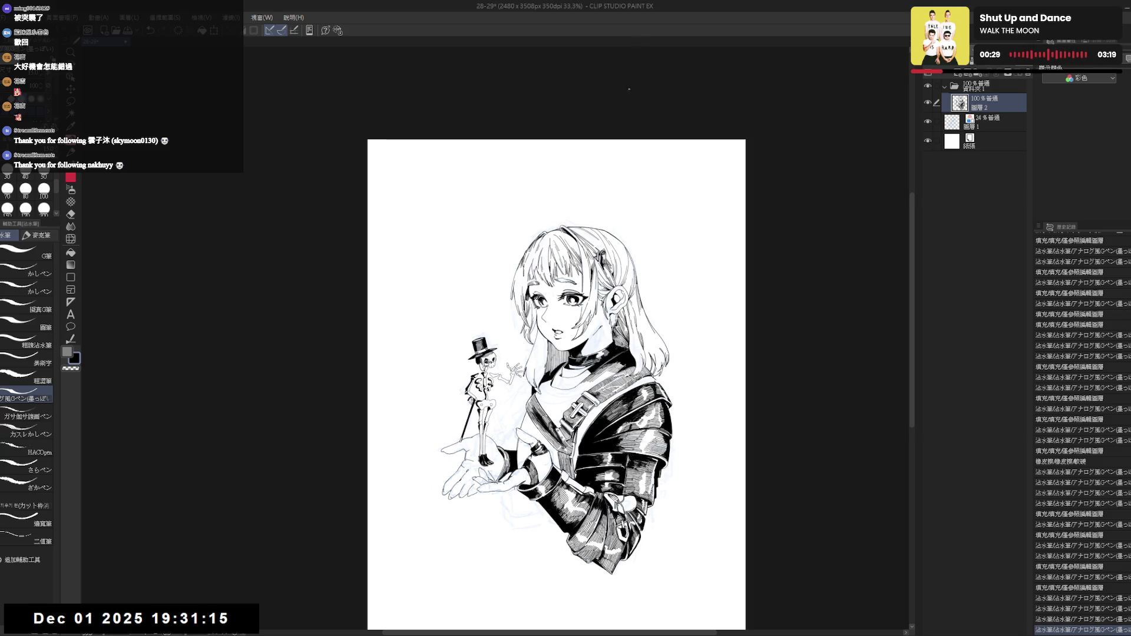
Zoom in, tilt the view, and erase the stray marks near the skeleton's feet.
scroll(522, 460, up, 3)
drag(515, 398, 474, 549)
key(e)
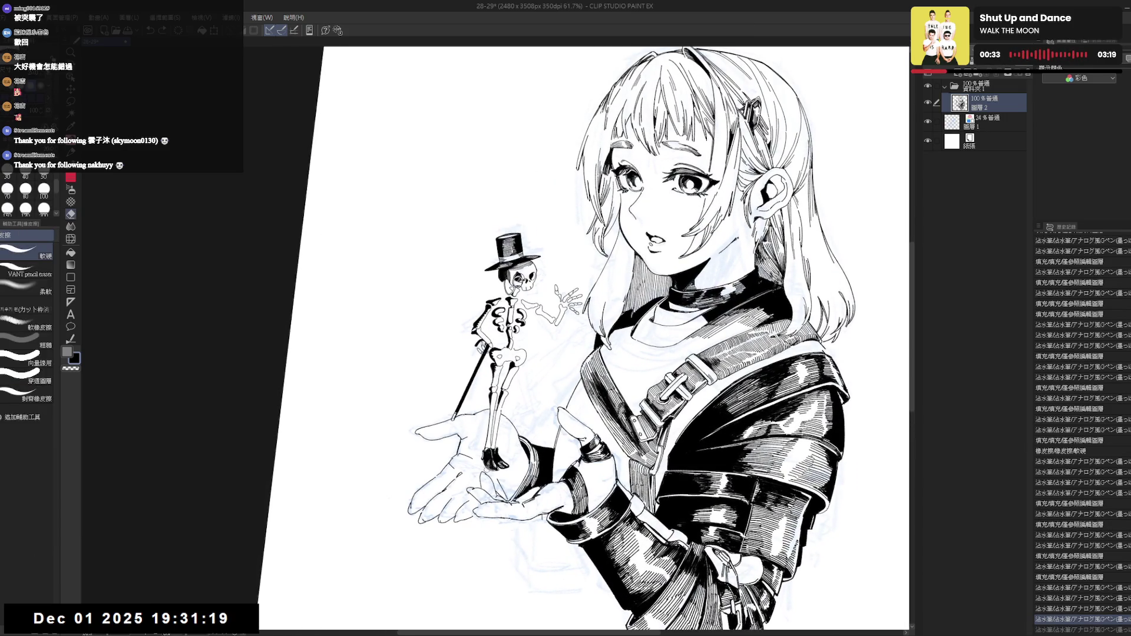
drag(485, 468, 487, 471)
click(489, 468)
click(491, 470)
click(491, 470)
click(489, 469)
Ink a tiny mark and a short stroke at the skeleton's feet with the G-pen.
key(p)
click(489, 468)
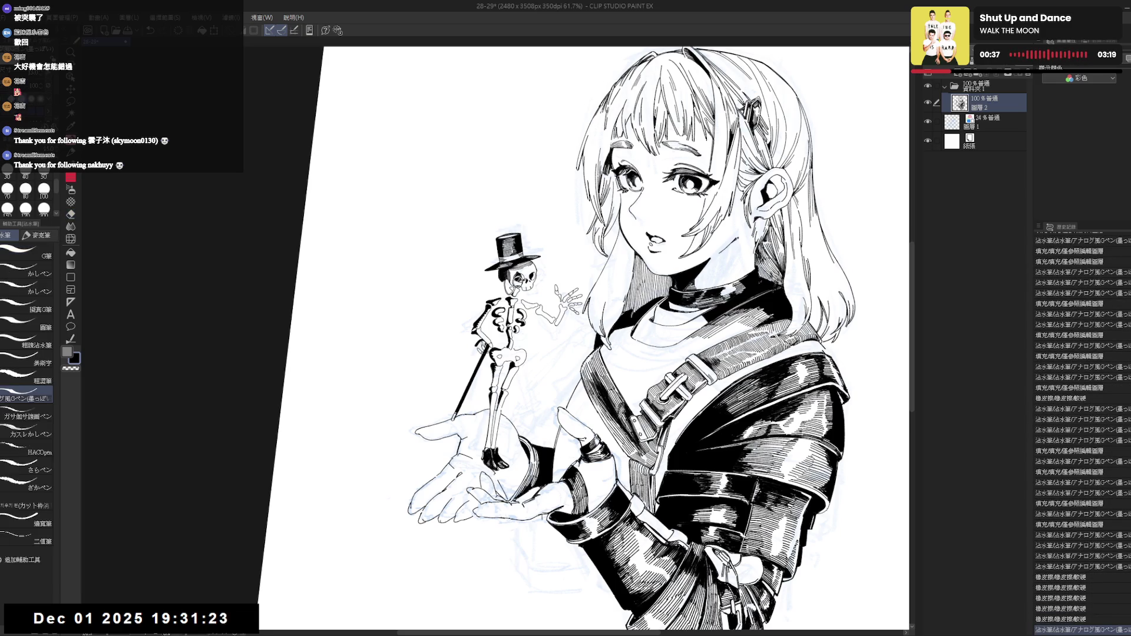
scroll(505, 486, up, 3)
drag(500, 475, 509, 491)
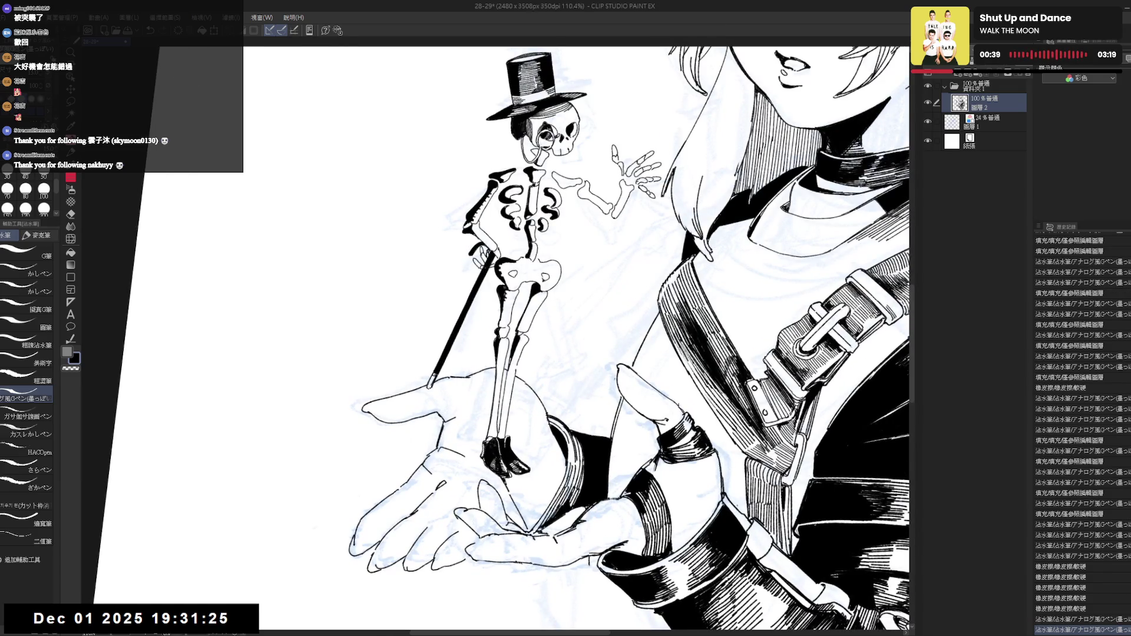
Ink a short stroke near the wrist, discarding a stray diagonal line by the foot.
key(minus)
drag(582, 413, 555, 440)
key(ctrl+z)
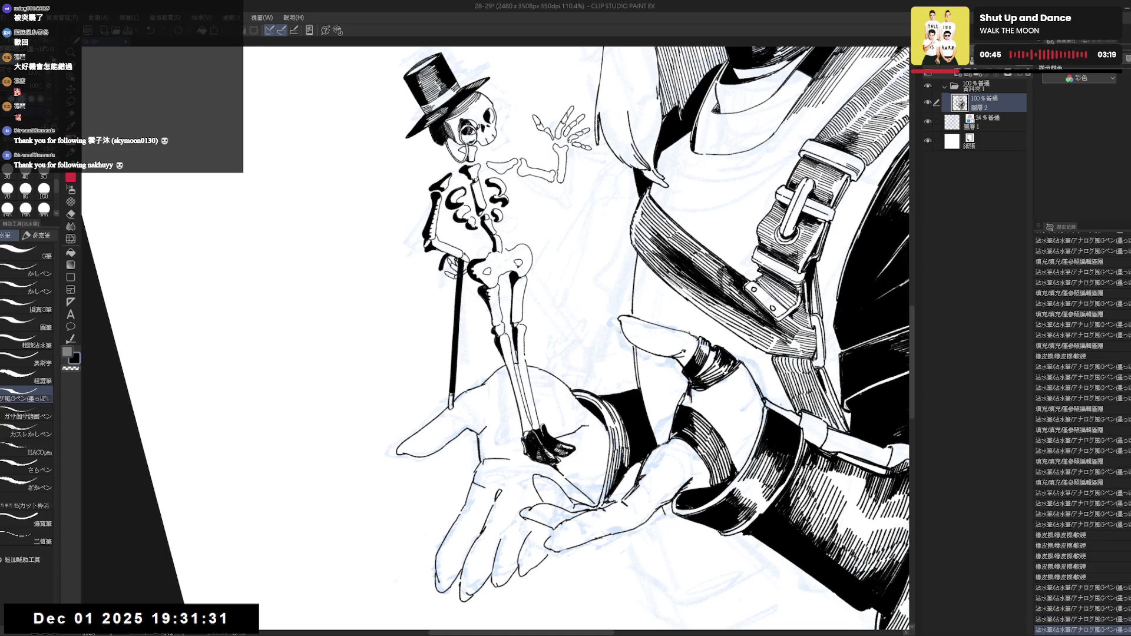
drag(589, 447, 602, 487)
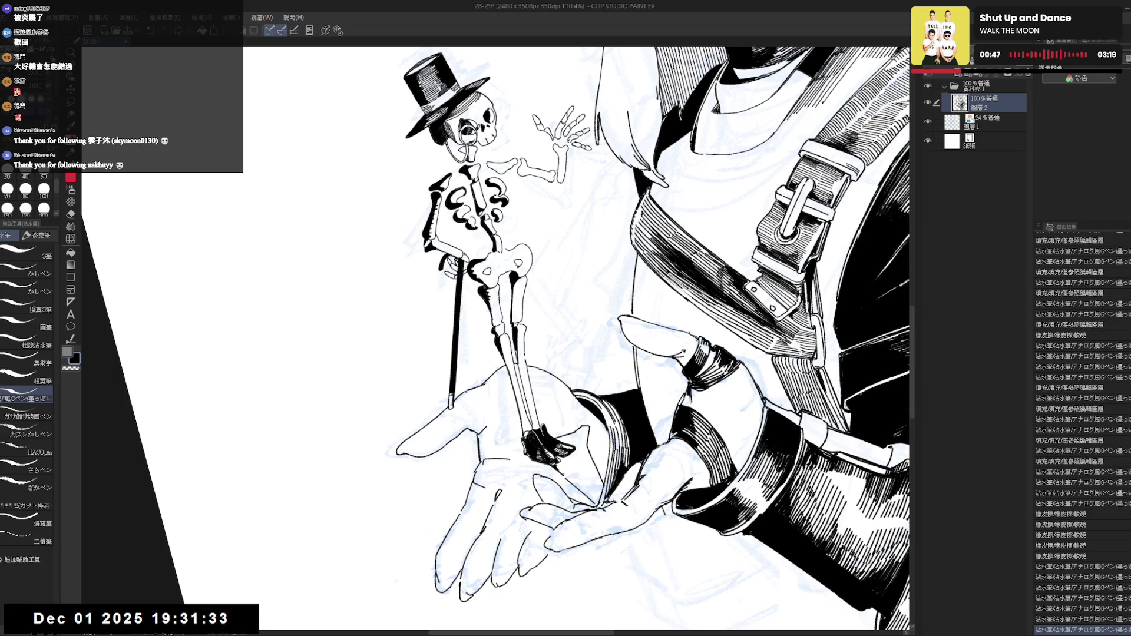
Auto Select the palm-sleeve gap, shrink the selection, fill it solid black, then deselect.
key(r)
drag(471, 177, 589, 147)
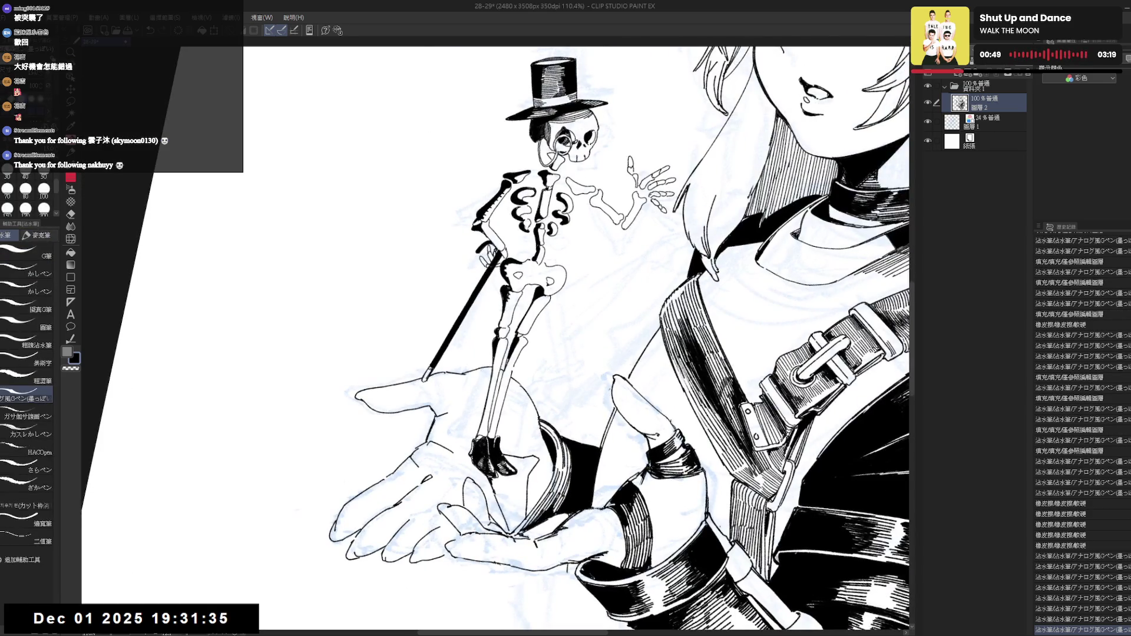
drag(554, 471, 533, 449)
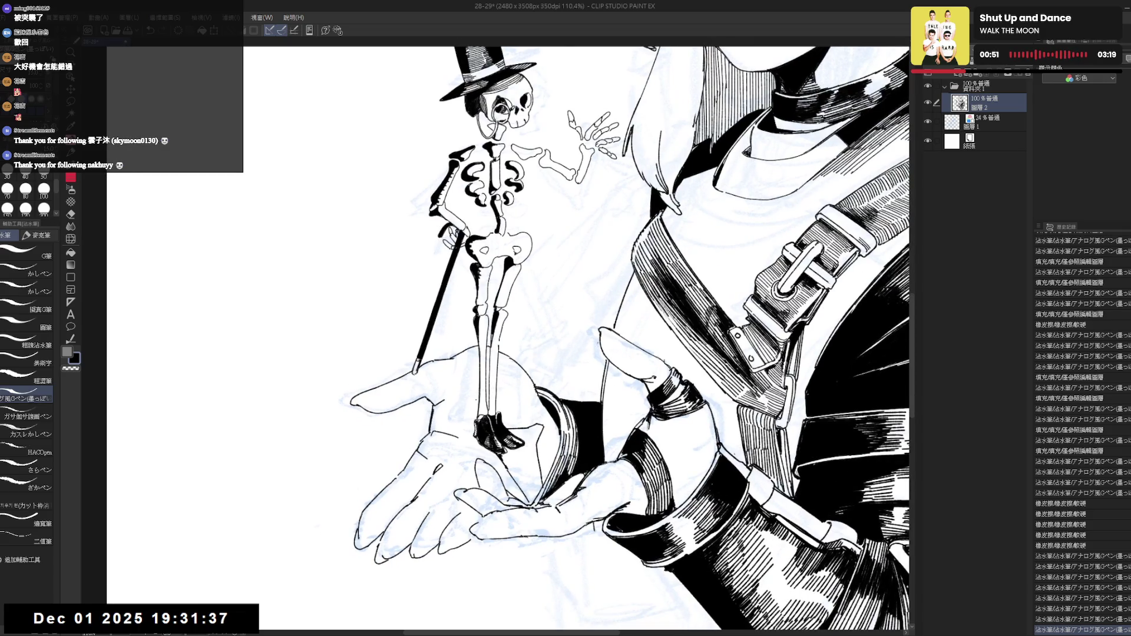
key(w)
click(524, 467)
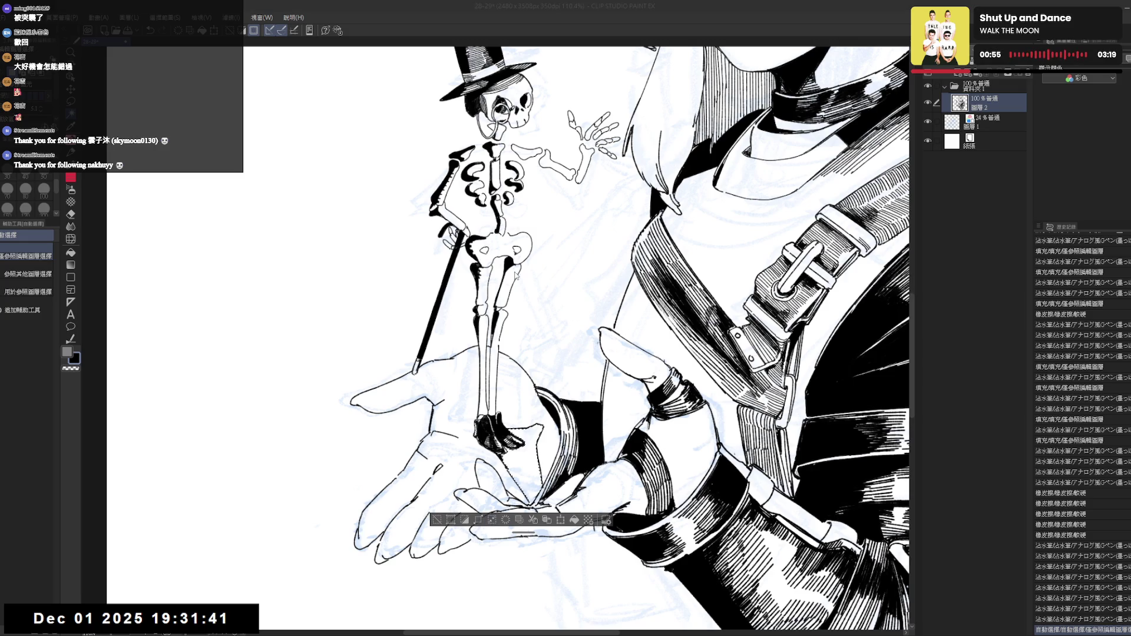
key(Return)
key(alt+BackSpace)
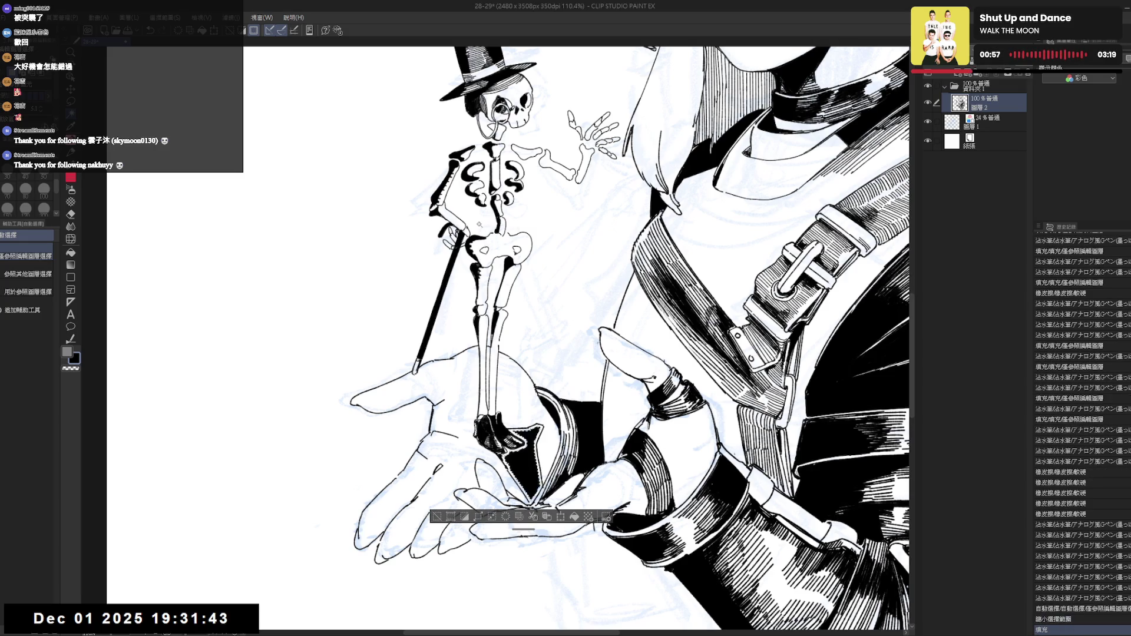
key(ctrl+d)
Touch up ink at the skeleton's foot, down the cuff and on the palm, then zoom out.
key(p)
key(minus)
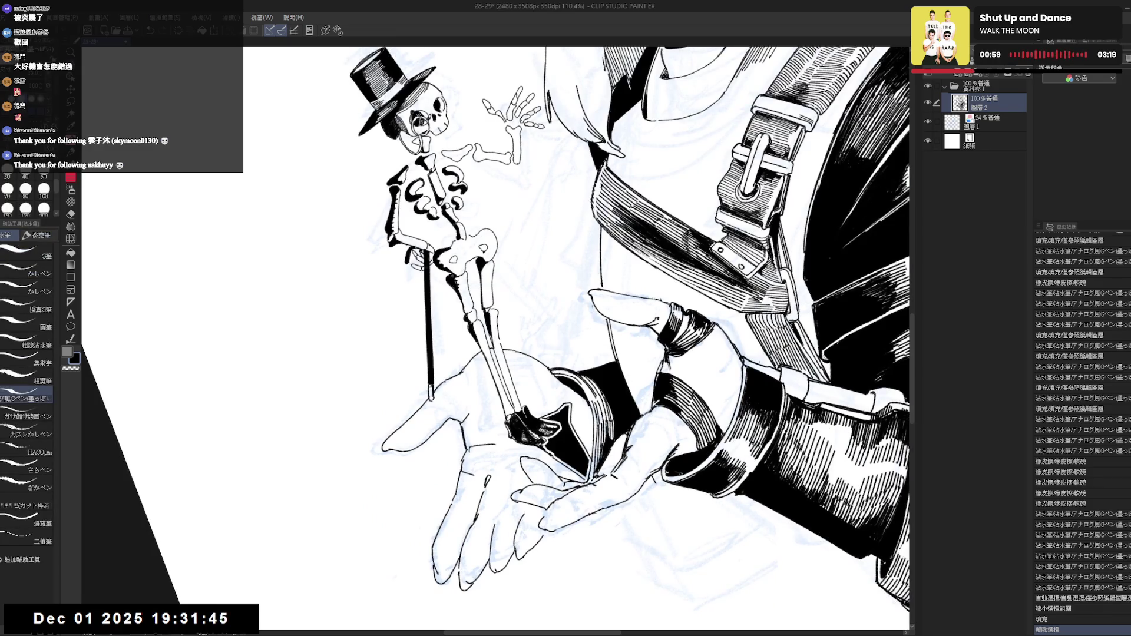
mouse_move(533, 412)
mouse_down()
mouse_move(543, 422)
mouse_move(565, 413)
mouse_up()
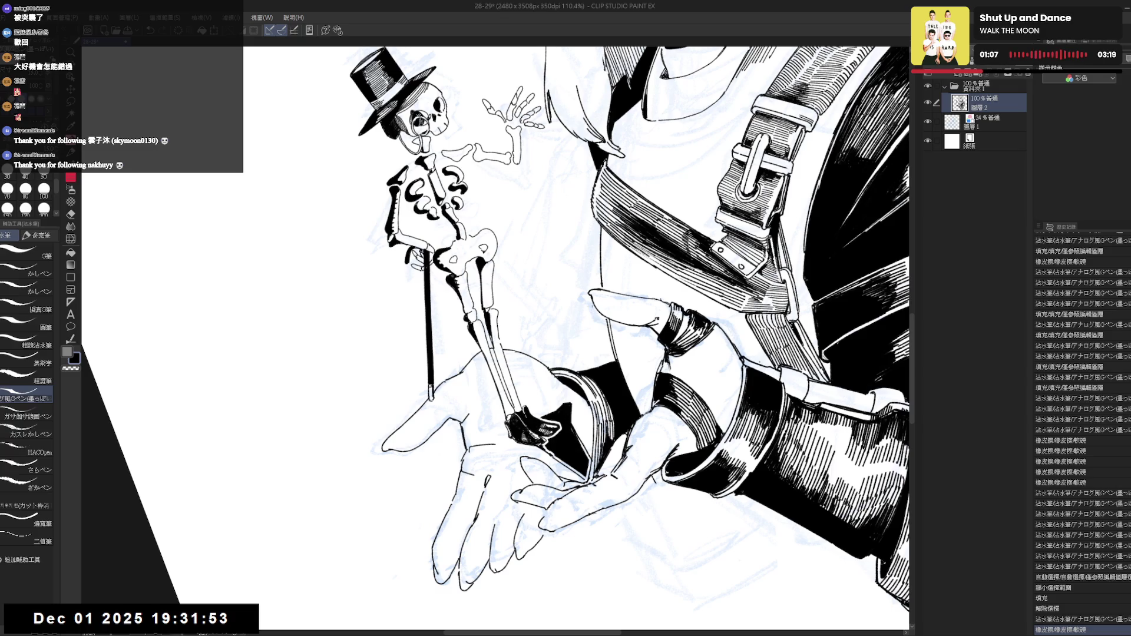
drag(587, 446, 590, 477)
drag(513, 458, 541, 495)
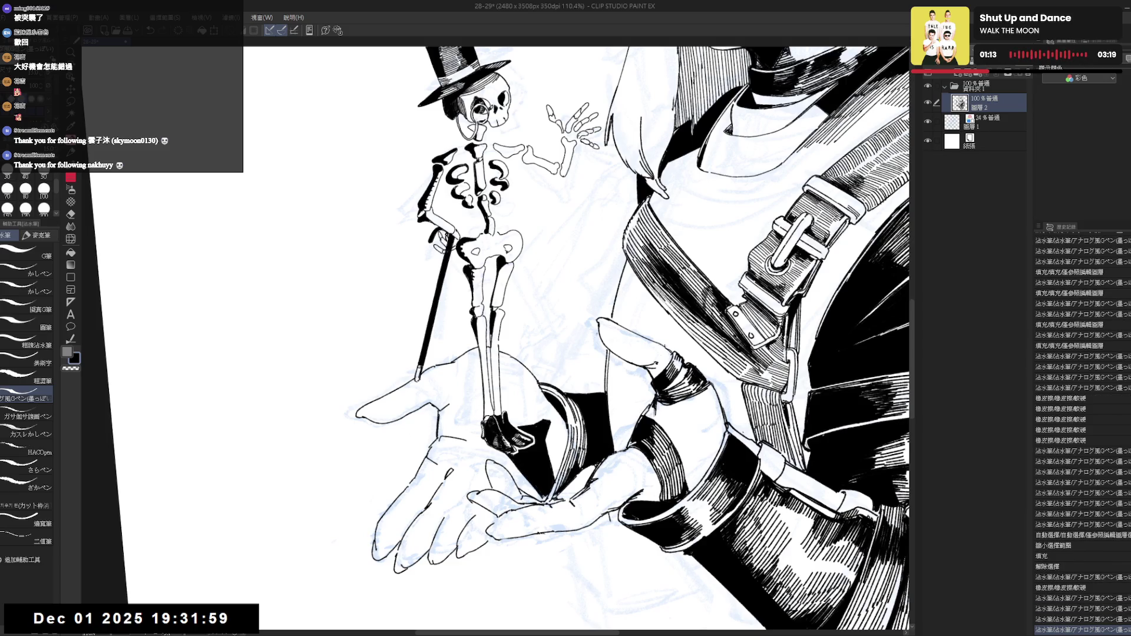
key(ctrl+0)
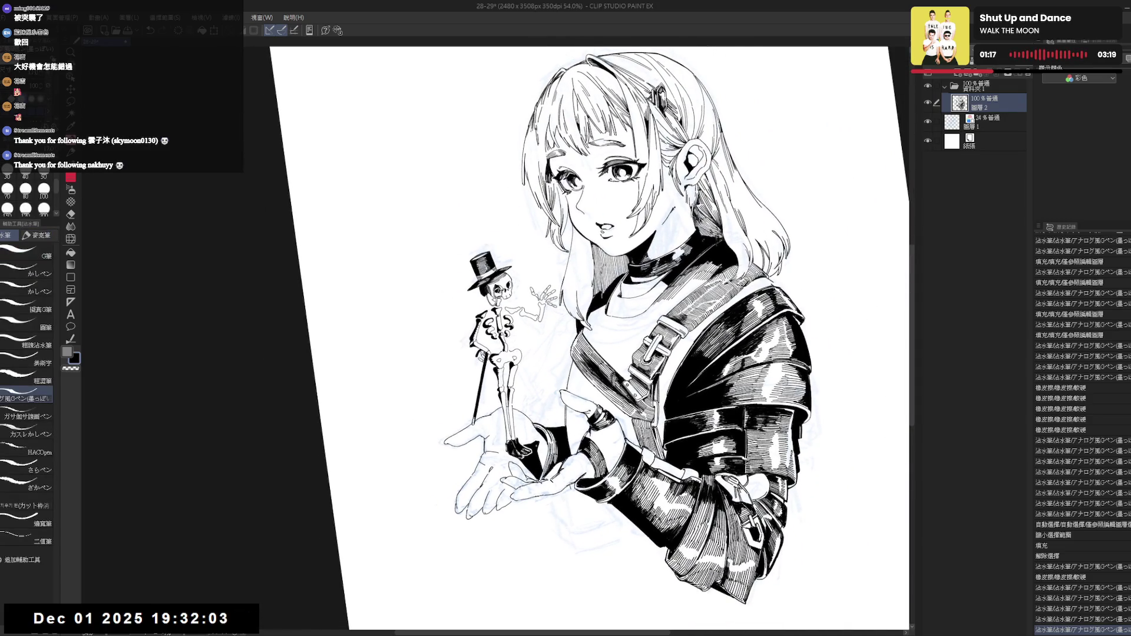
Draw a small G-pen stroke near the palm and check it in a mirrored, rotated view.
drag(540, 443, 544, 471)
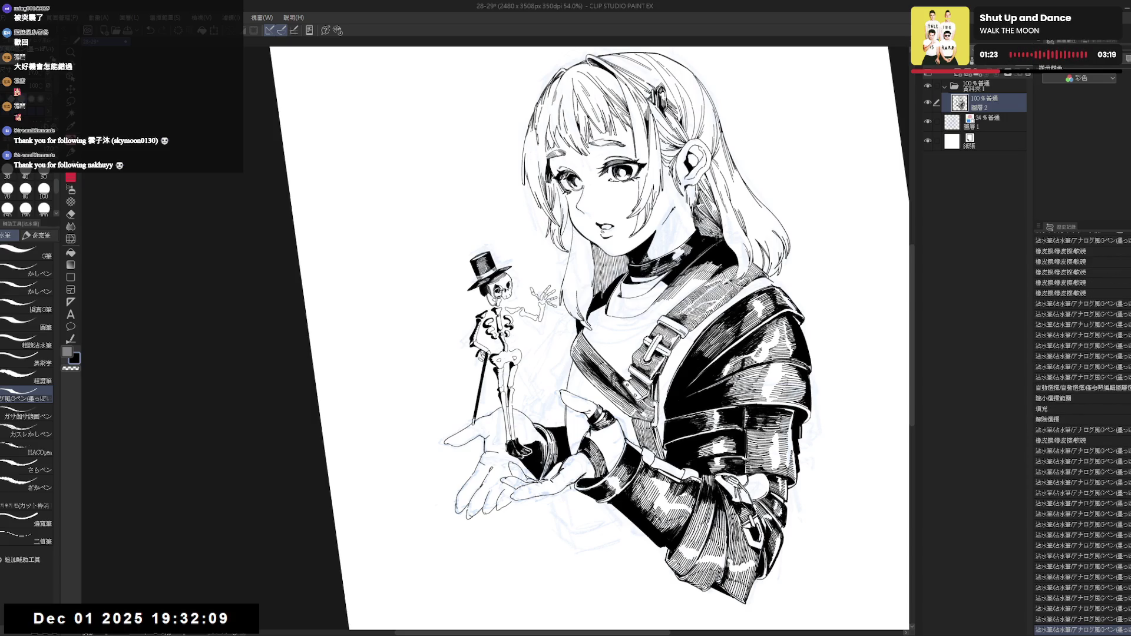
key(h)
drag(530, 354, 472, 318)
key(p)
key(ctrl+@)
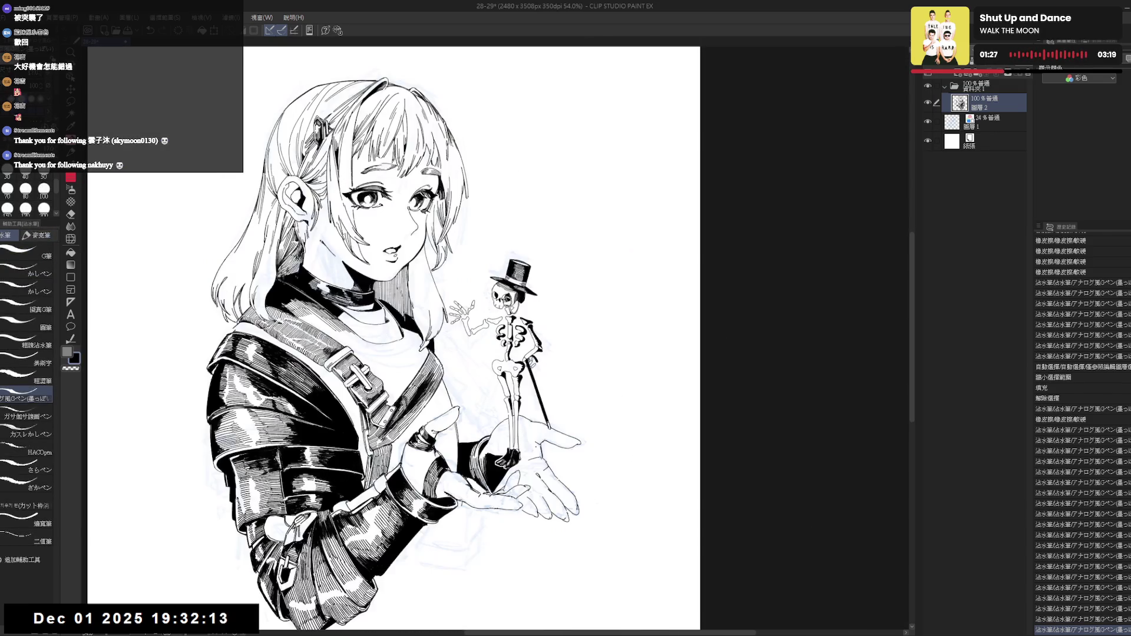
key(h)
drag(531, 354, 471, 318)
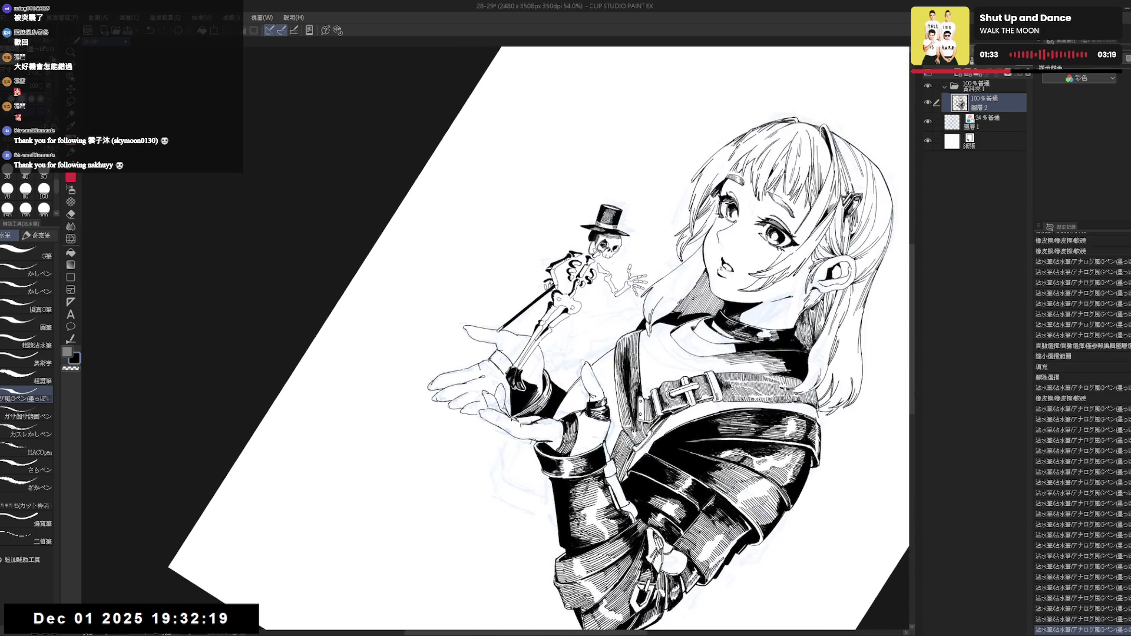
Reset the view upright to see the whole figure and erase a tiny stray mark.
key(ctrl+0)
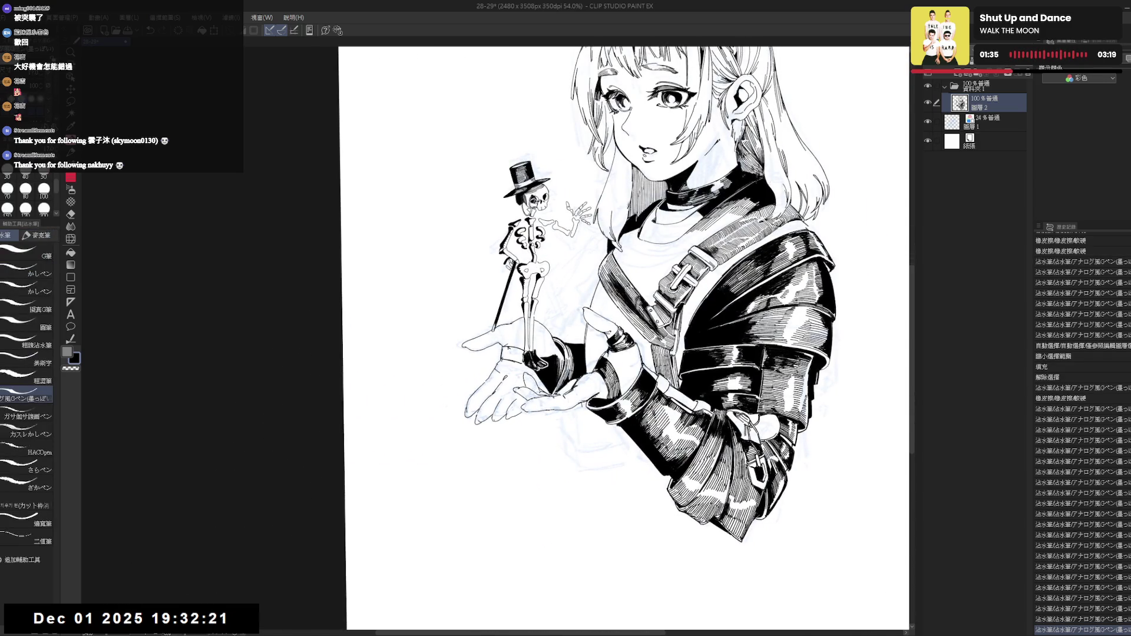
key(ctrl+0)
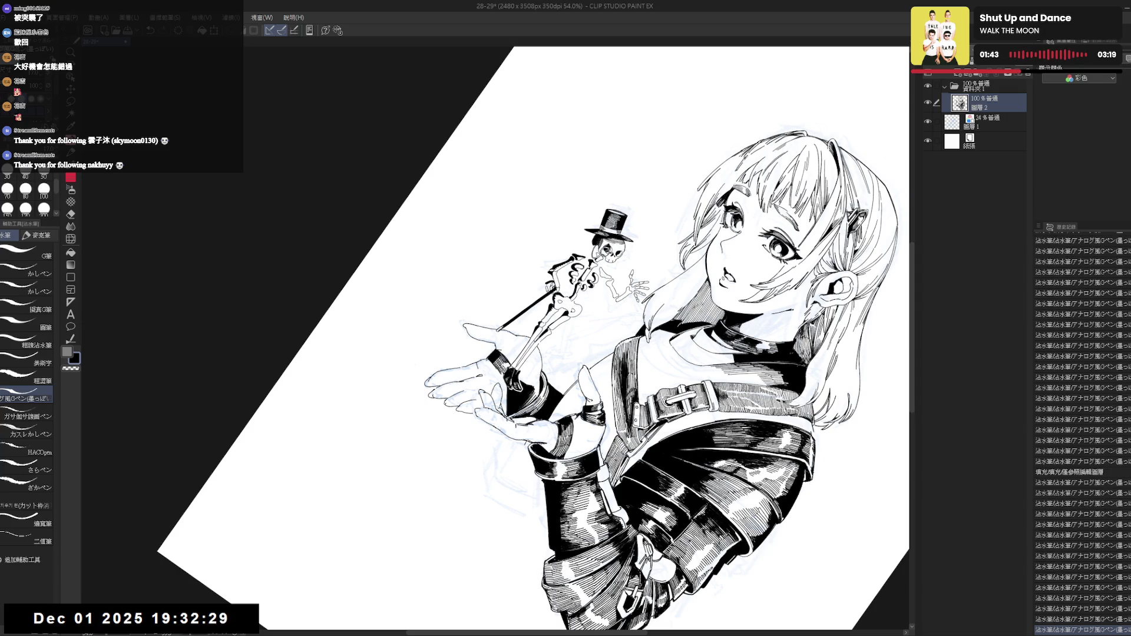
mouse_move(447, 436)
mouse_down()
mouse_move(480, 466)
mouse_move(498, 390)
mouse_up()
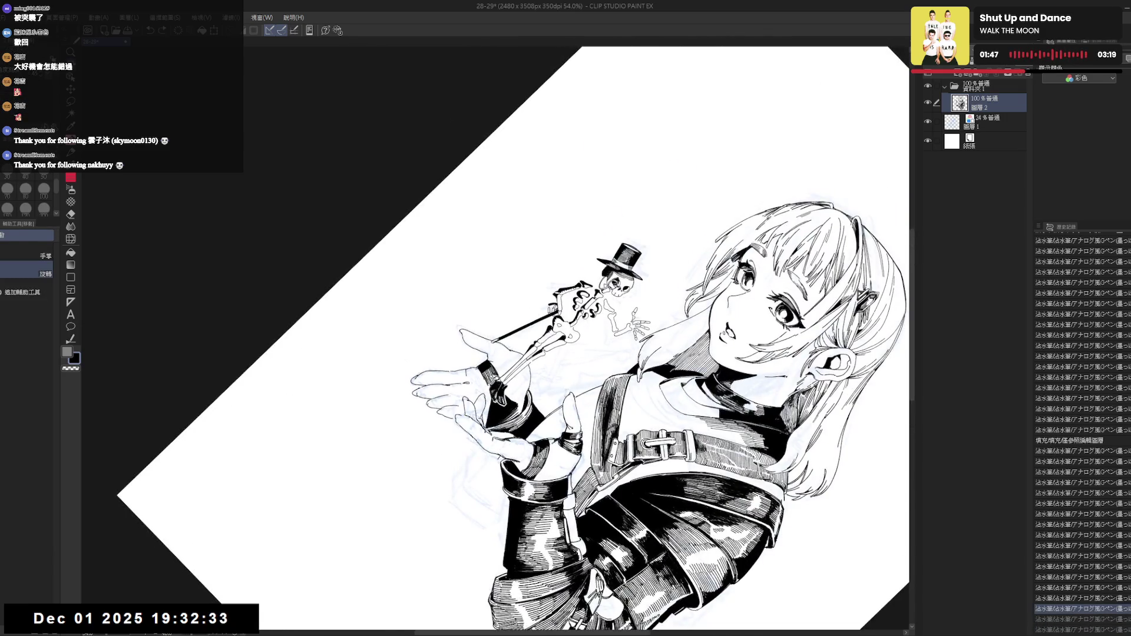
key(ctrl+@)
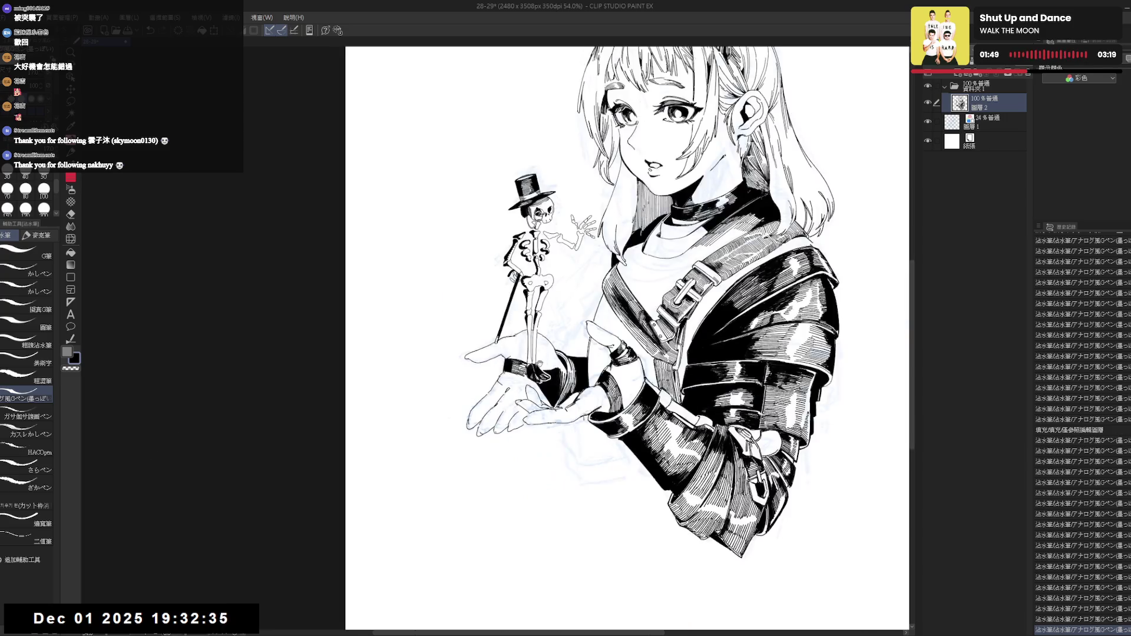
key(e)
click(538, 358)
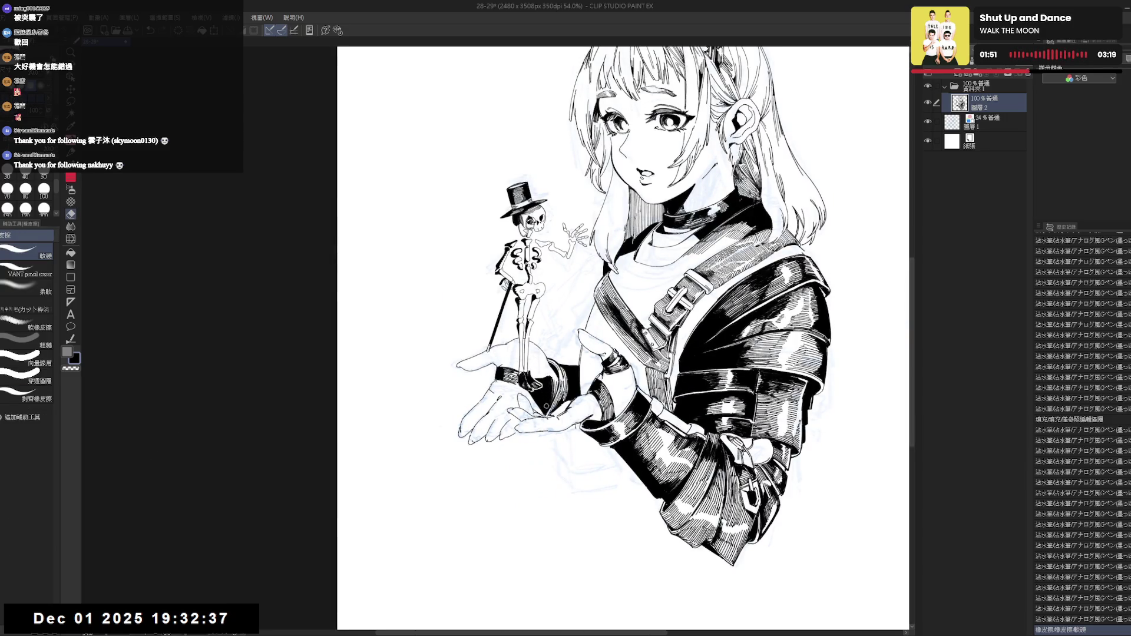
Erase a small mark and ink small strokes near the skeleton's feet.
drag(546, 407, 551, 419)
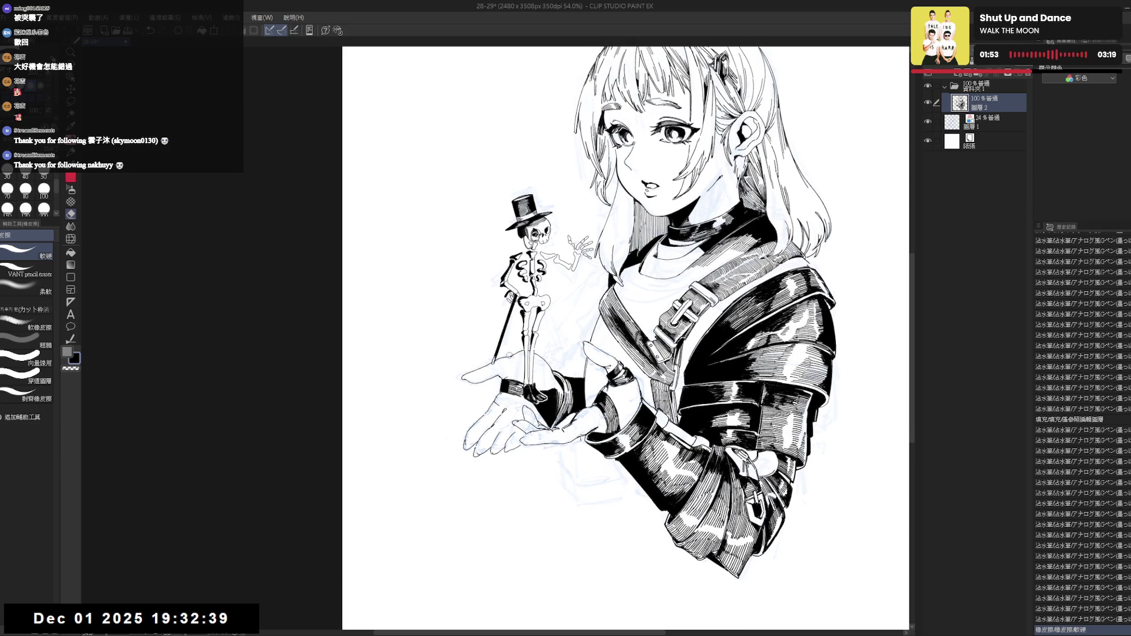
click(502, 358)
key(p)
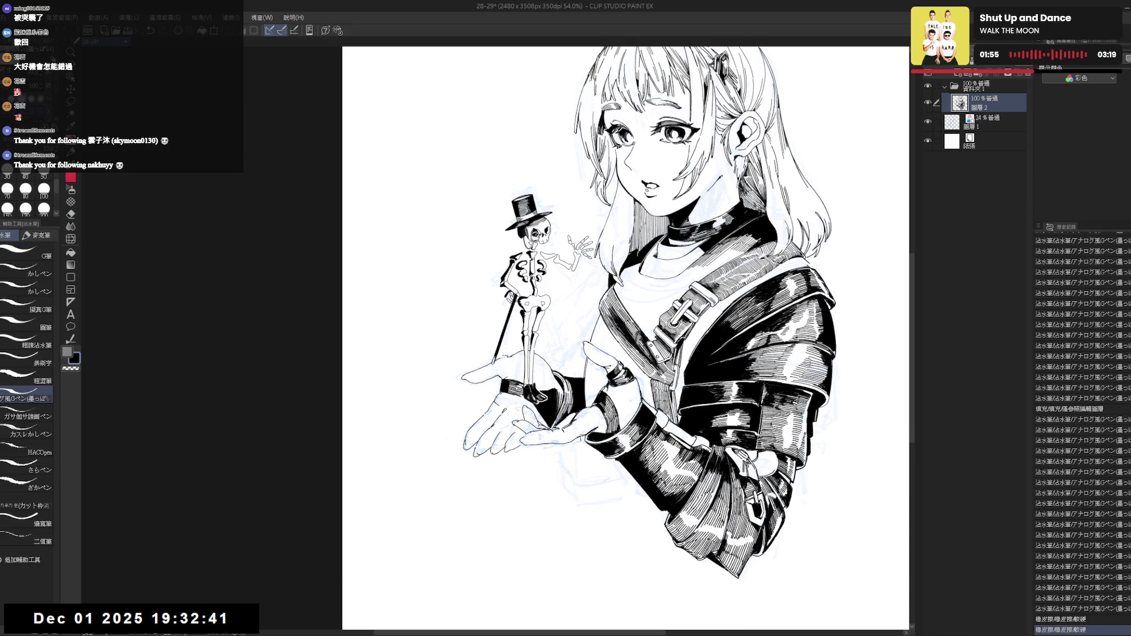
drag(500, 356, 506, 365)
key(ctrl+z)
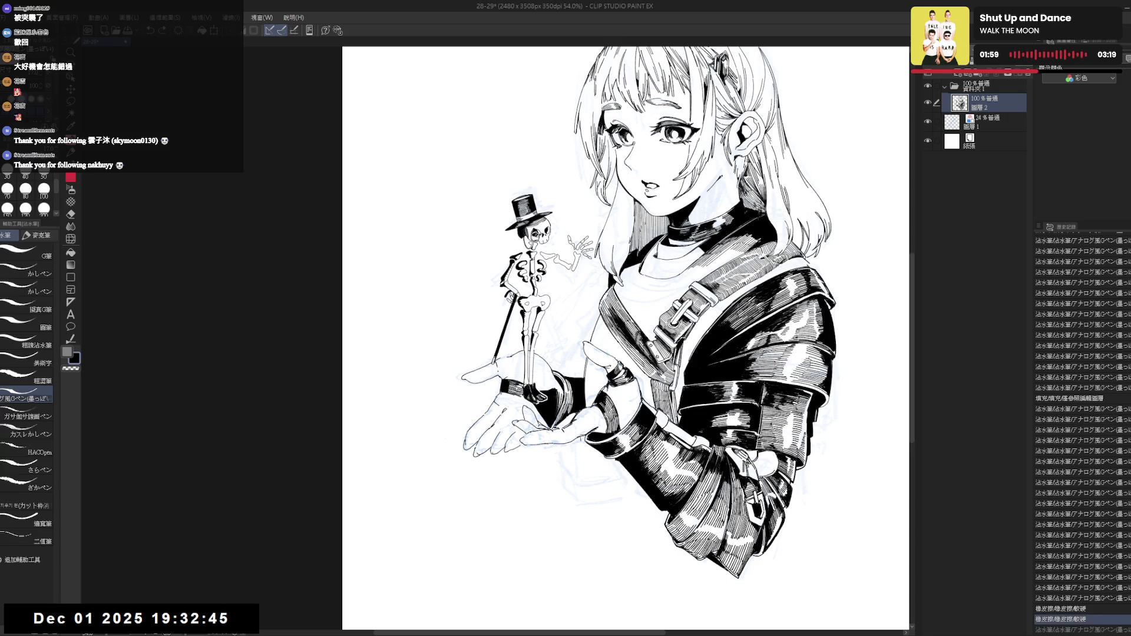
key(ctrl+y)
drag(495, 354, 507, 377)
Fill a small area black, redo the undone edits, and zoom out to fit the page.
click(505, 372)
drag(508, 376, 508, 377)
drag(508, 376, 508, 377)
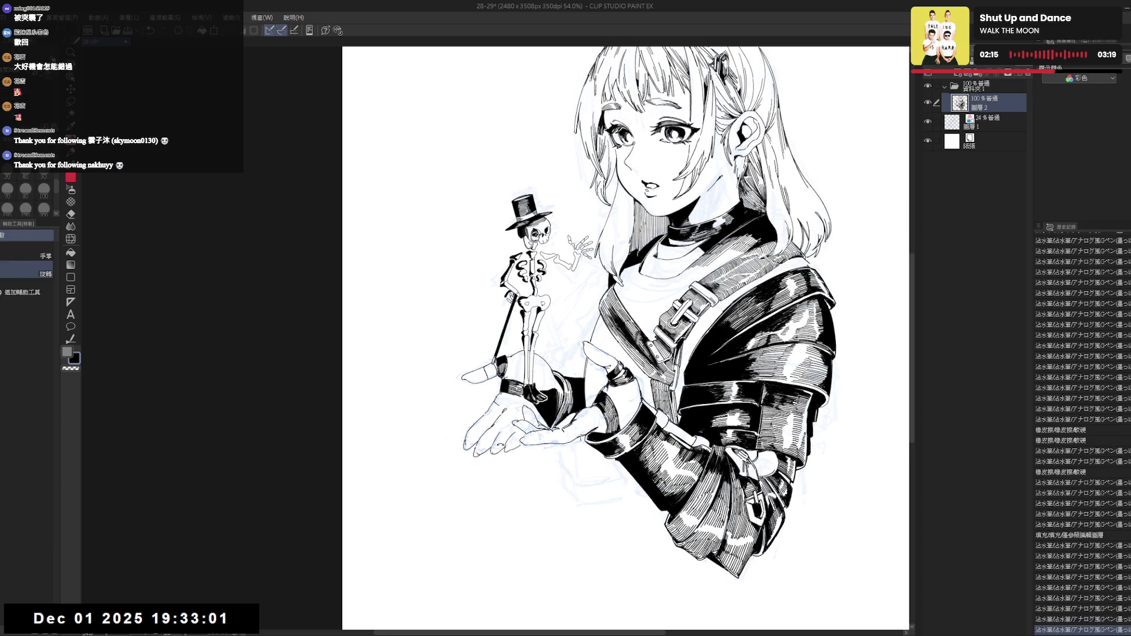
key(asciicircum)
key(ctrl+y)
key(ctrl+y)
key(ctrl+y)
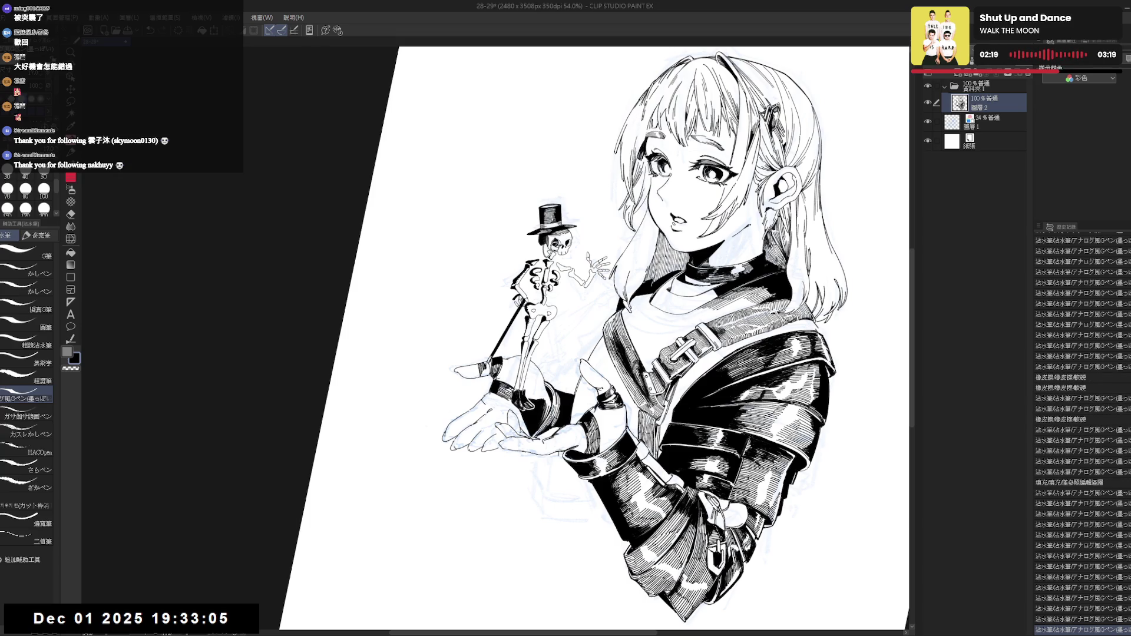
key(ctrl+y)
key(ctrl+y)
key(ctrl+y)
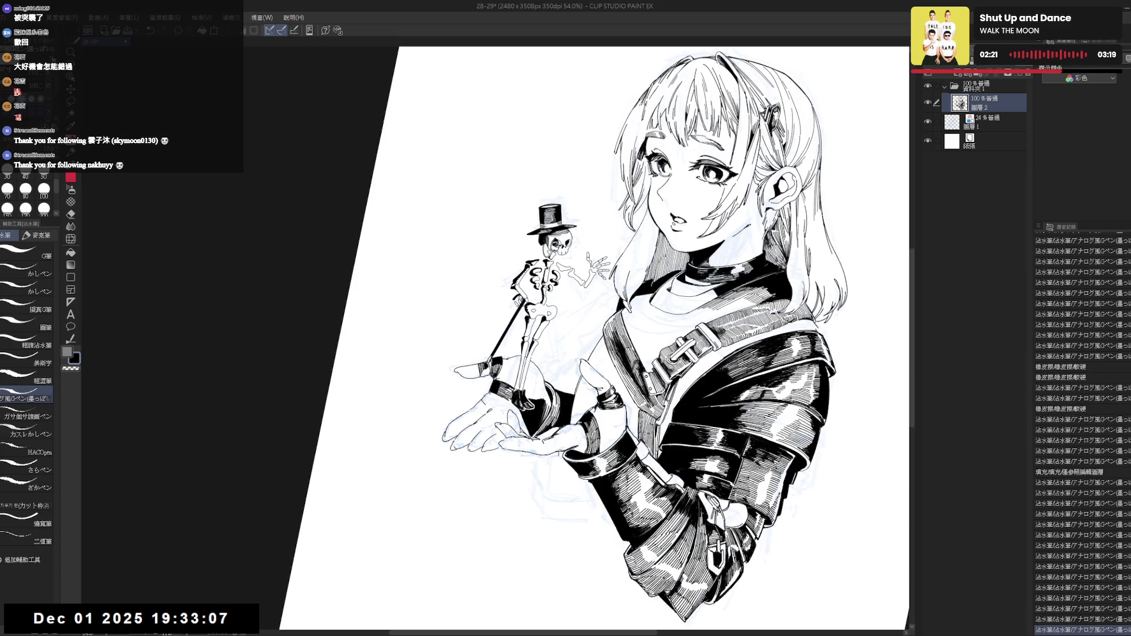
key(ctrl+y)
key(ctrl+y)
key(ctrl+y)
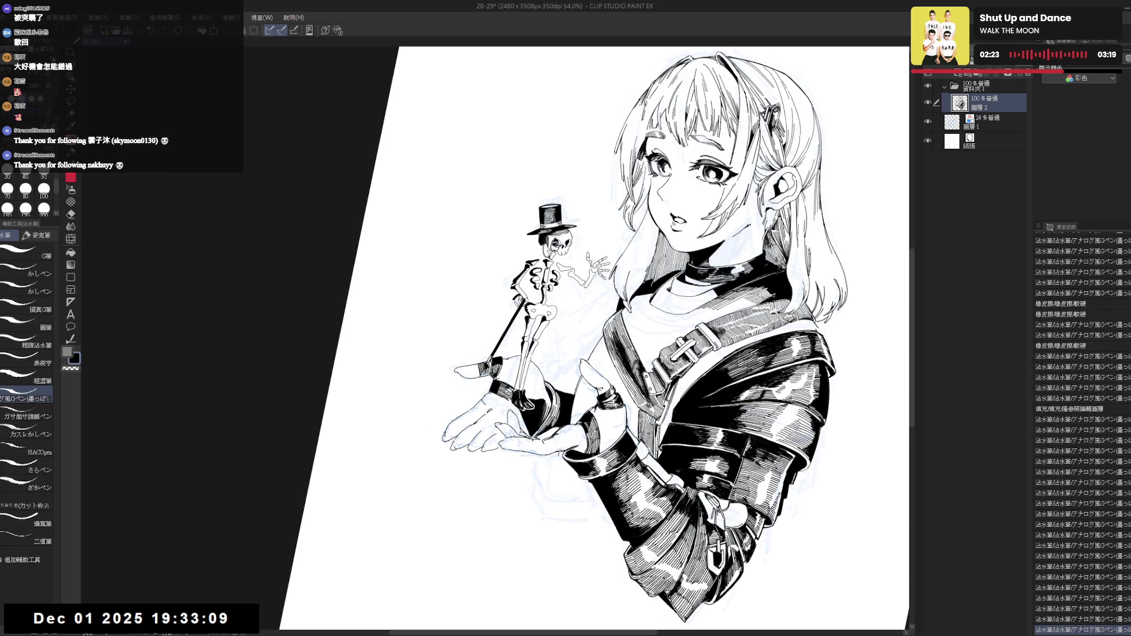
key(ctrl+0)
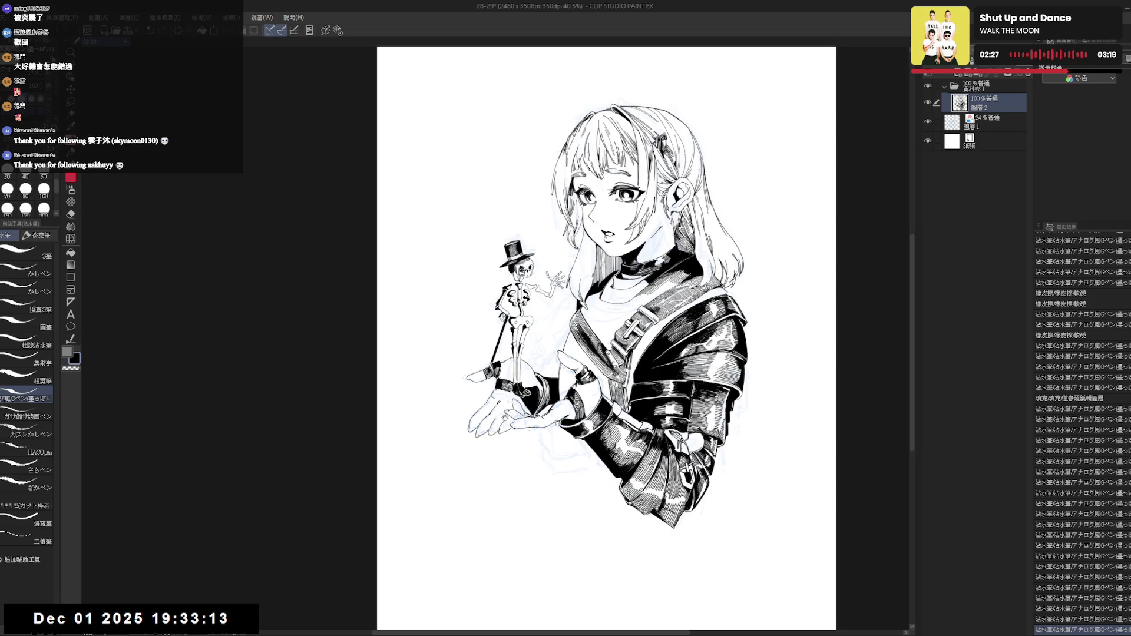
Erase a small bit of ink near the open hand, rotating the view back and forth to check.
scroll(495, 407, up, 2)
key(asciicircum)
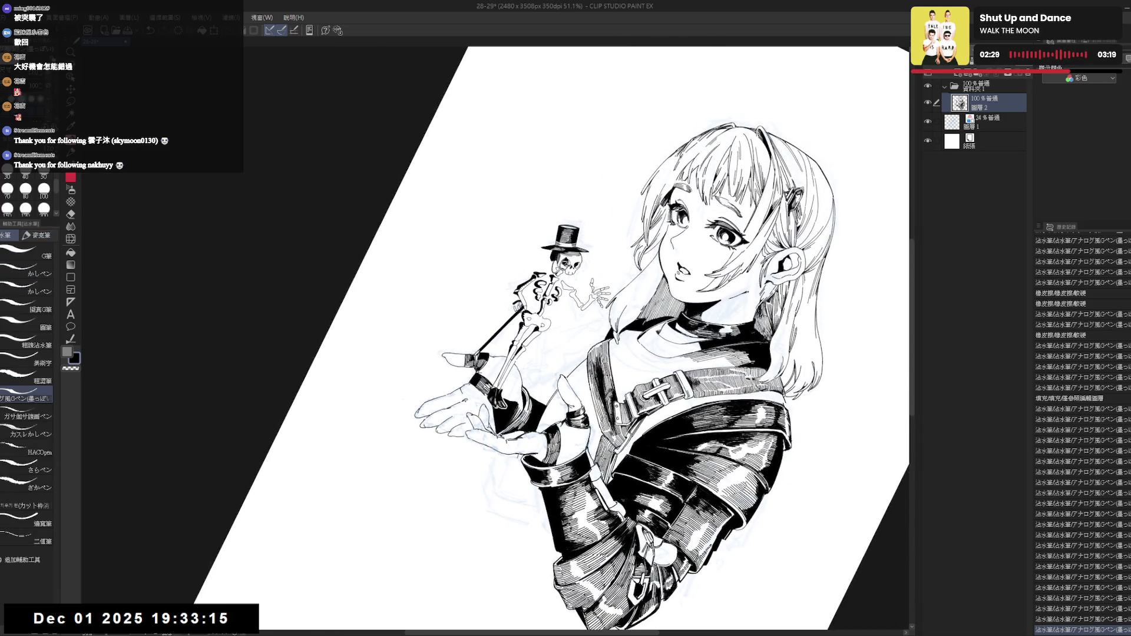
key(e)
mouse_move(466, 400)
mouse_down()
mouse_move(457, 387)
mouse_move(494, 405)
mouse_up()
key(p)
key(e)
key(minus)
key(minus)
key(p)
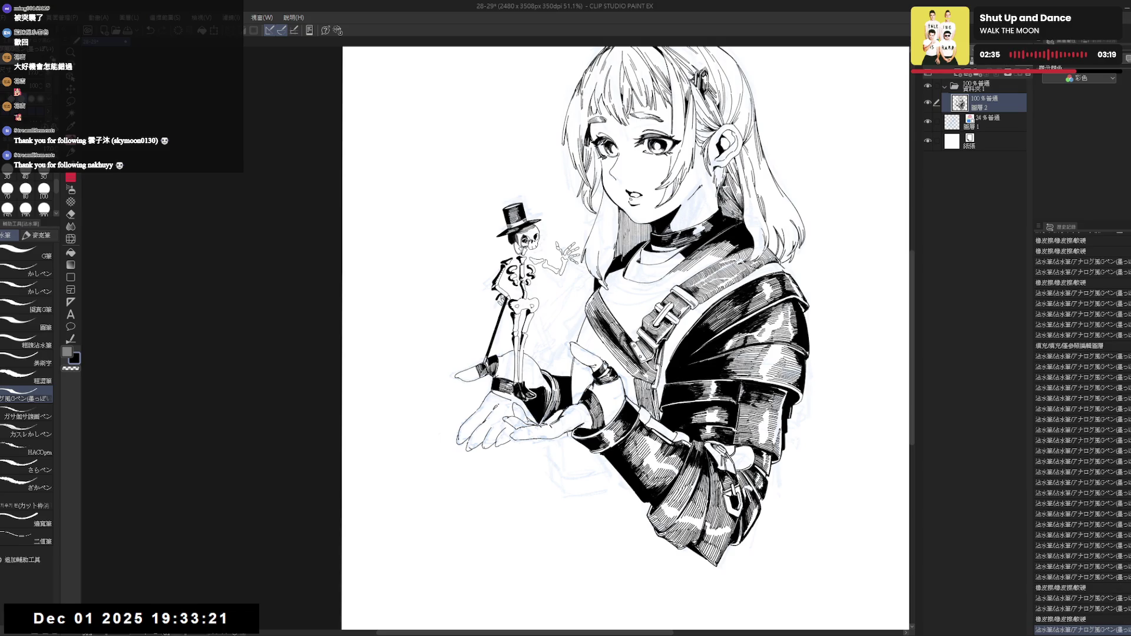
key(minus)
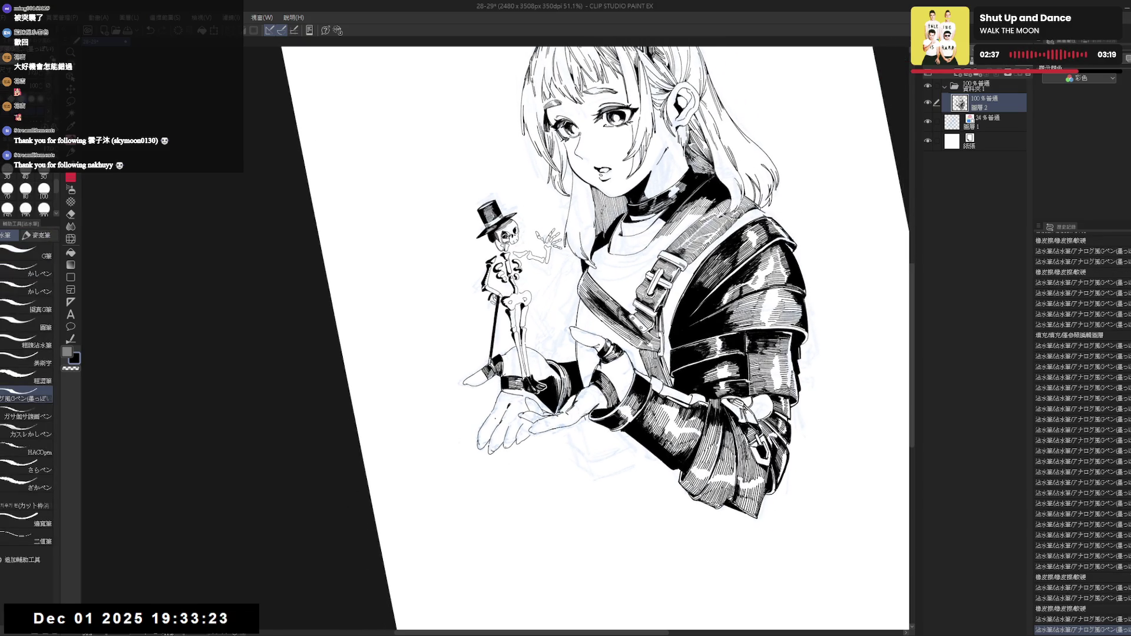
key(asciicircum)
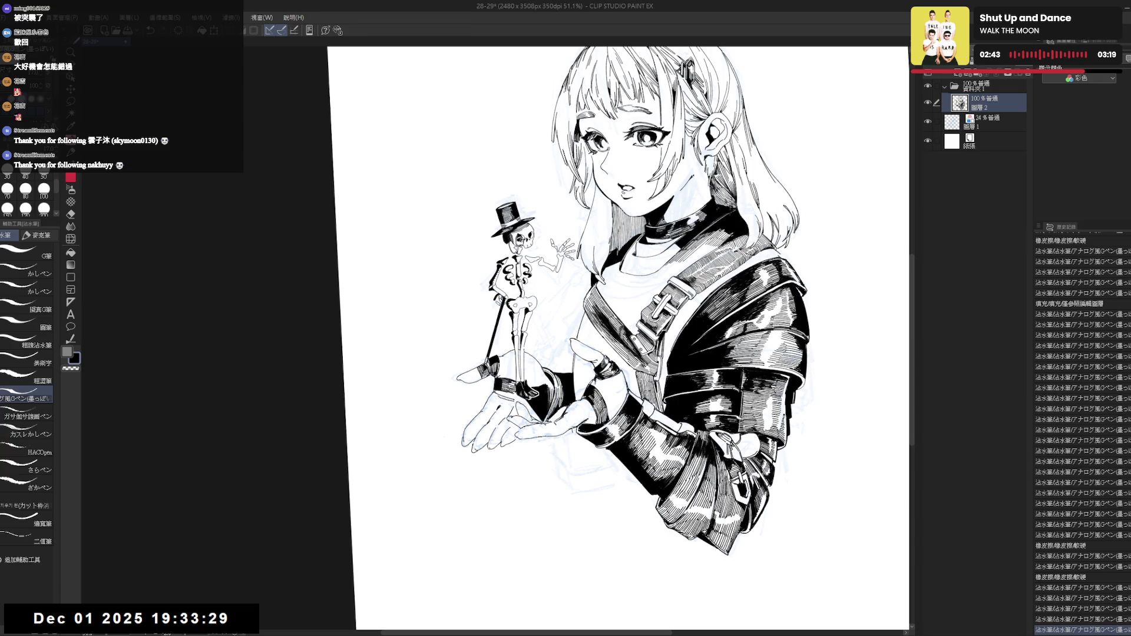
key(asciicircum)
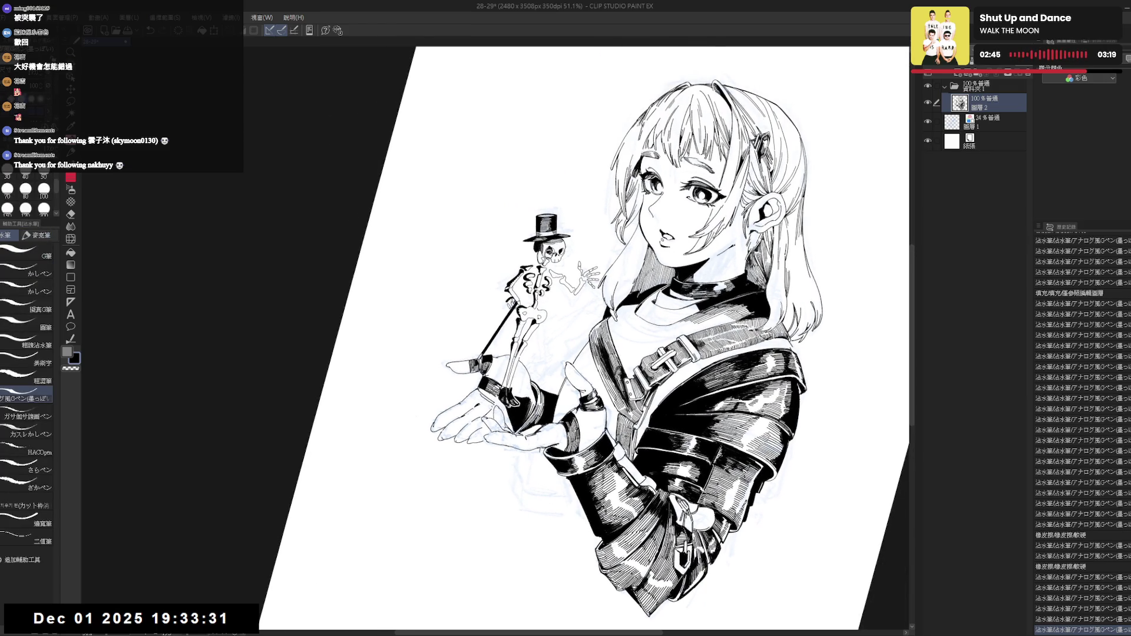
key(minus)
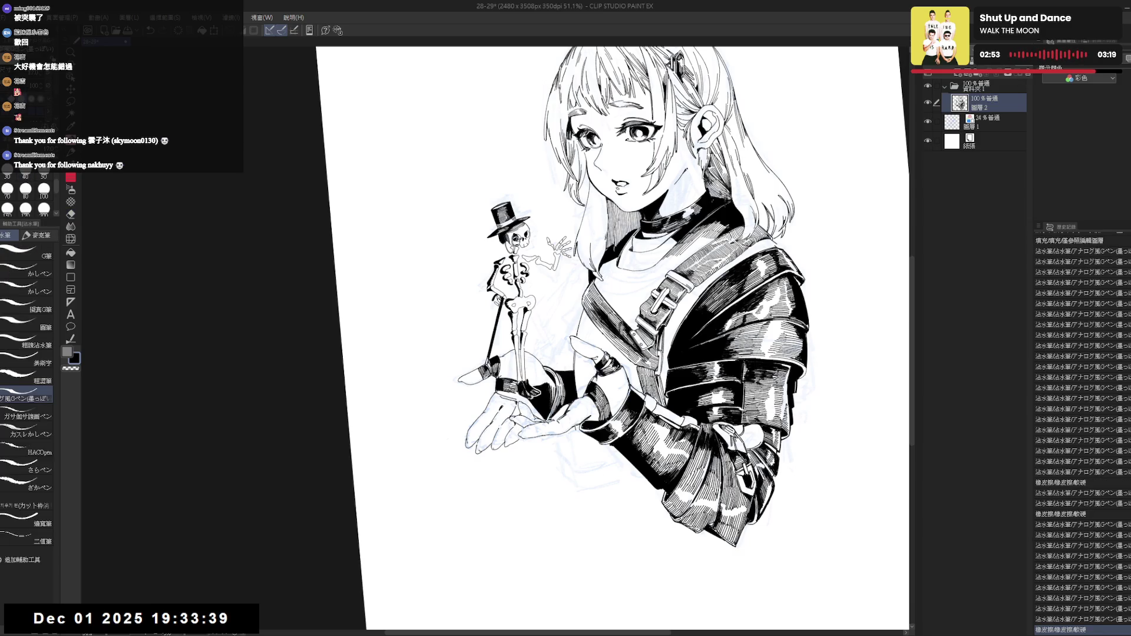
key(asciicircum)
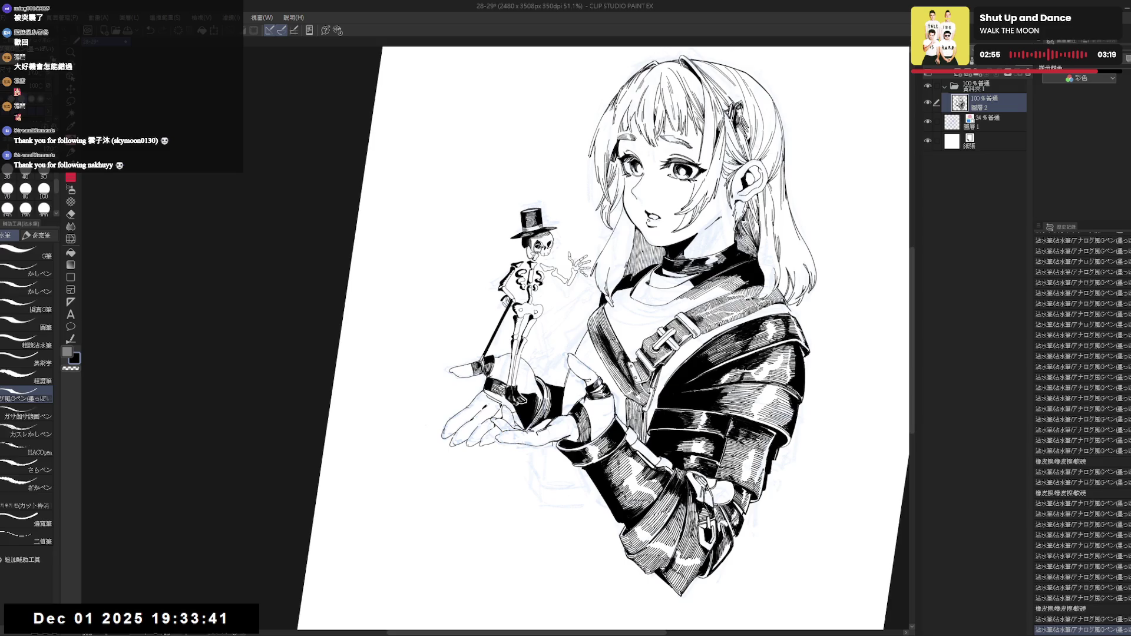
key(minus)
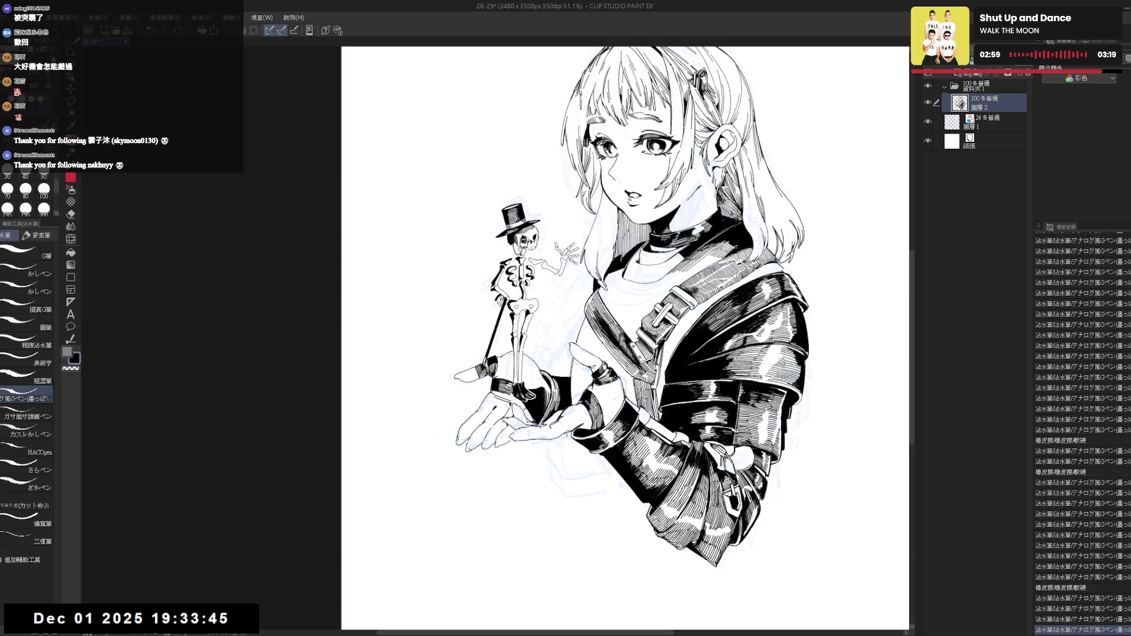
Fill a small enclosed area black and check the drawing mirrored before zooming out.
key(g)
click(561, 451)
key(h)
key(h)
key(e)
key(asciicircum)
key(p)
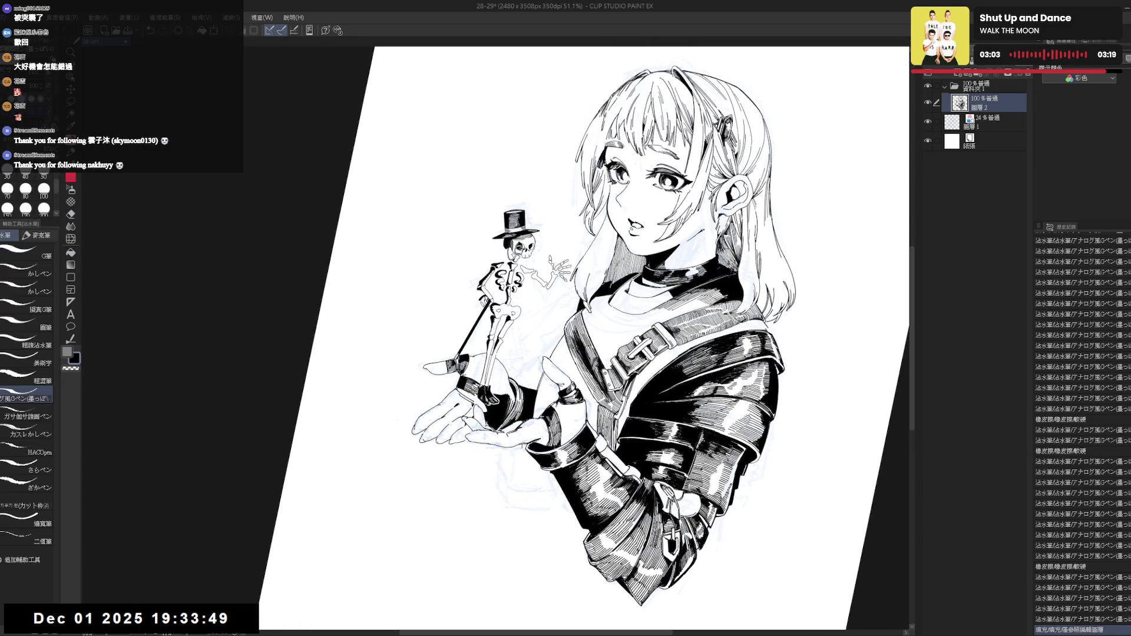
key(minus)
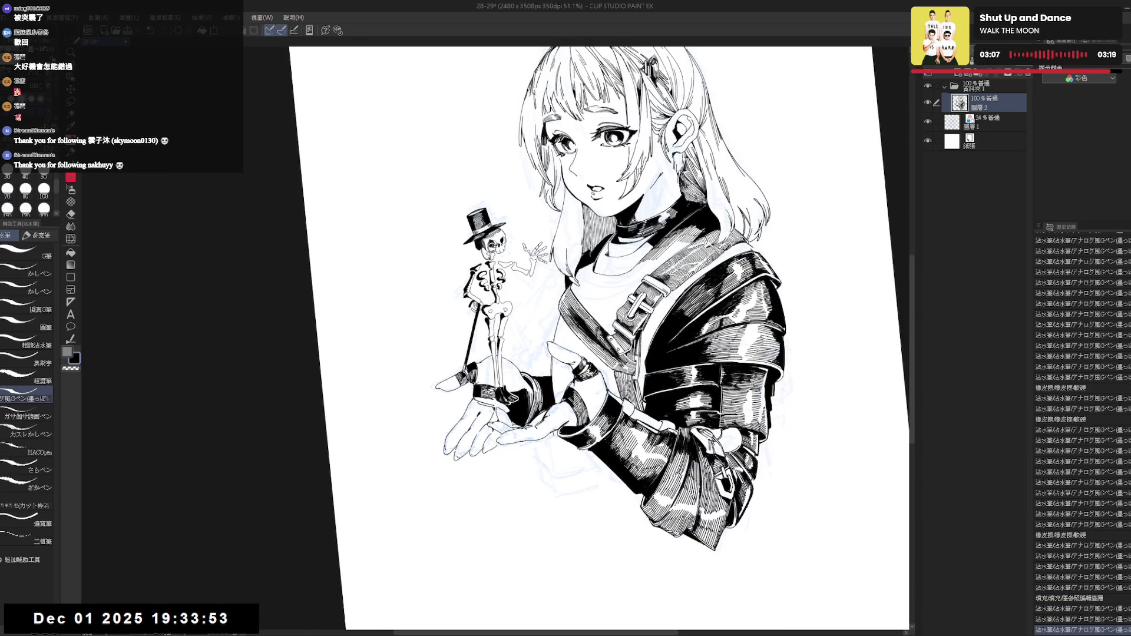
key(ctrl+0)
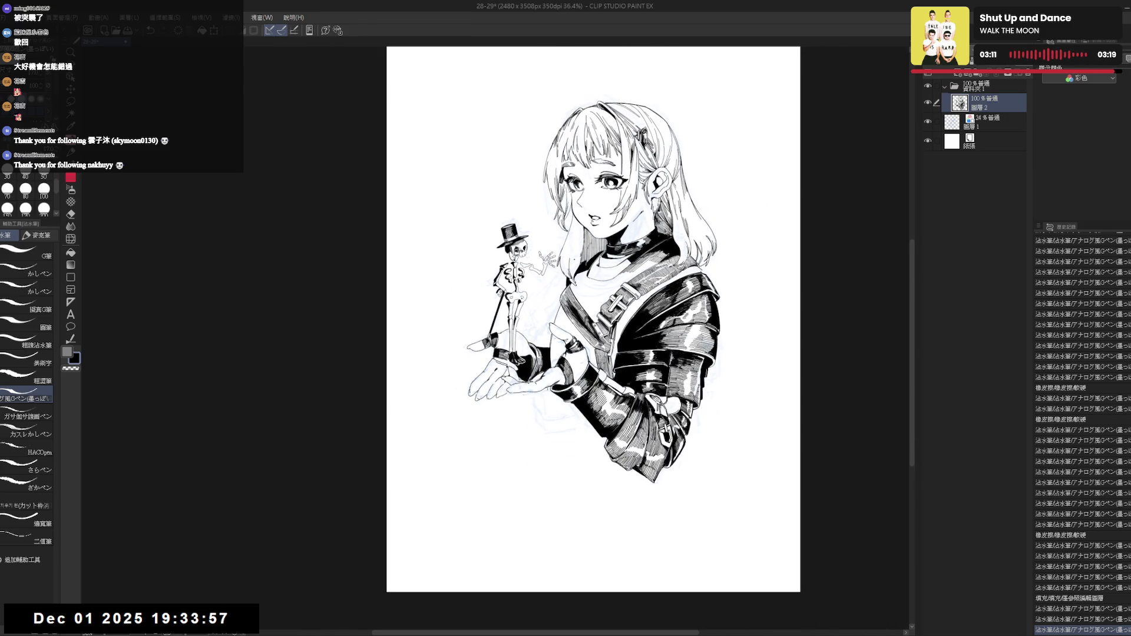
Straighten the view upright and erase a small stroke near the hand.
scroll(572, 111, up, 1)
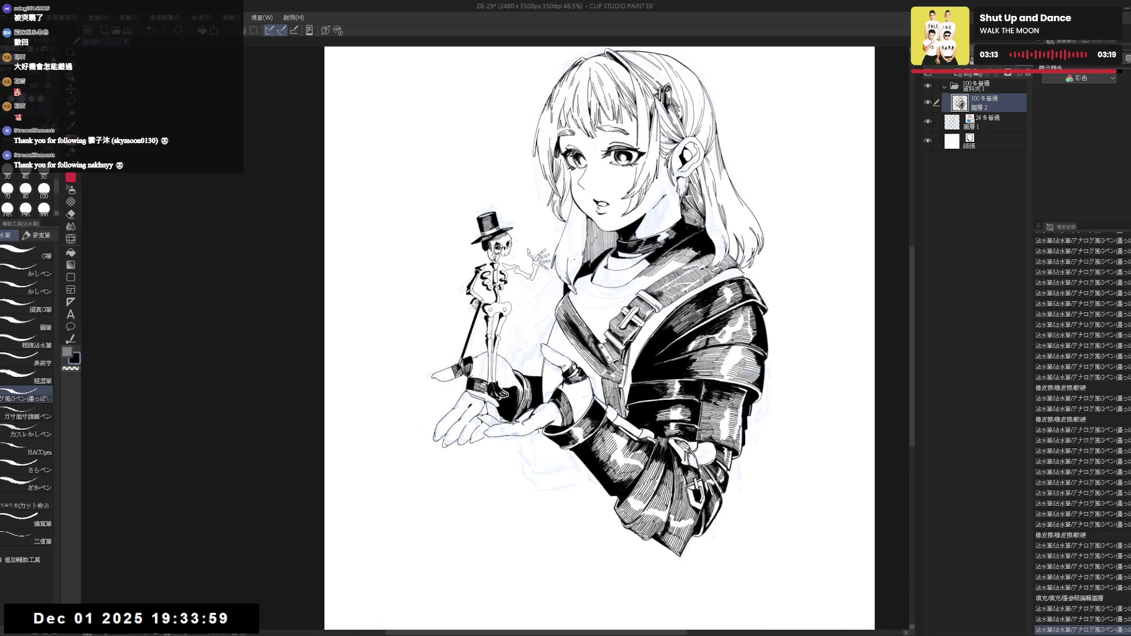
drag(648, 236, 695, 318)
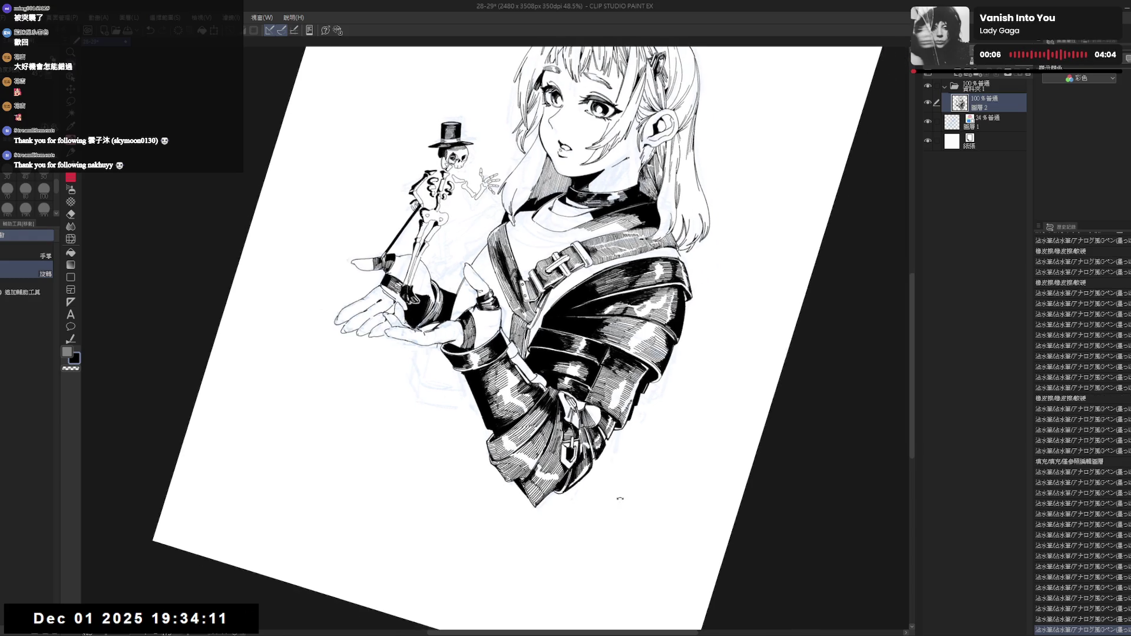
key(p)
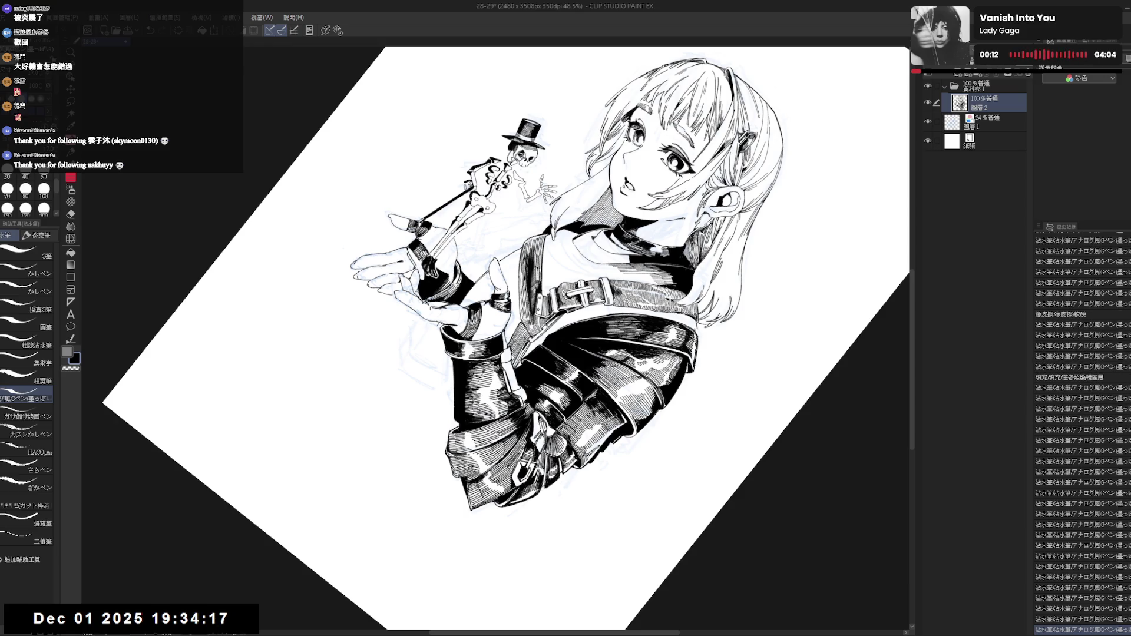
key(r)
drag(648, 236, 548, 177)
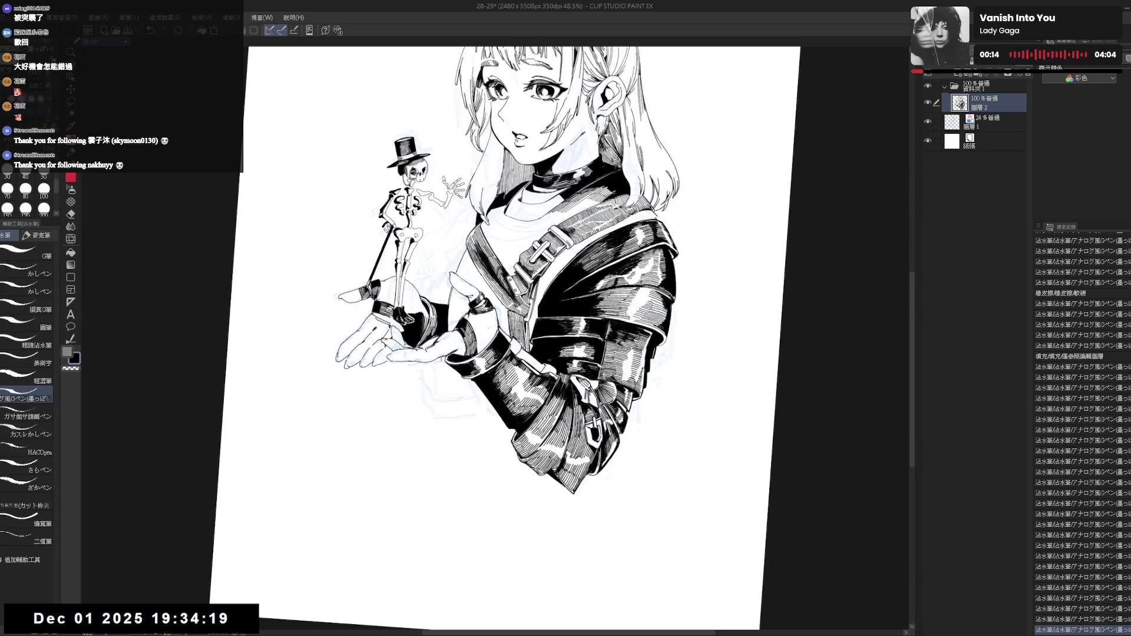
drag(648, 247, 637, 218)
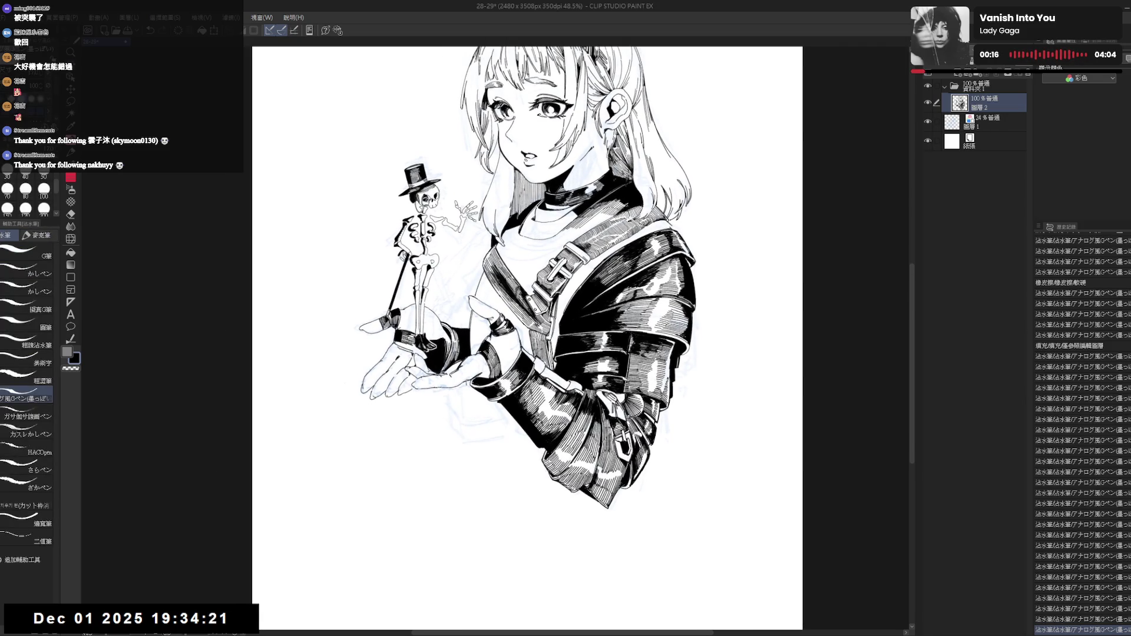
scroll(527, 339, down, 1)
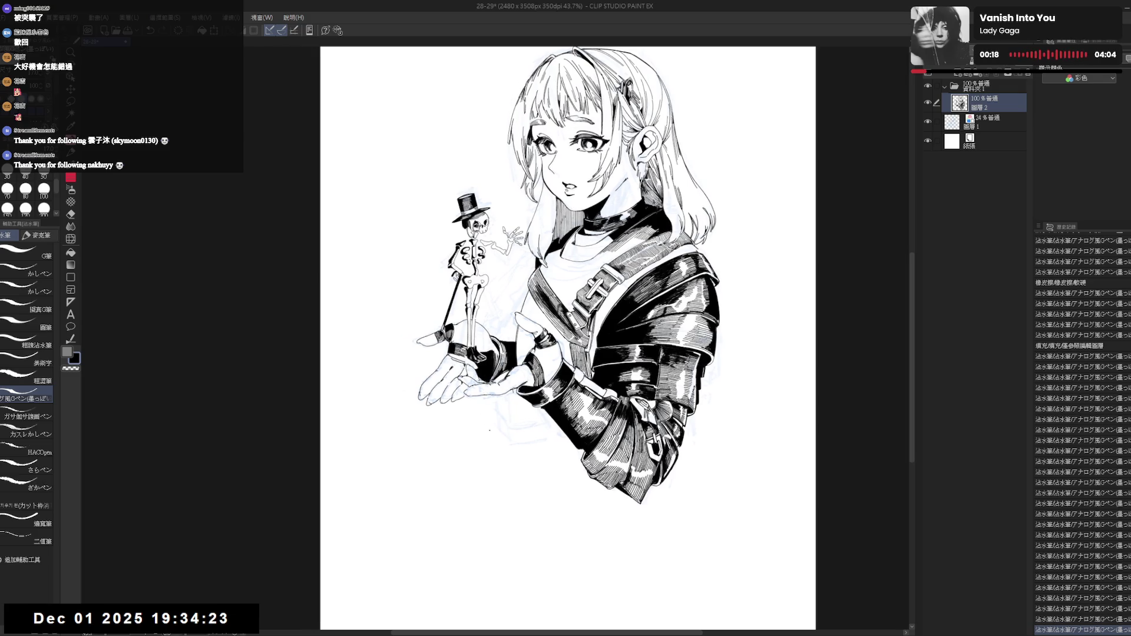
drag(493, 413, 522, 428)
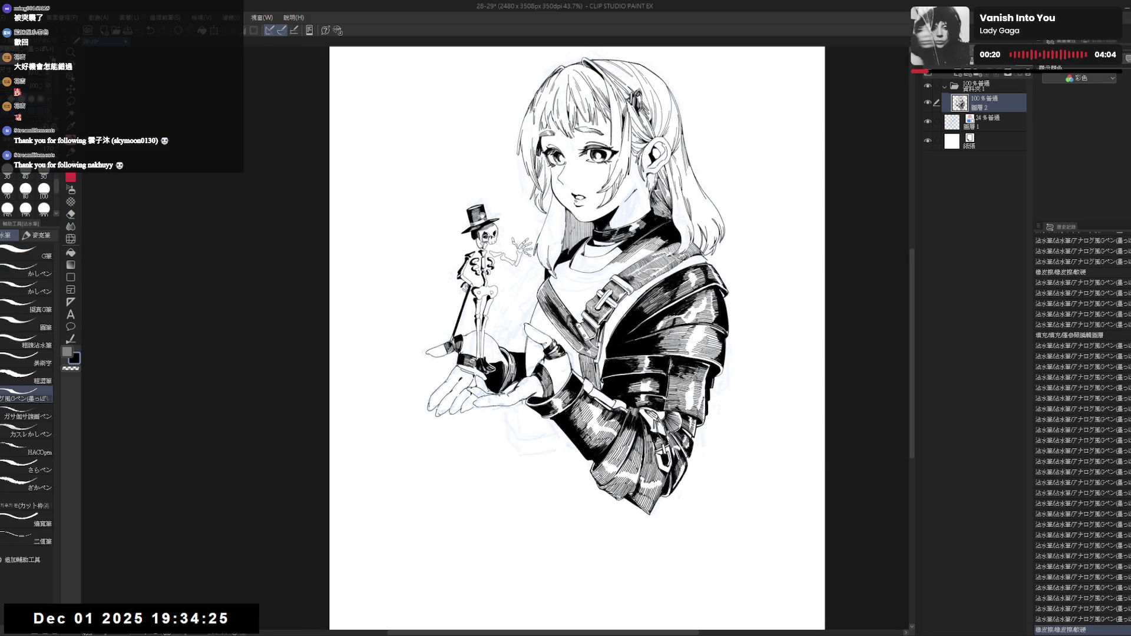
Ink small strokes near the skeleton's hand and fill the area left of the collar black.
scroll(590, 295, up, 2)
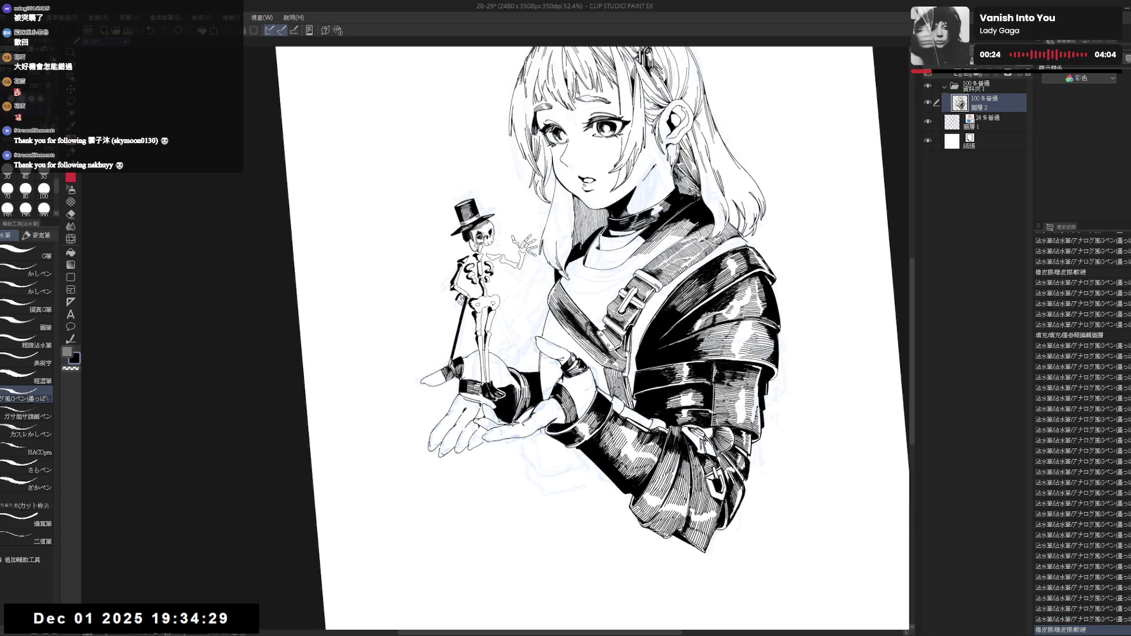
drag(530, 276, 539, 267)
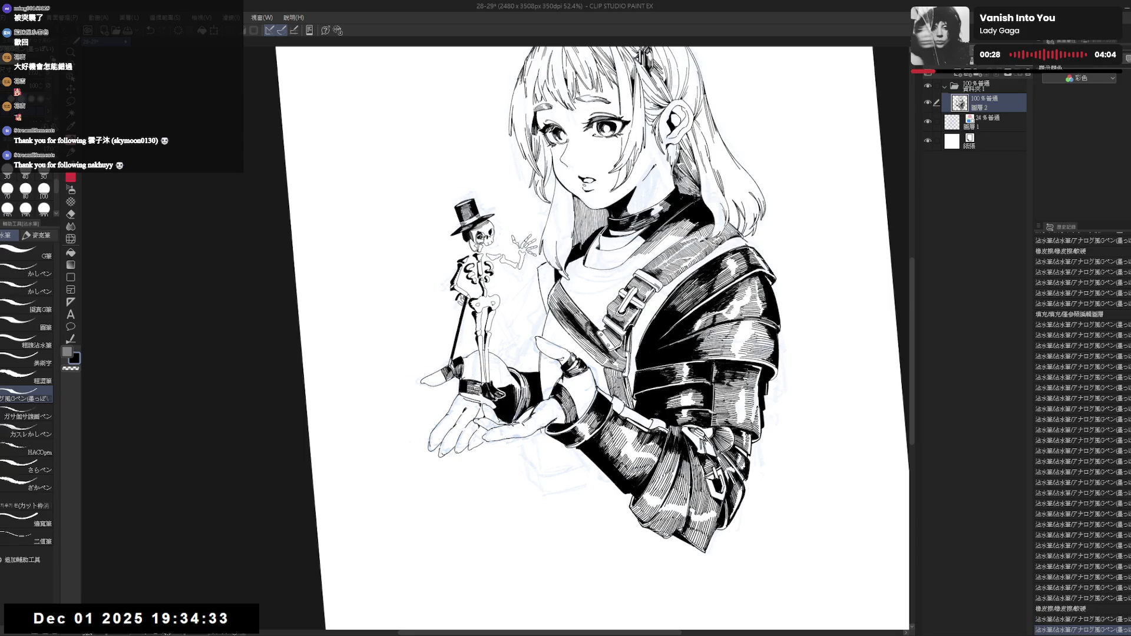
drag(539, 269, 538, 283)
key(ctrl+z)
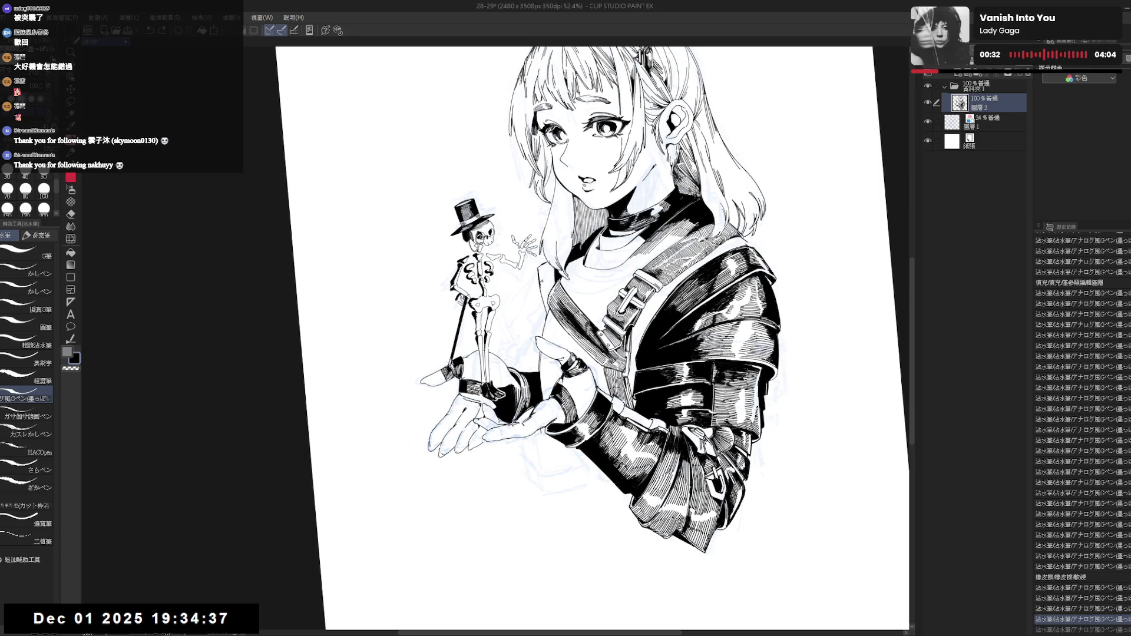
click(545, 272)
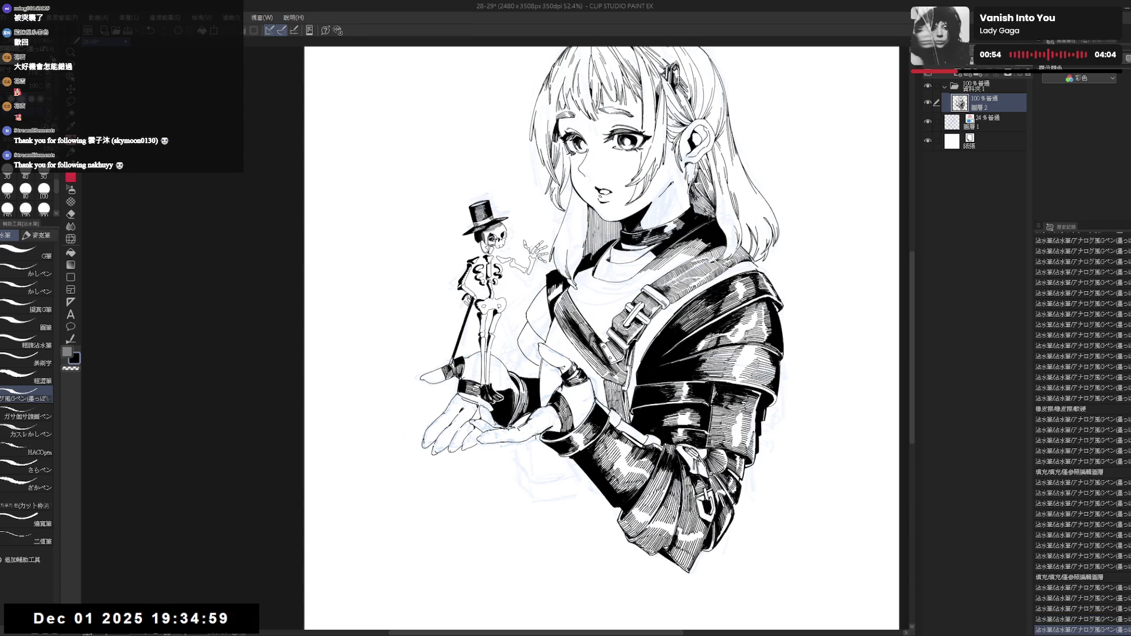
Check the drawing mirrored and add a small ink stroke near the hands.
key(h)
key(h)
drag(539, 420, 516, 425)
key(e)
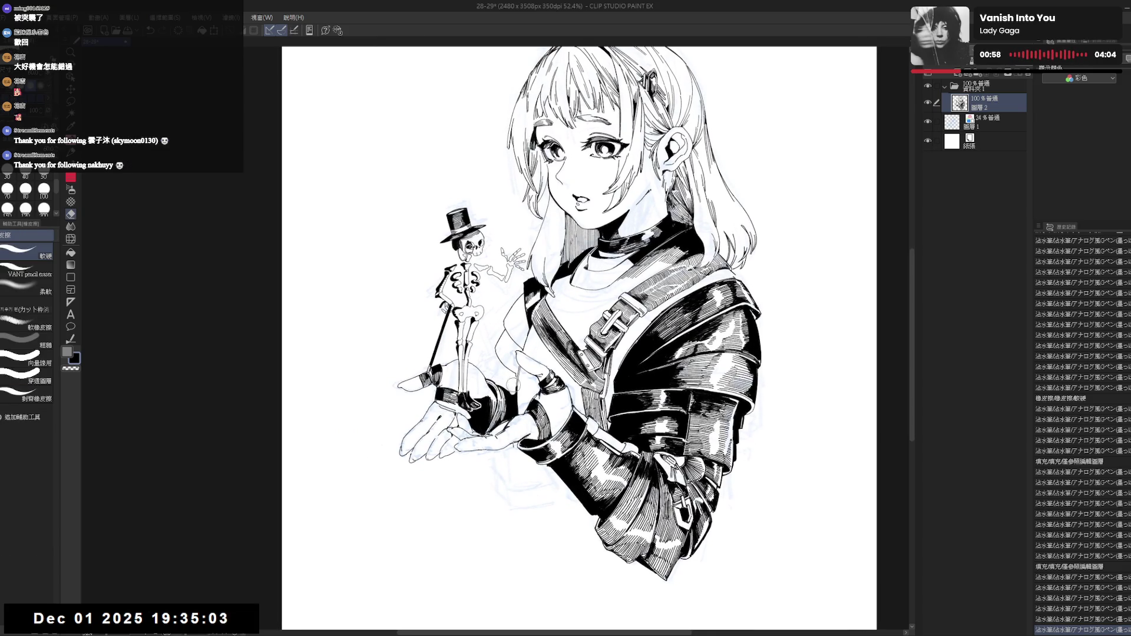
key(p)
drag(505, 377, 509, 379)
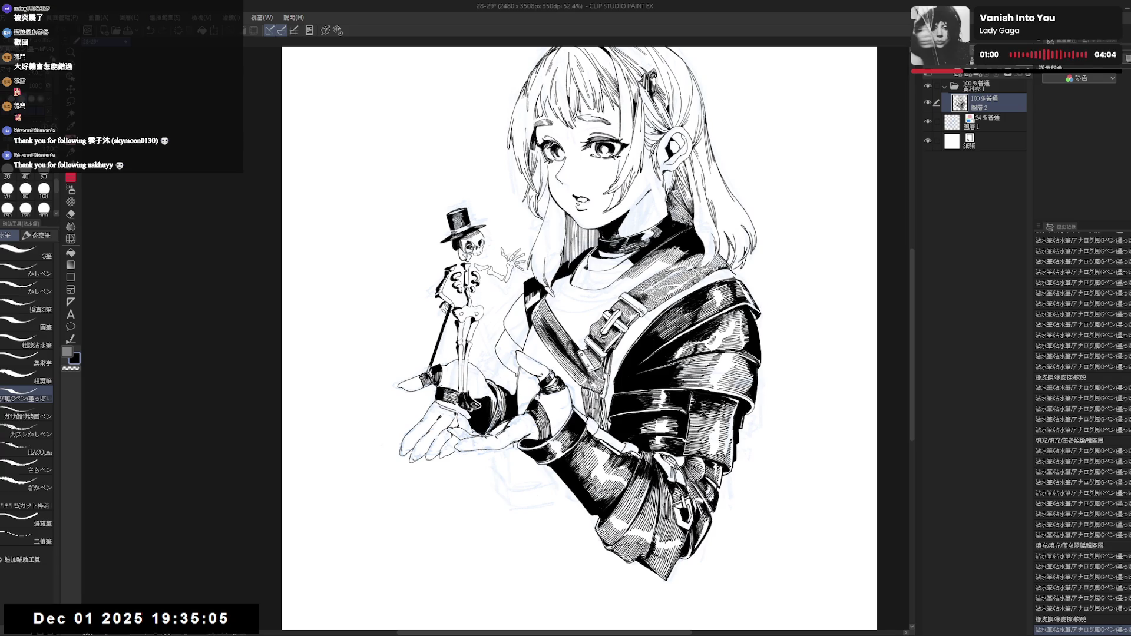
scroll(508, 377, down, 3)
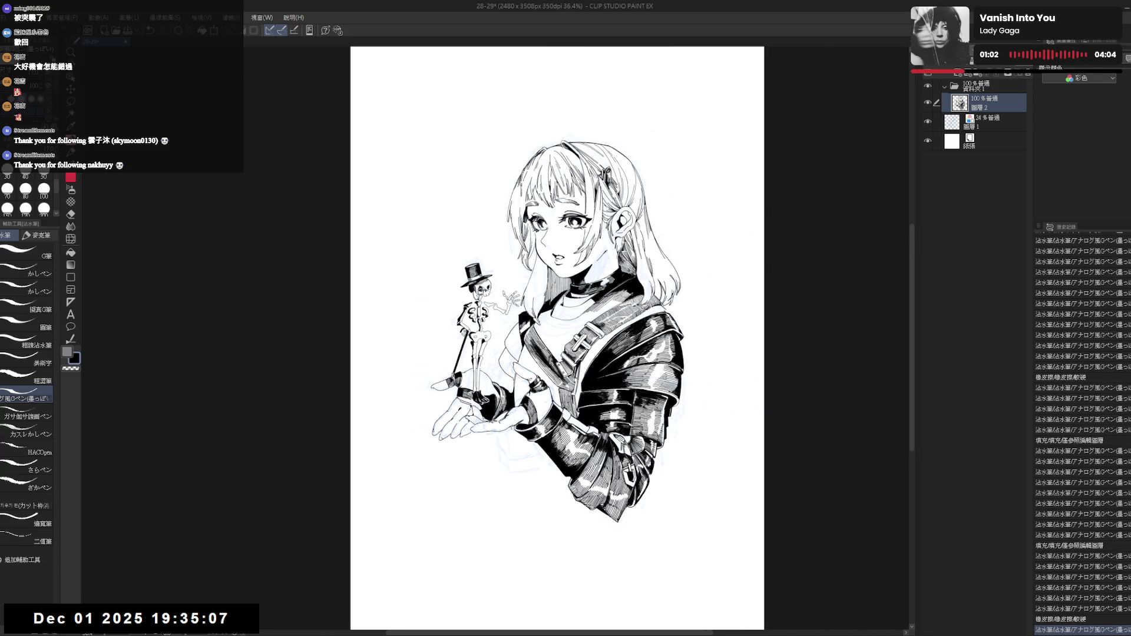
drag(505, 377, 509, 380)
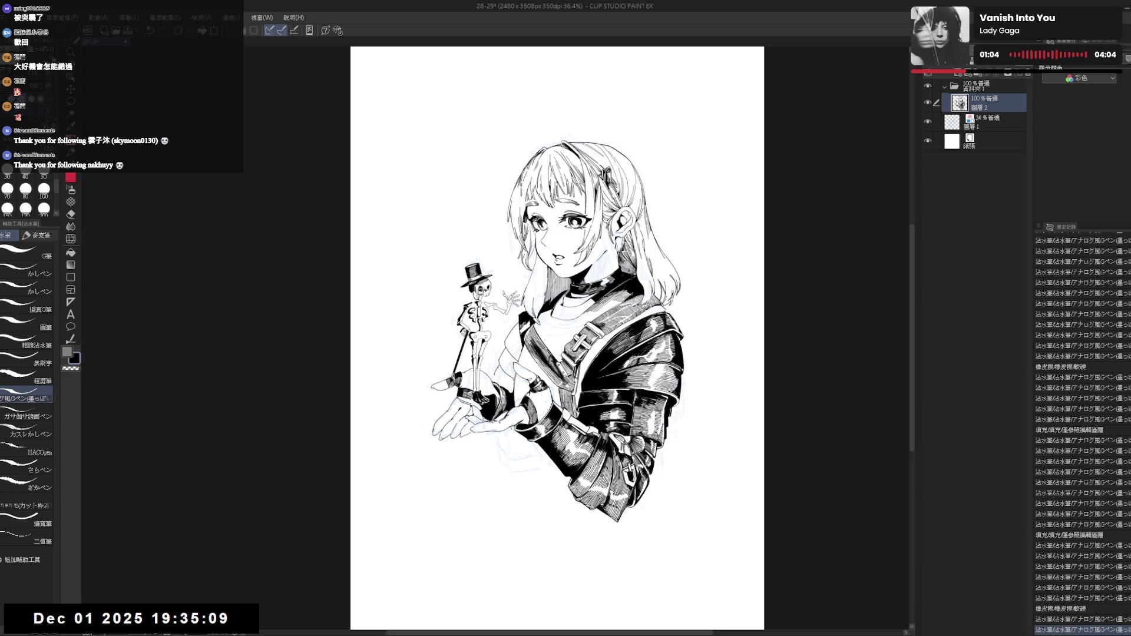
key(ctrl+z)
key(ctrl+y)
Try a short line below the open hand, undo it, and erase a small bit of ink.
scroll(558, 339, down, 1)
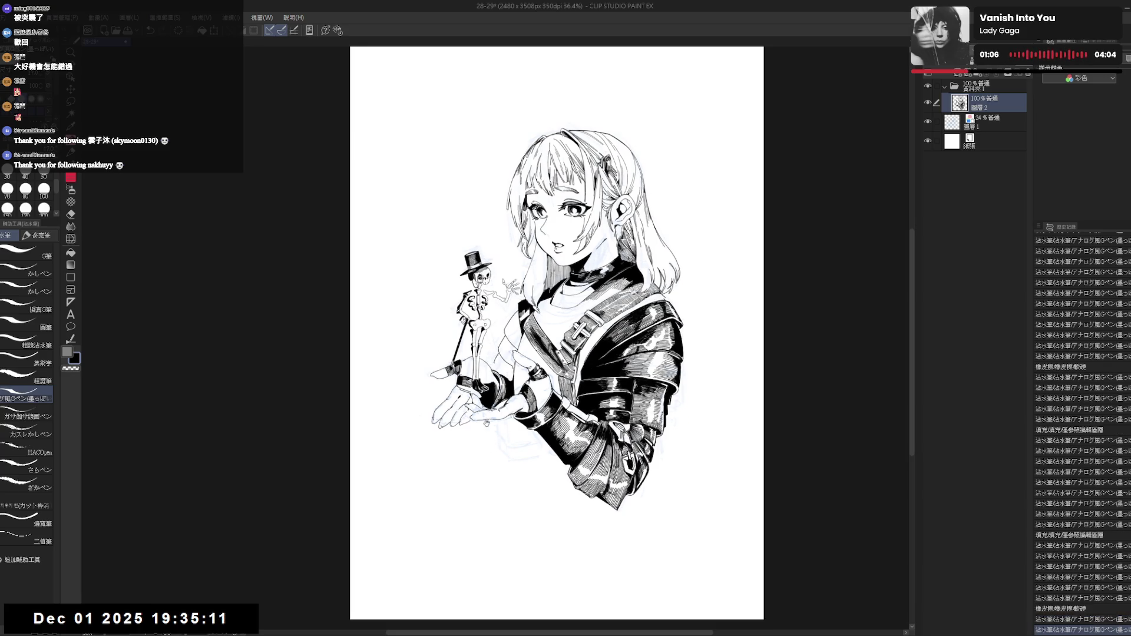
mouse_move(486, 424)
mouse_down()
mouse_move(506, 470)
mouse_move(489, 440)
mouse_move(489, 463)
mouse_up()
key(ctrl+z)
key(ctrl+z)
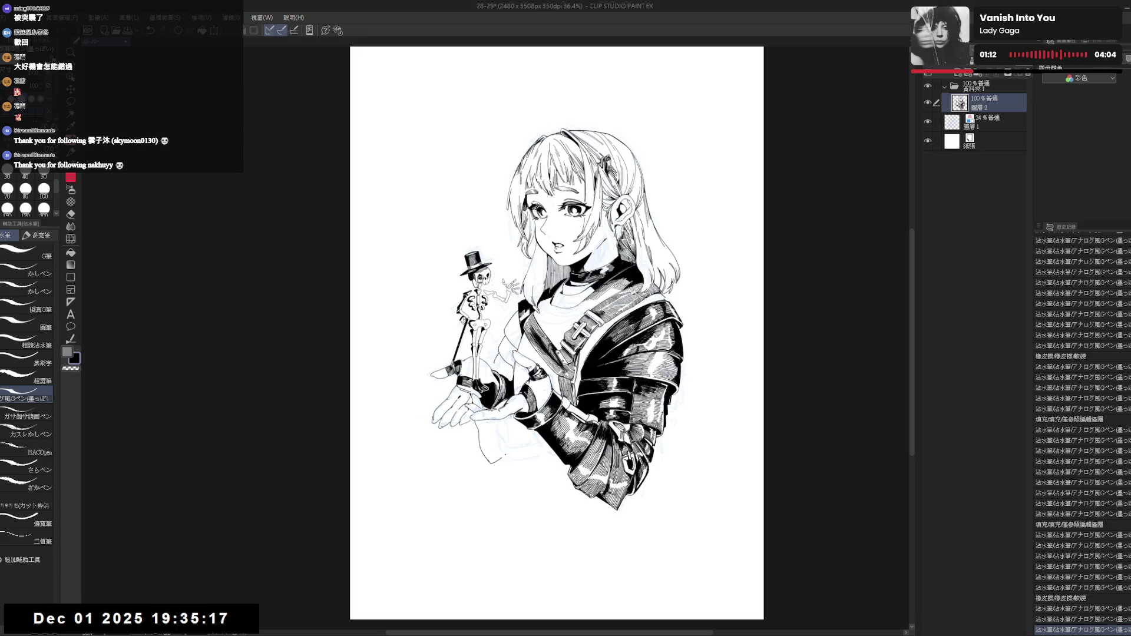
key(e)
drag(501, 372, 515, 388)
key(p)
Fill several small gaps near the hands with black and add a few short pen strokes.
click(516, 337)
click(510, 328)
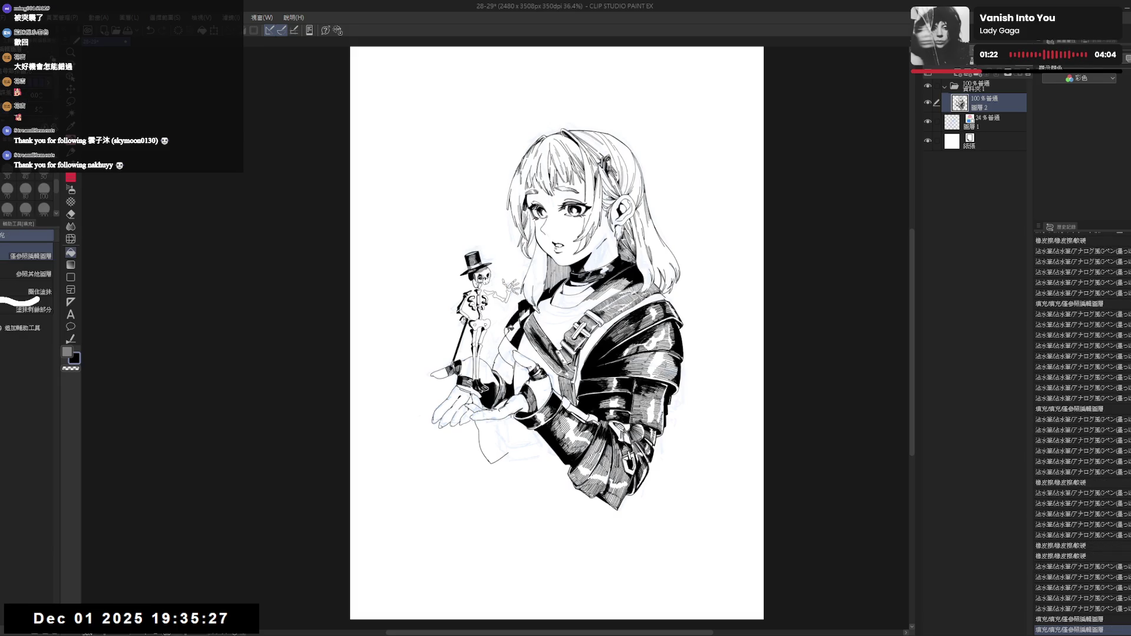
click(508, 330)
drag(511, 344, 515, 349)
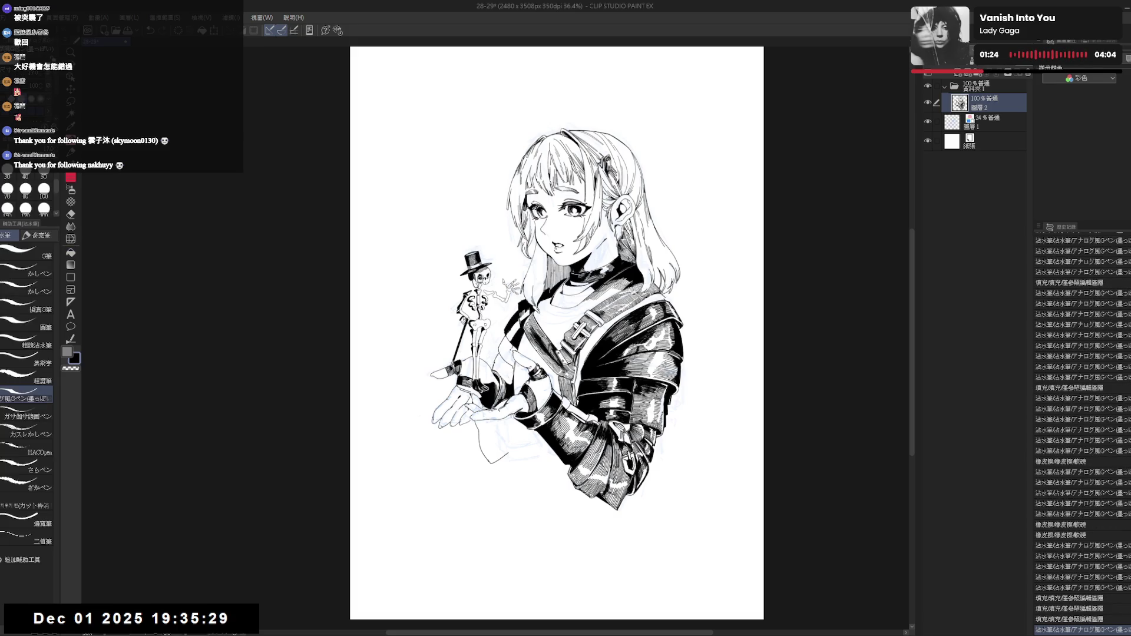
key(g)
click(519, 347)
key(p)
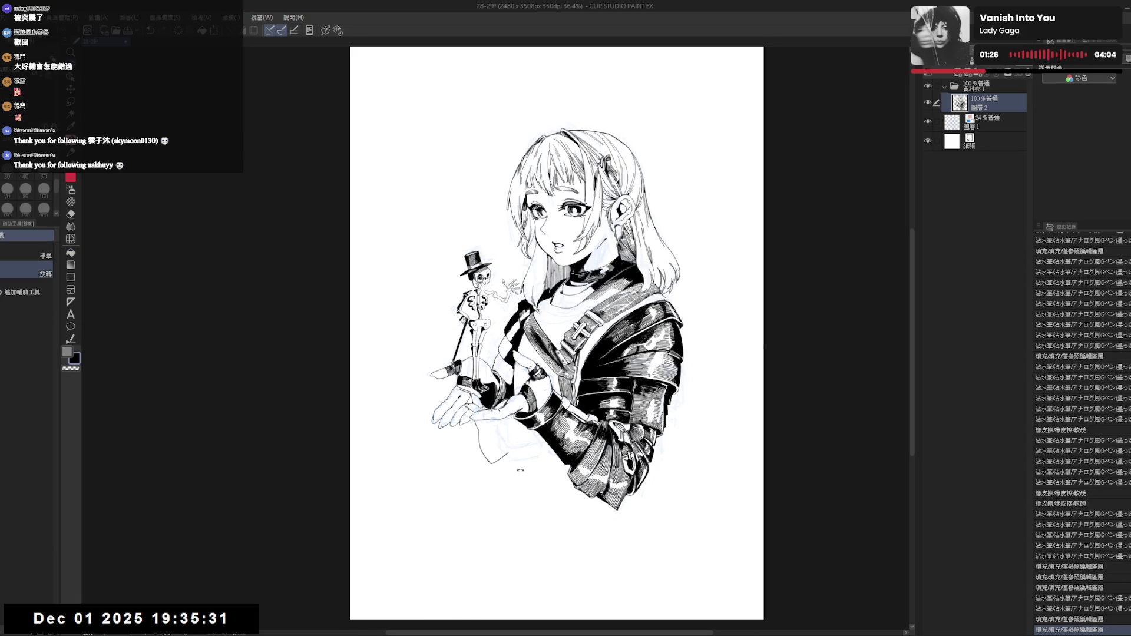
key(asciicircum)
drag(512, 345, 516, 349)
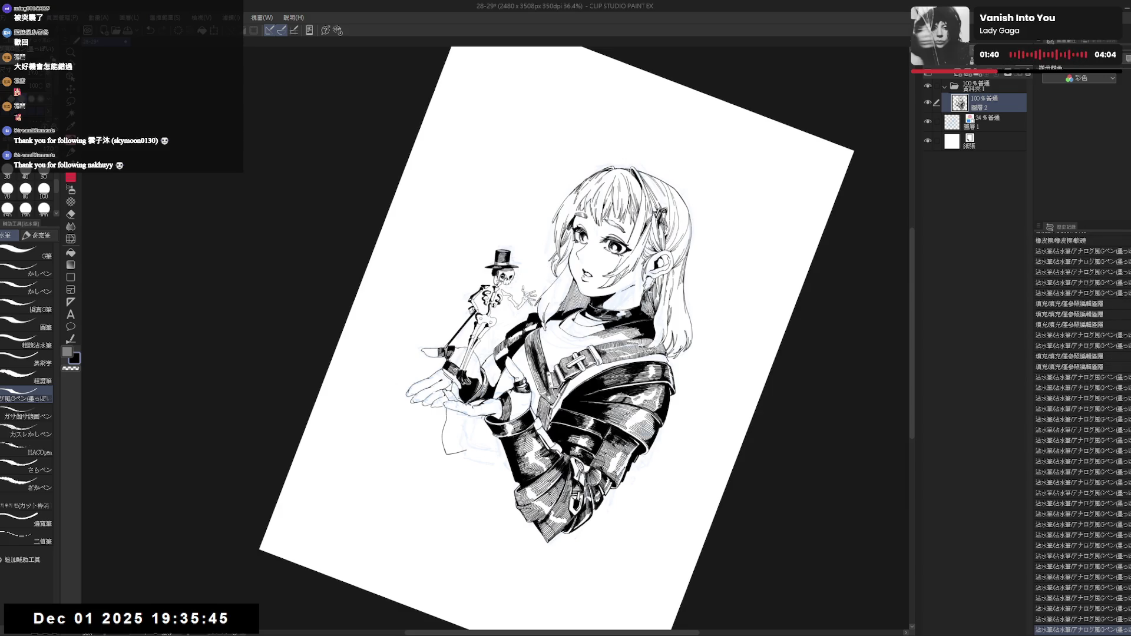
Fill a small dark area near the hand, then reset and mirror-check the view.
key(minus)
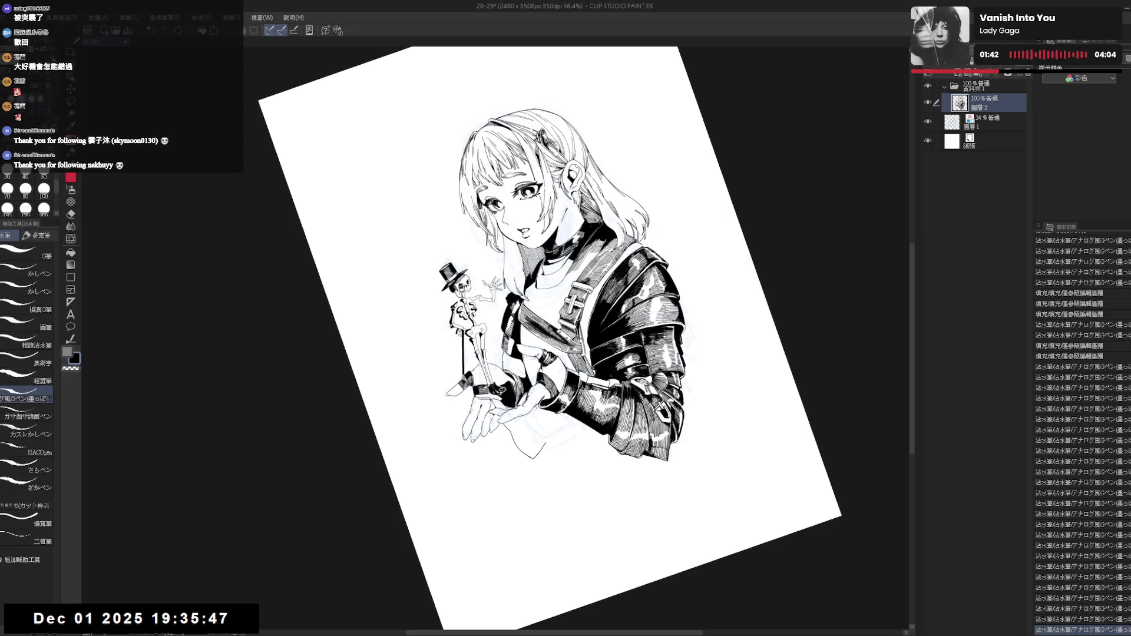
key(asciicircum)
key(asciicircum)
key(asciicircum)
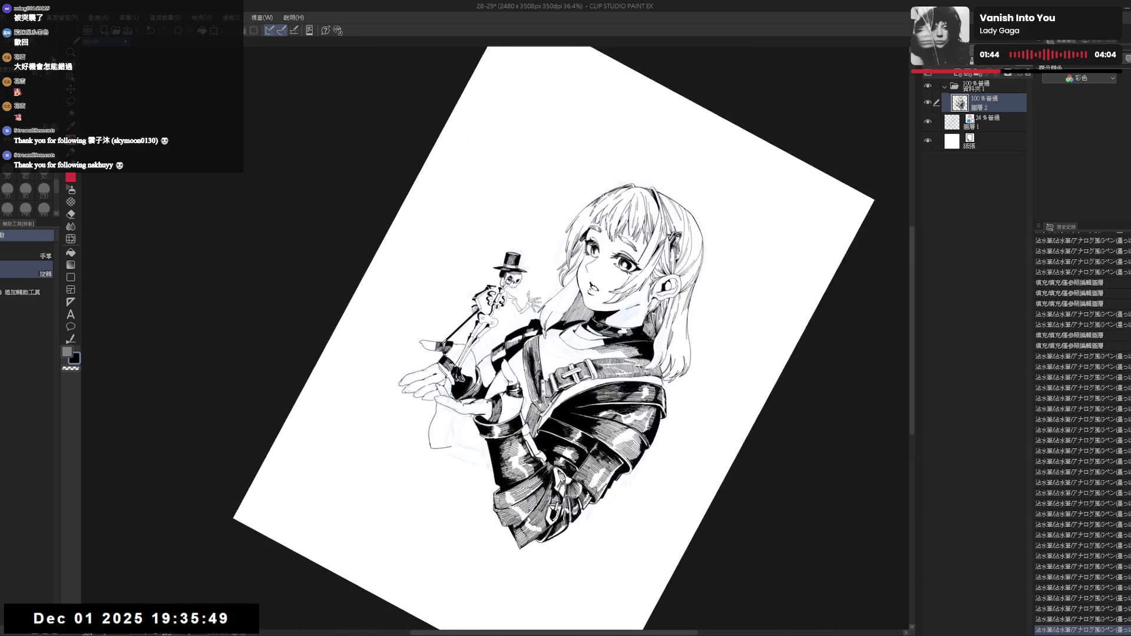
scroll(1081, 430, down, 5)
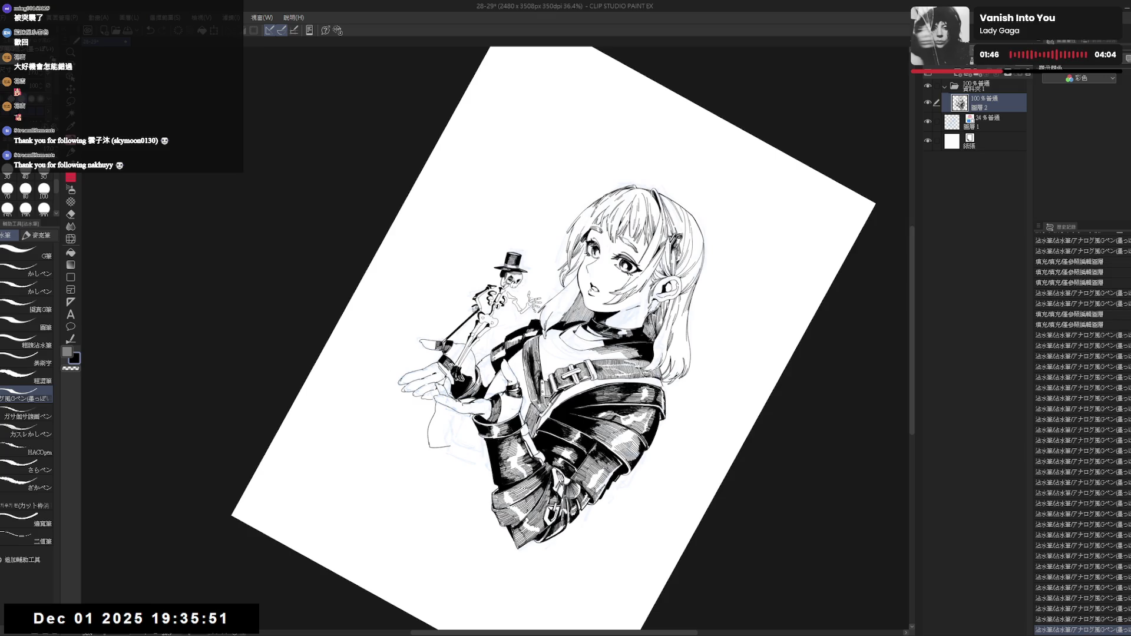
scroll(1081, 430, down, 1)
key(g)
click(486, 373)
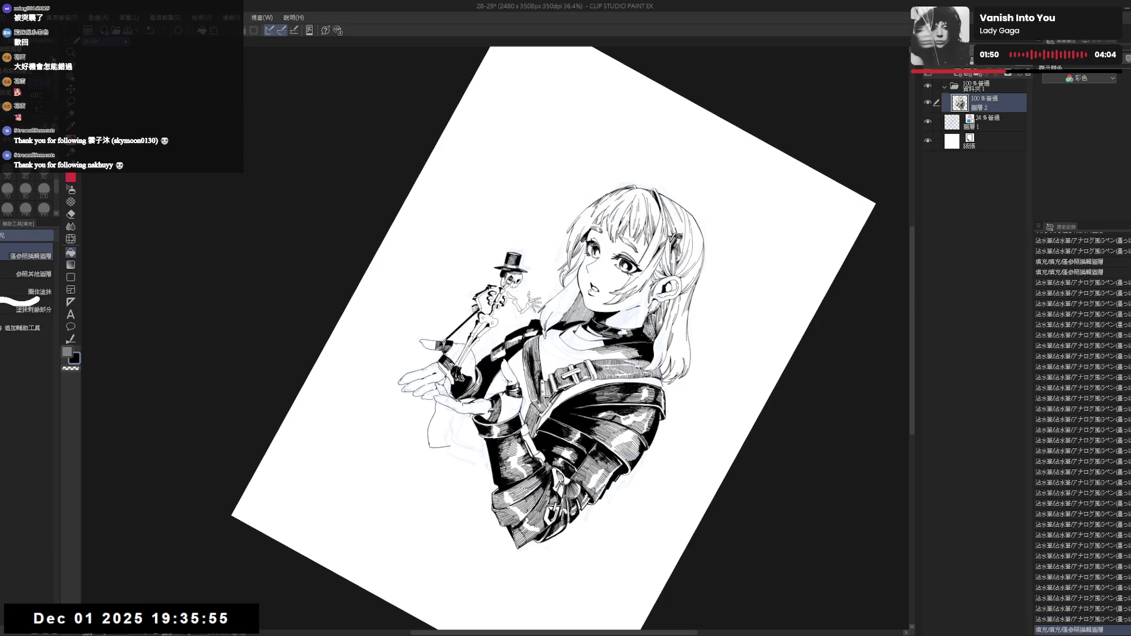
key(at)
key(h)
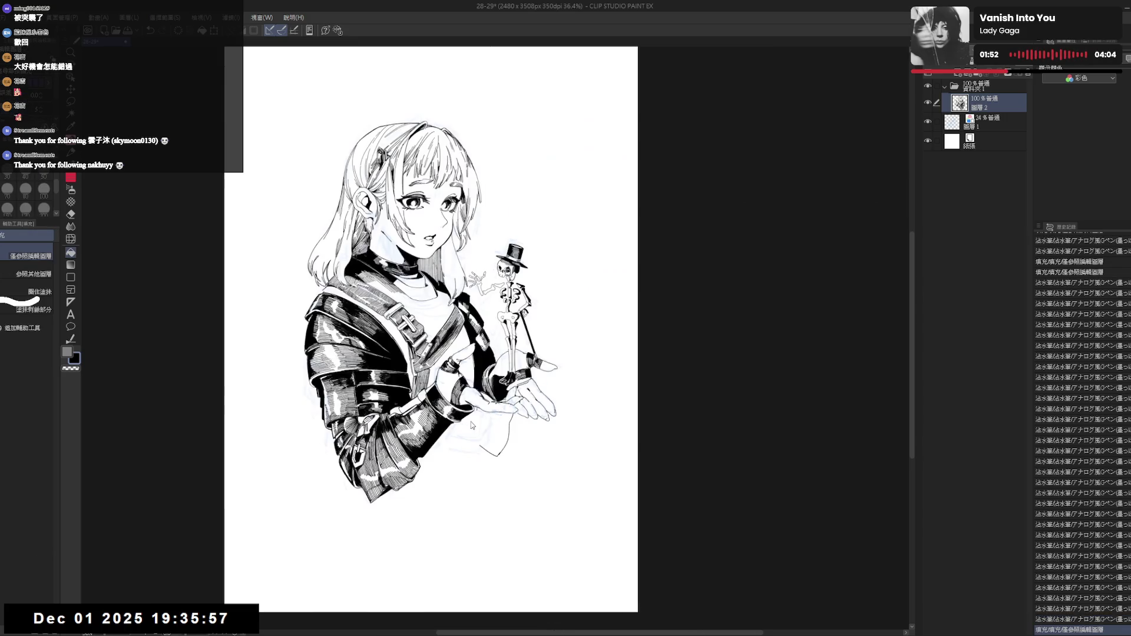
key(h)
key(p)
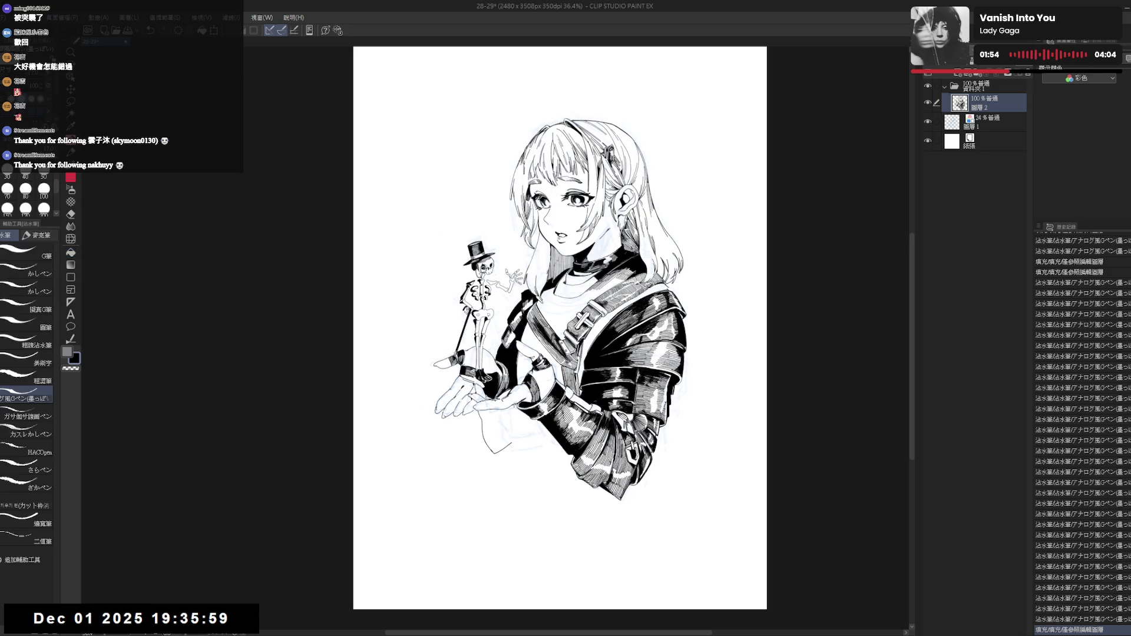
Erase stray marks along the sleeve line just below the hand and undo a stray stroke.
key(e)
drag(511, 403, 525, 456)
key(p)
key(ctrl+z)
key(e)
key(p)
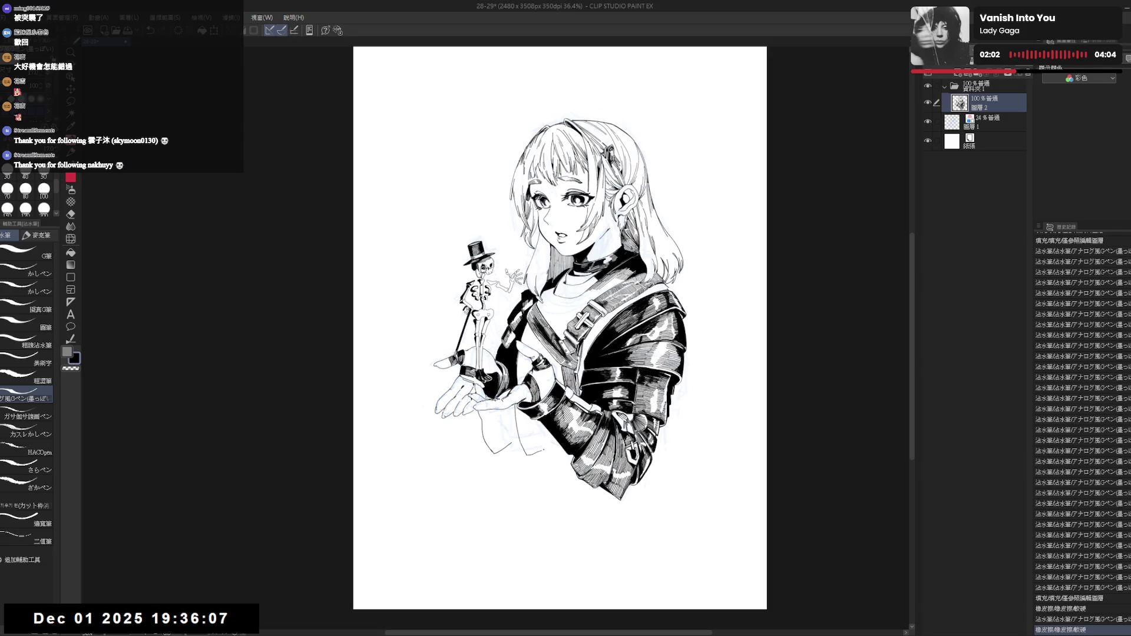
key(e)
mouse_move(522, 442)
mouse_down()
mouse_move(517, 432)
mouse_move(524, 447)
mouse_up()
key(p)
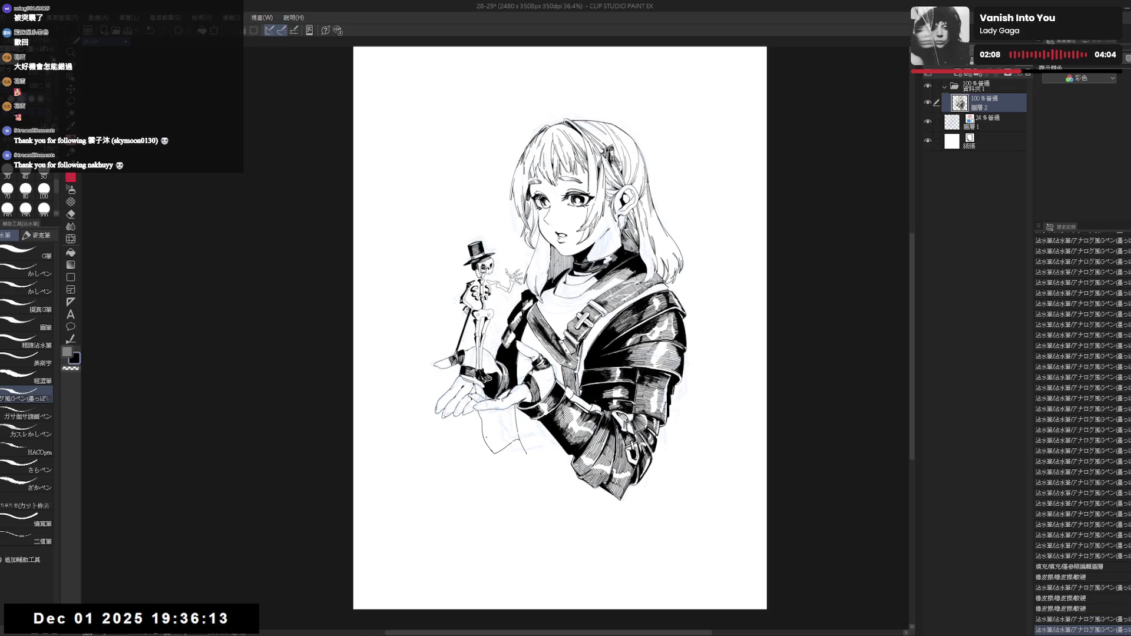
Fill the lower jacket near the hand black and add short ink strokes on the sleeve cuff.
key(g)
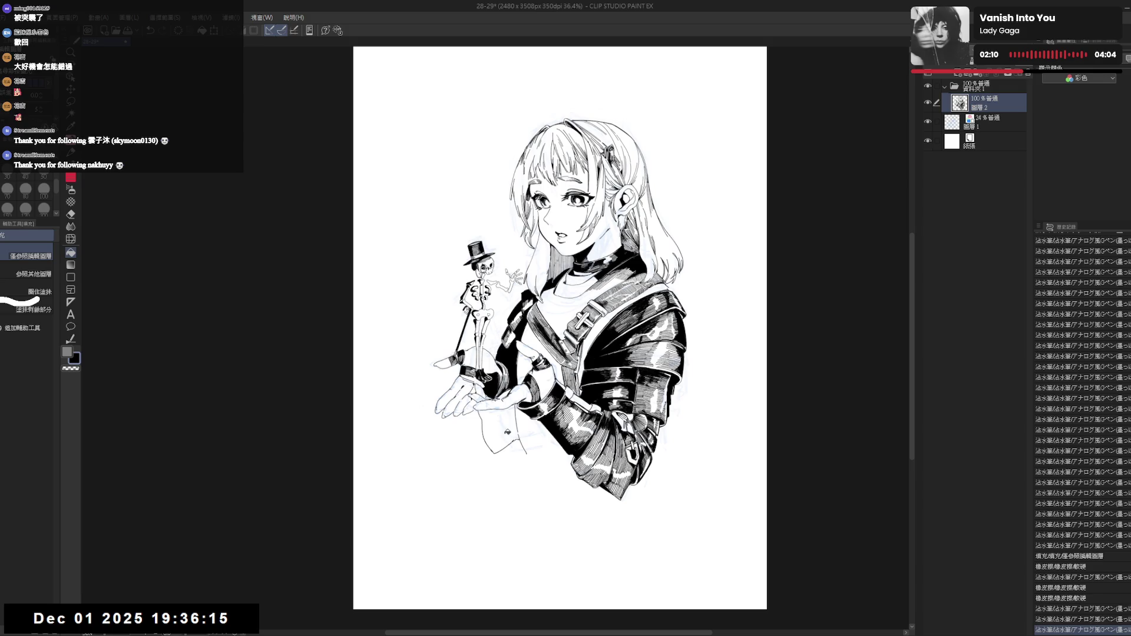
click(498, 430)
drag(507, 463, 492, 424)
key(p)
drag(489, 419, 474, 402)
key(ctrl+z)
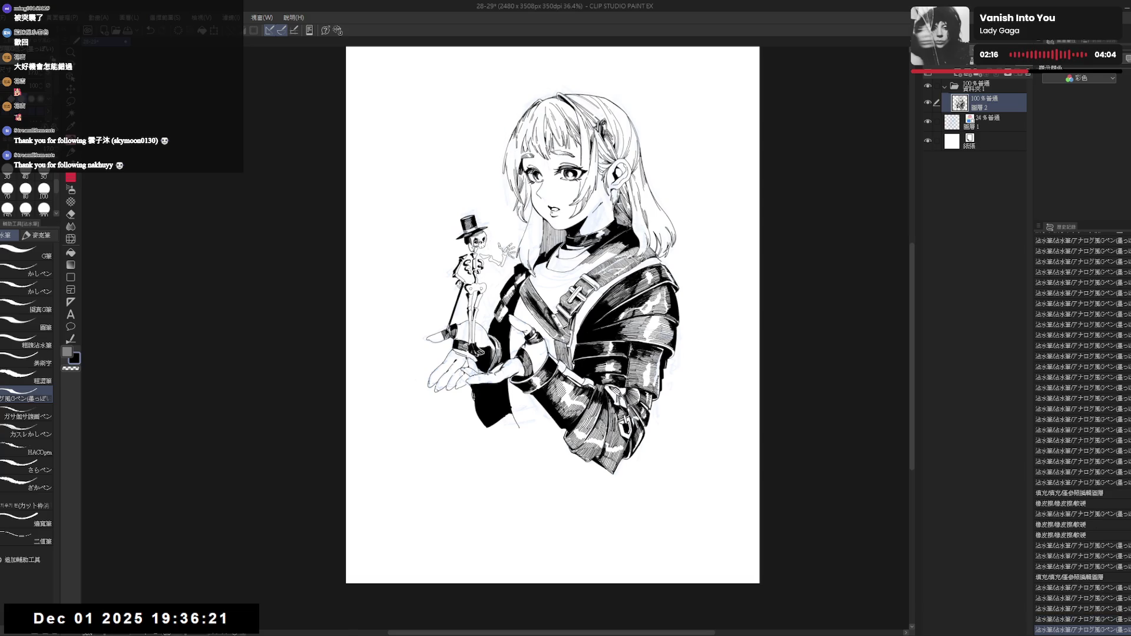
click(492, 439)
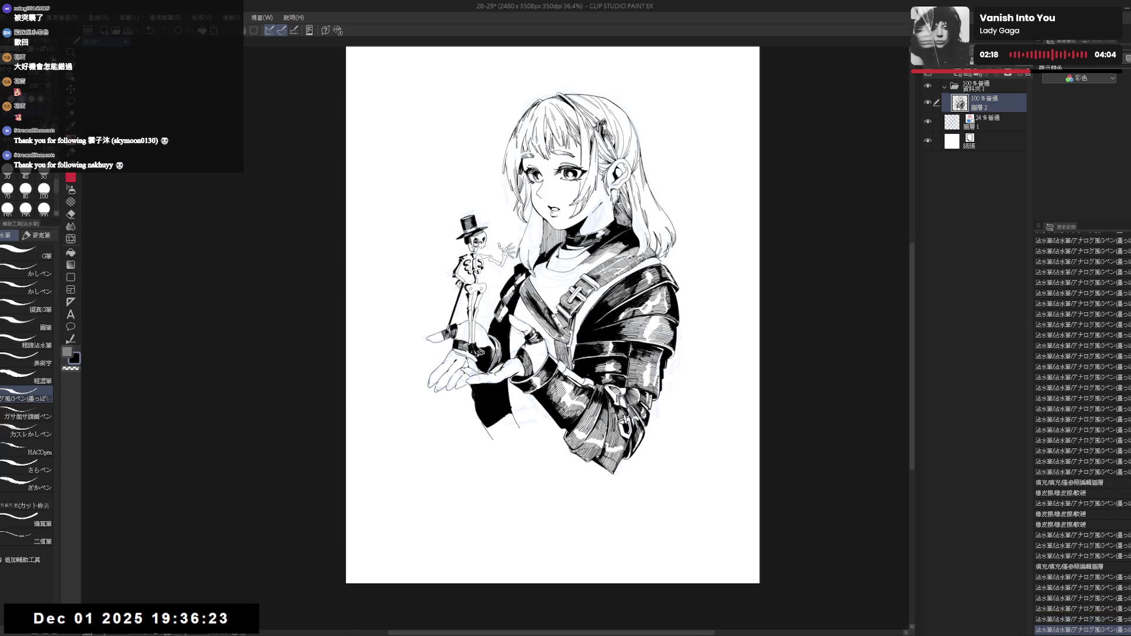
drag(477, 414, 494, 452)
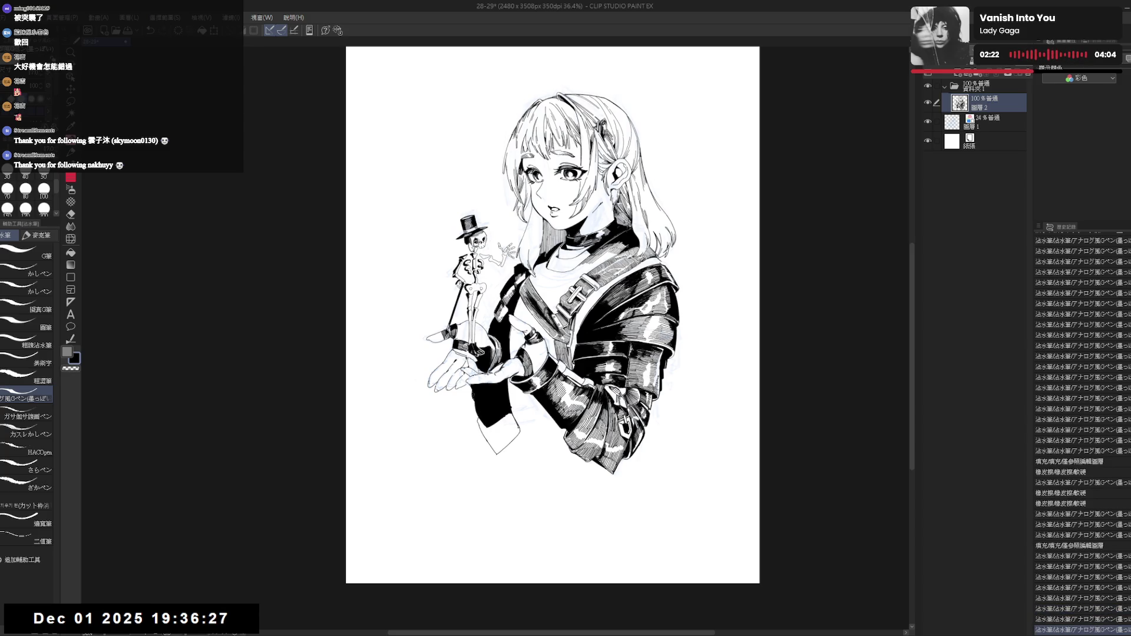
Zoom in on the sleeve, add a dark stroke, and fill the sleeve cuff solid black.
key(h)
key(h)
scroll(493, 397, up, 2)
key(asciicircum)
mouse_move(465, 430)
mouse_down()
mouse_move(467, 450)
mouse_move(487, 460)
mouse_up()
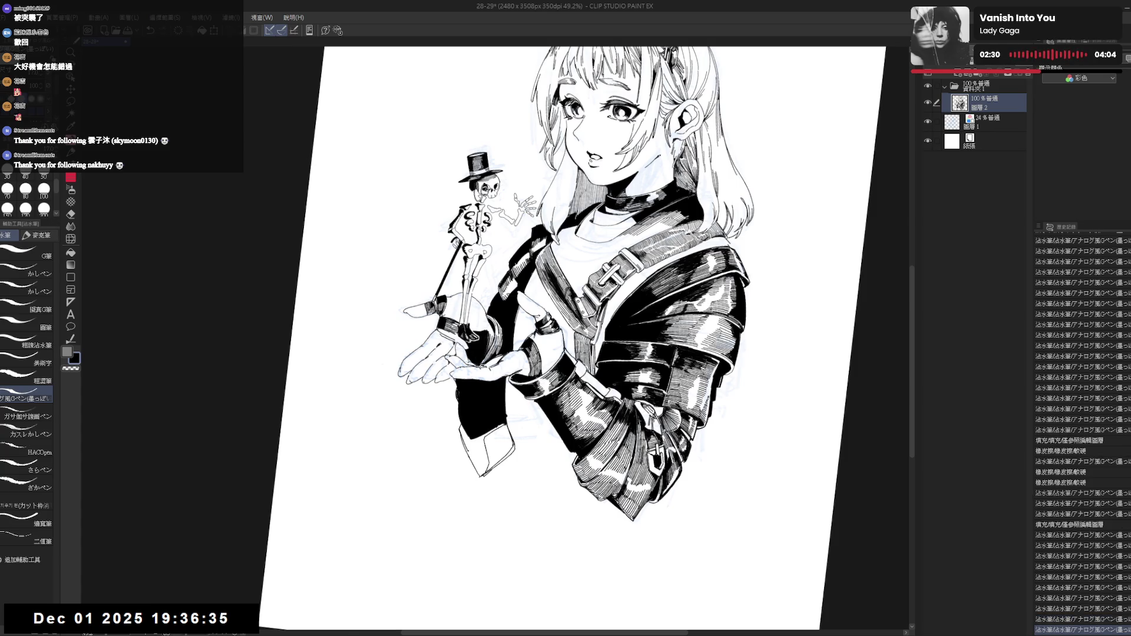
key(g)
click(498, 449)
With the page tilted counter-clockwise, hatch along the jacket's lower edge.
key(minus)
key(minus)
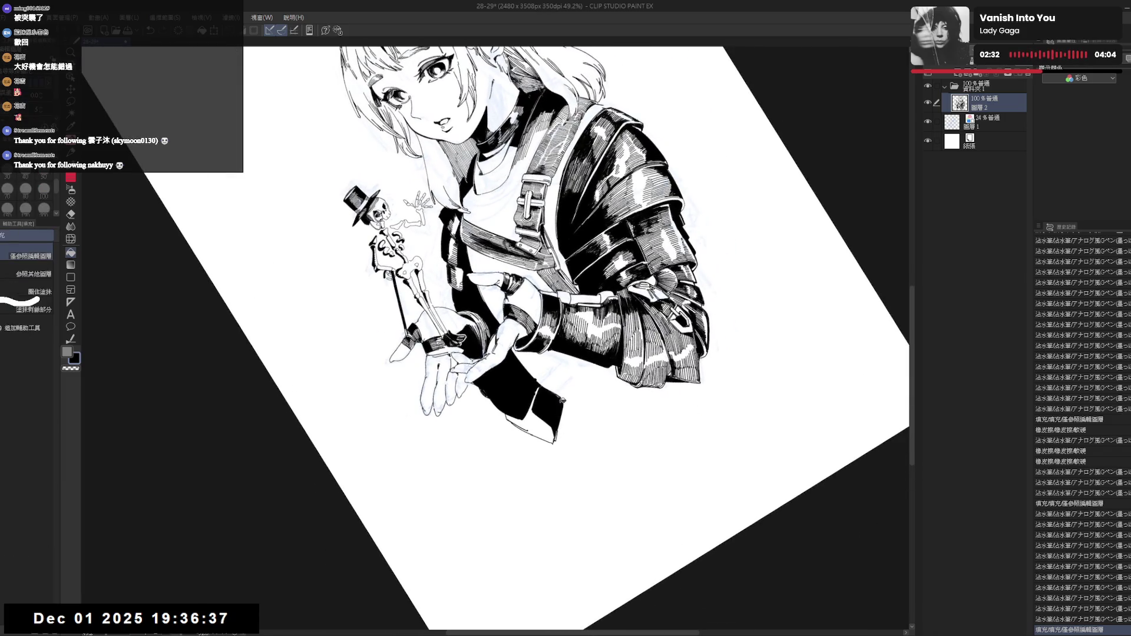
key(p)
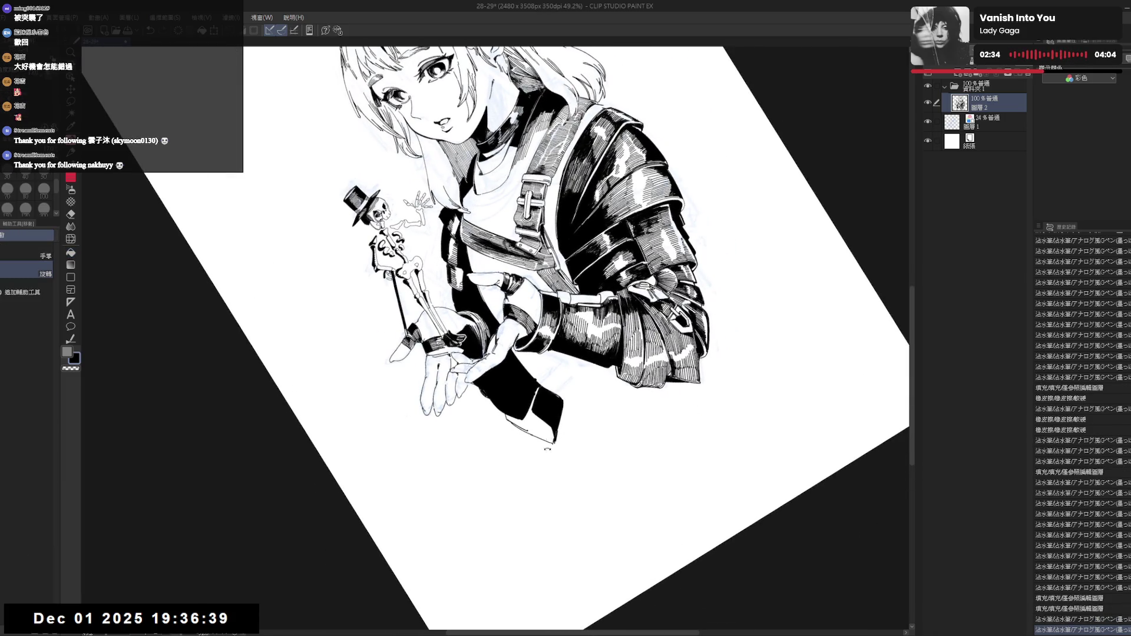
key(r)
key(p)
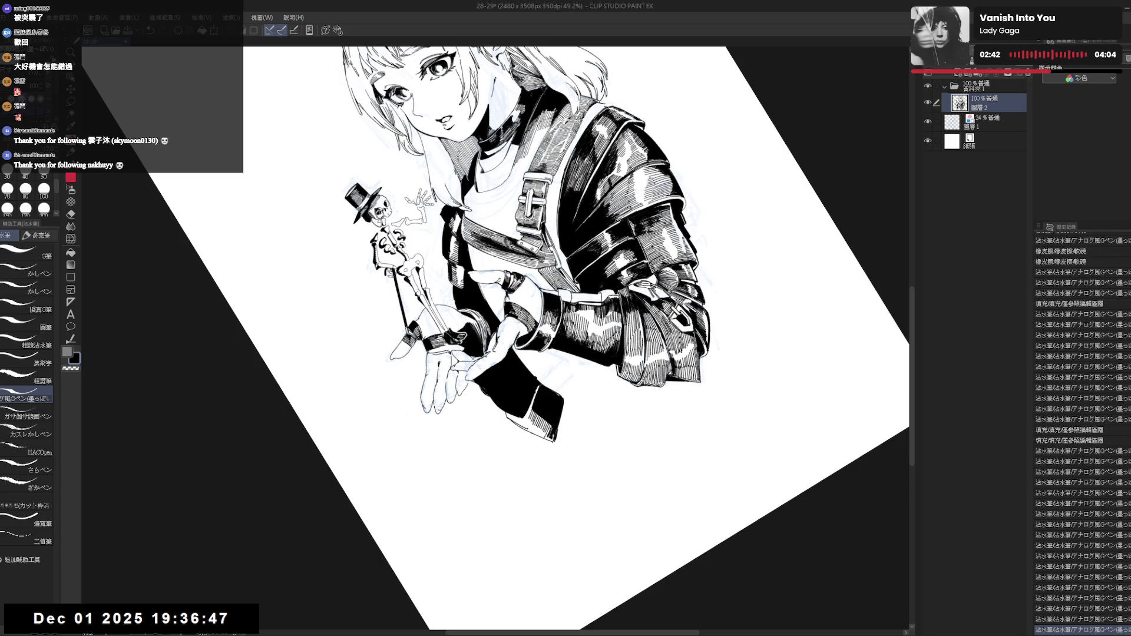
key(minus)
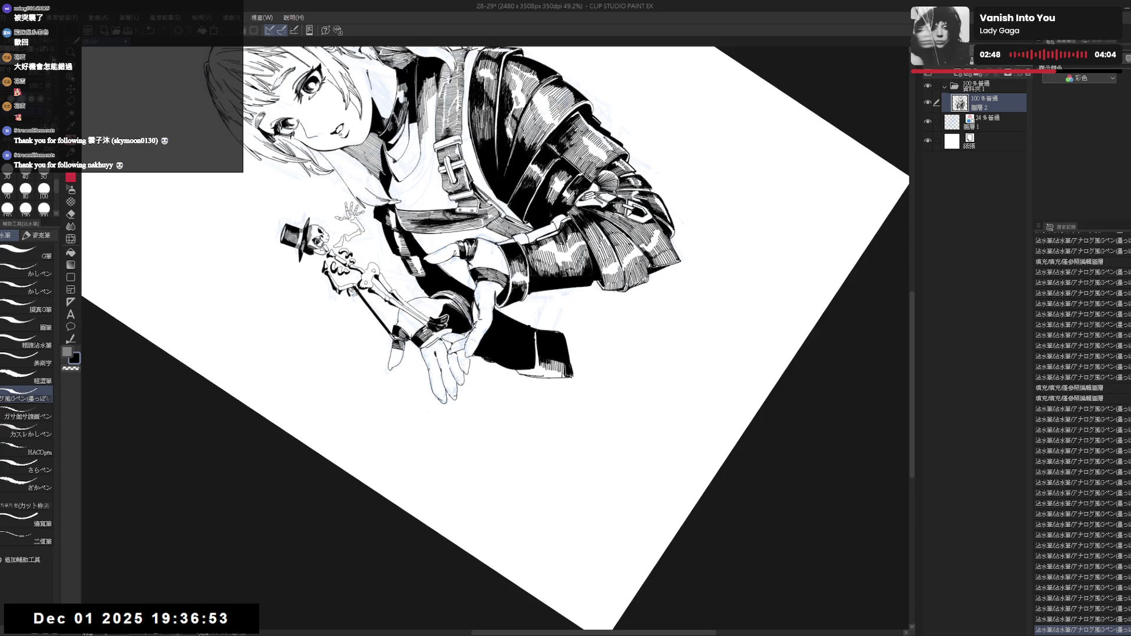
drag(560, 357, 564, 369)
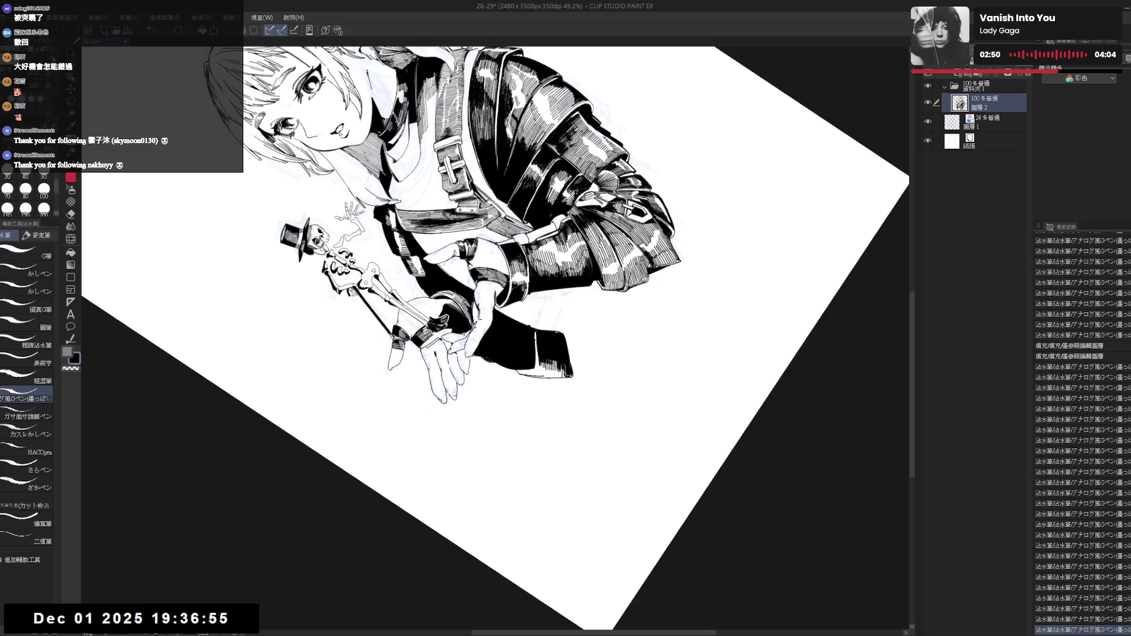
key(asciicircum)
key(asciicircum)
key(asciicircum)
key(e)
key(p)
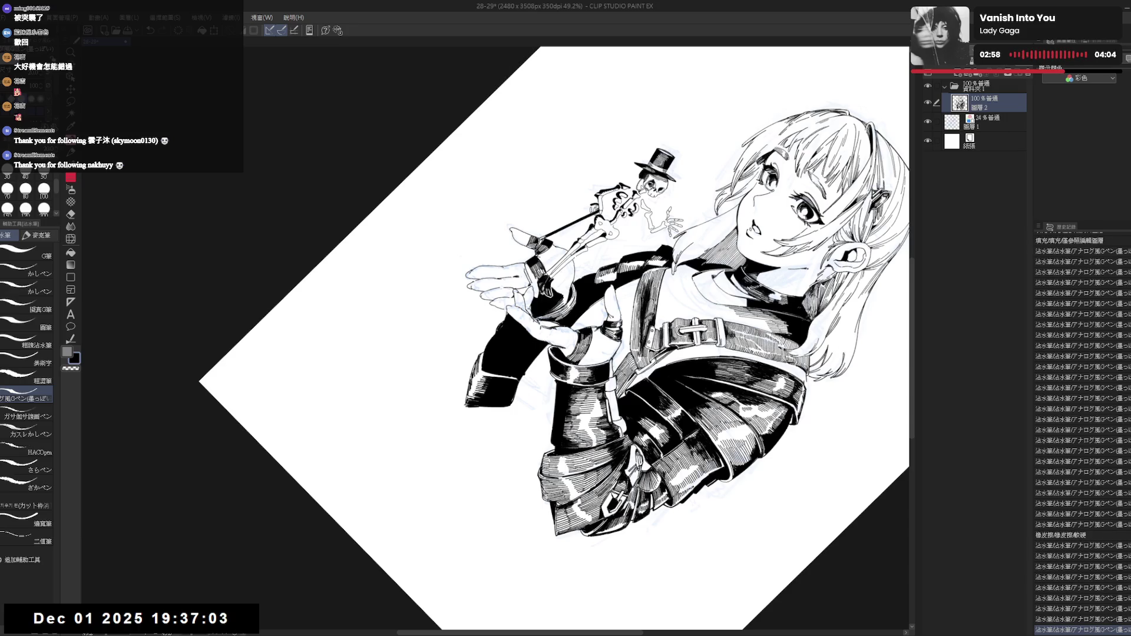
Ink a vertical line along the left sleeve edge and fill the area beside it black.
drag(648, 295, 619, 247)
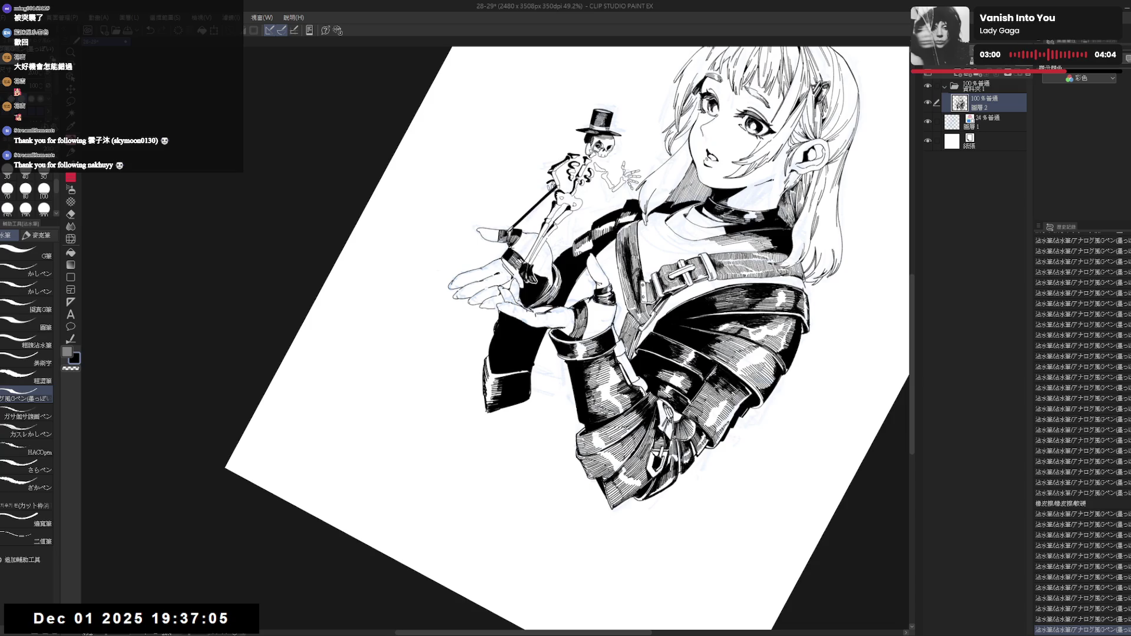
drag(589, 294, 566, 259)
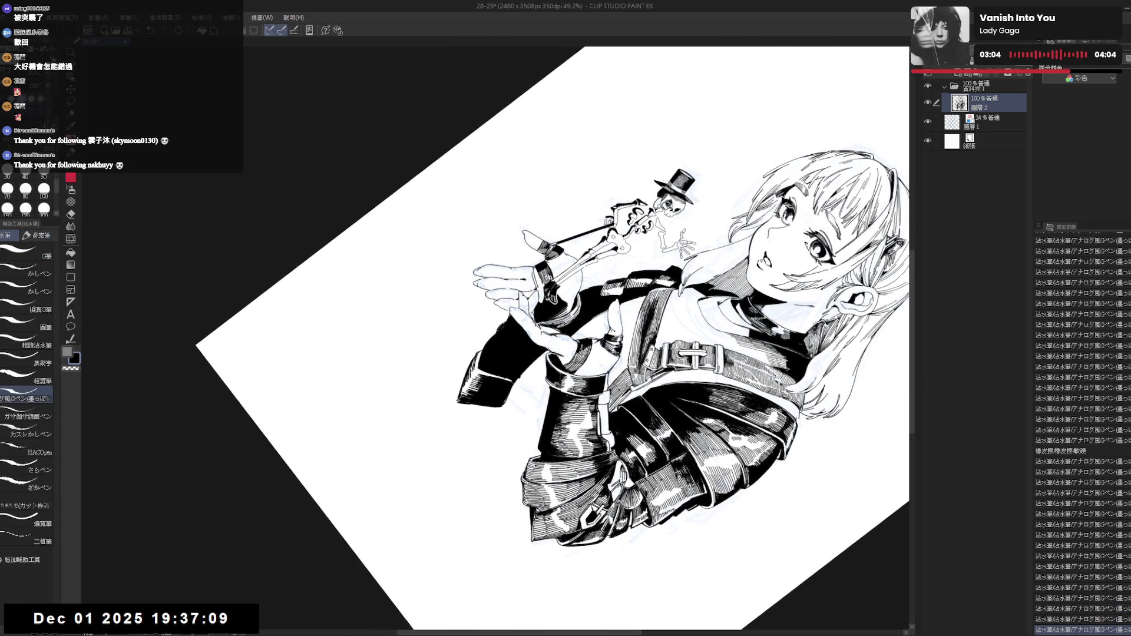
drag(590, 294, 566, 271)
key(e)
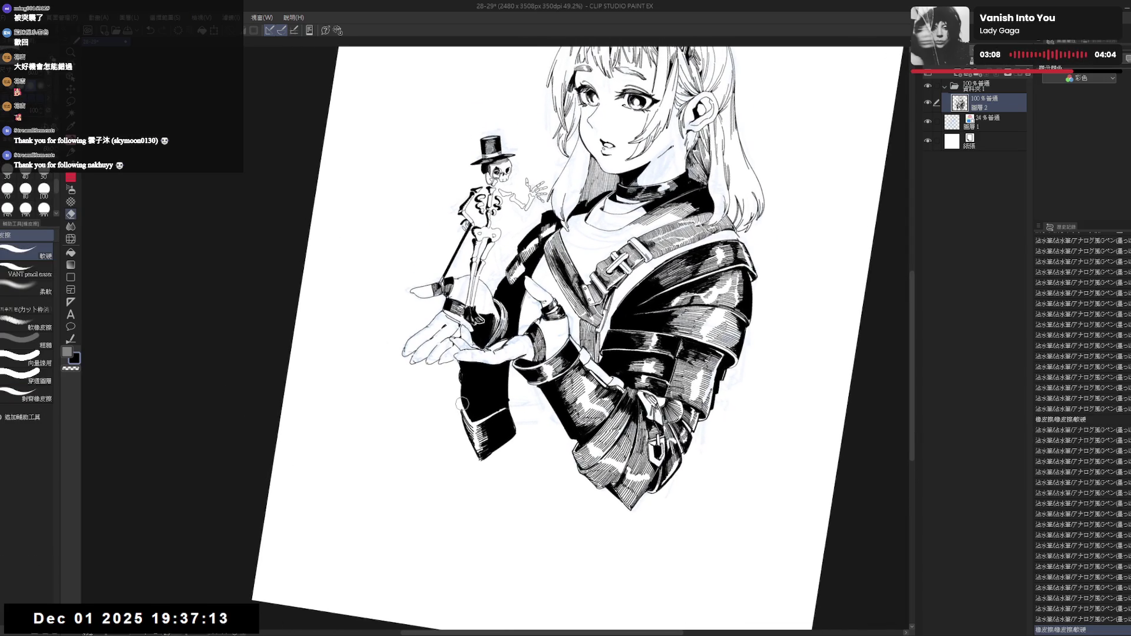
key(p)
drag(555, 454, 508, 380)
key(r)
key(p)
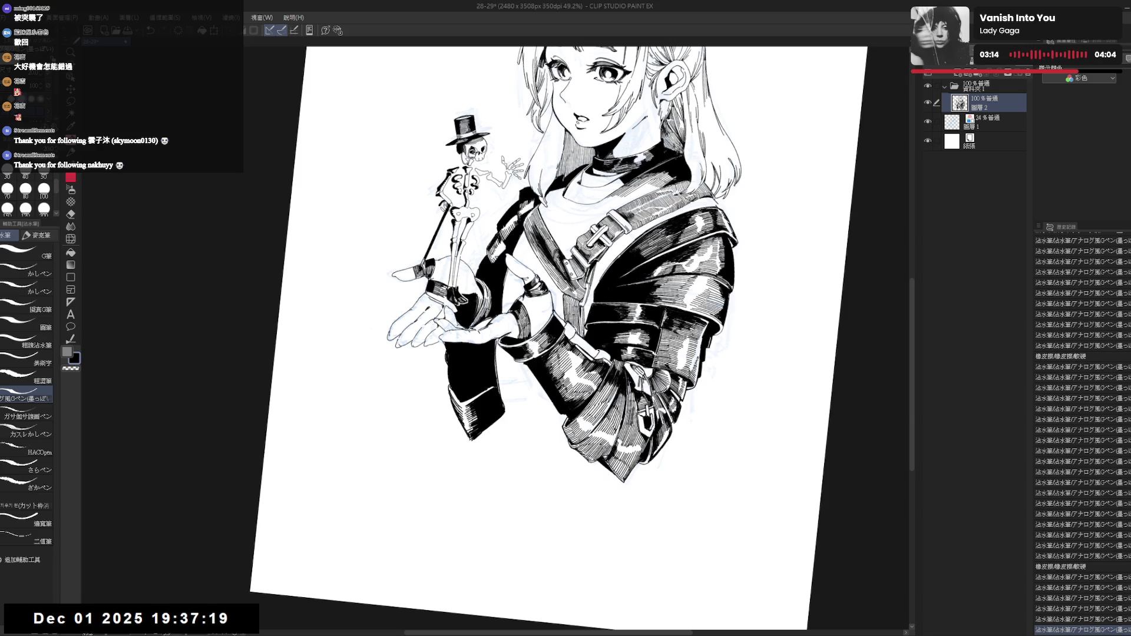
drag(500, 346, 505, 401)
key(g)
click(499, 341)
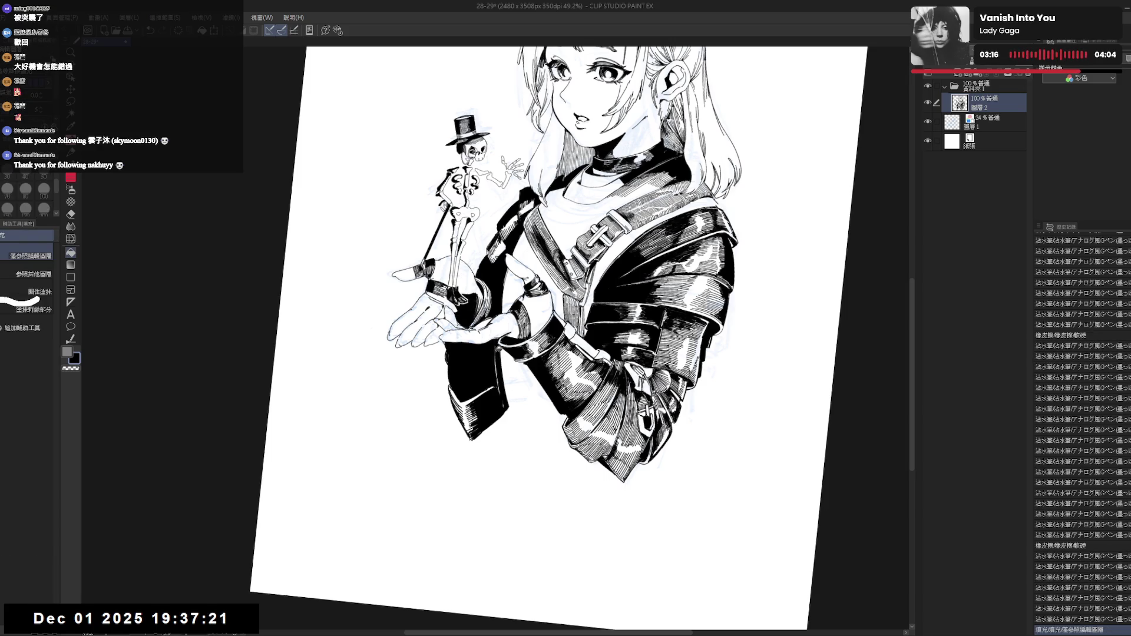
key(p)
key(ctrl+0)
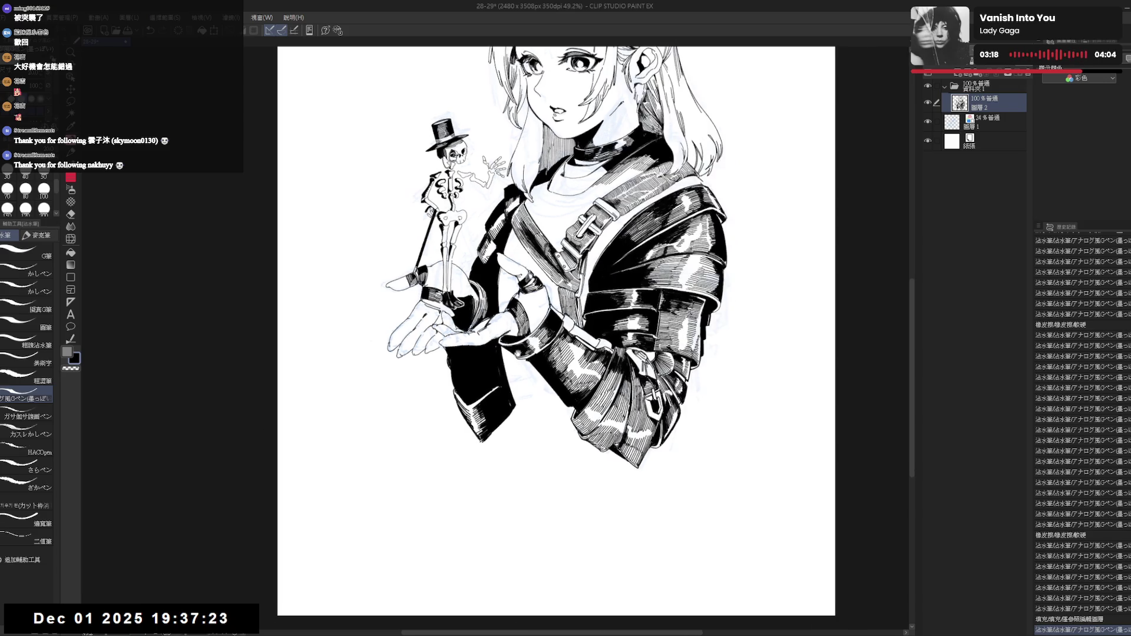
Erase a small mark on the sleeve and touch it up with transparent colour.
key(e)
click(514, 453)
key(p)
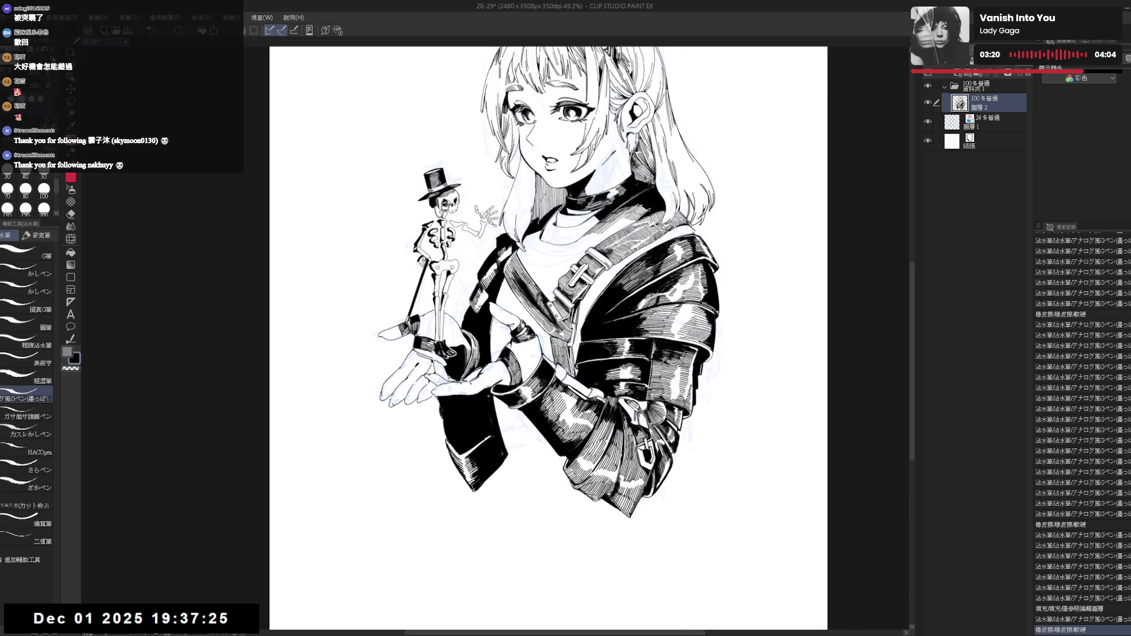
key(c)
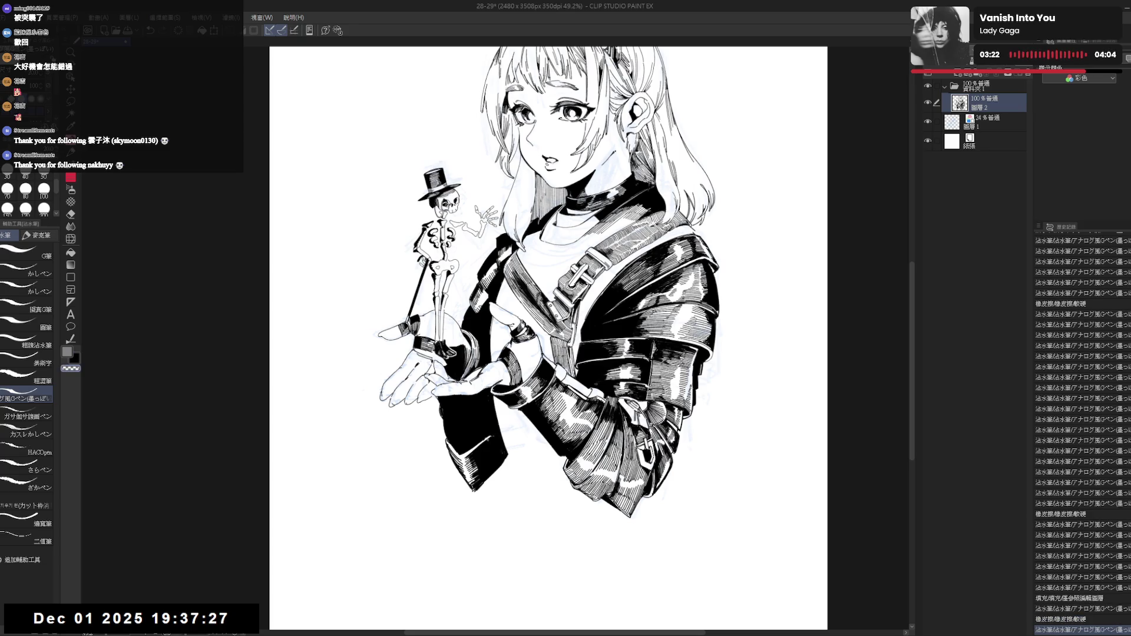
mouse_move(483, 436)
mouse_down()
mouse_move(489, 450)
mouse_move(492, 437)
mouse_move(476, 451)
mouse_move(487, 431)
mouse_up()
key(c)
key(c)
key(c)
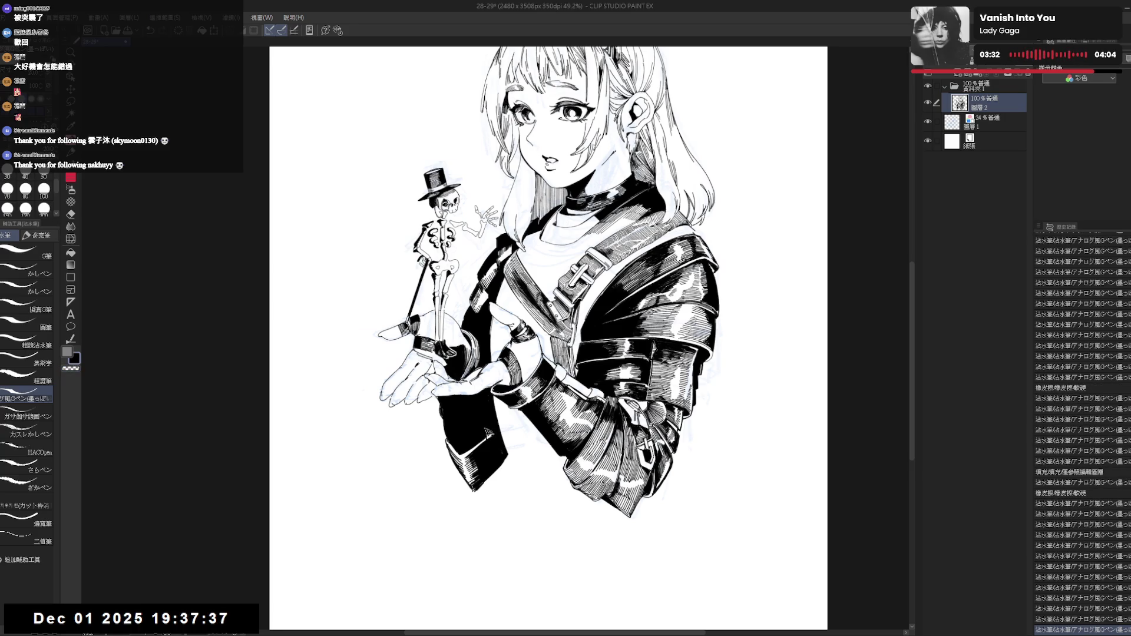
Erase another small stray mark near the sleeve.
scroll(548, 283, down, 1)
scroll(451, 330, down, 1)
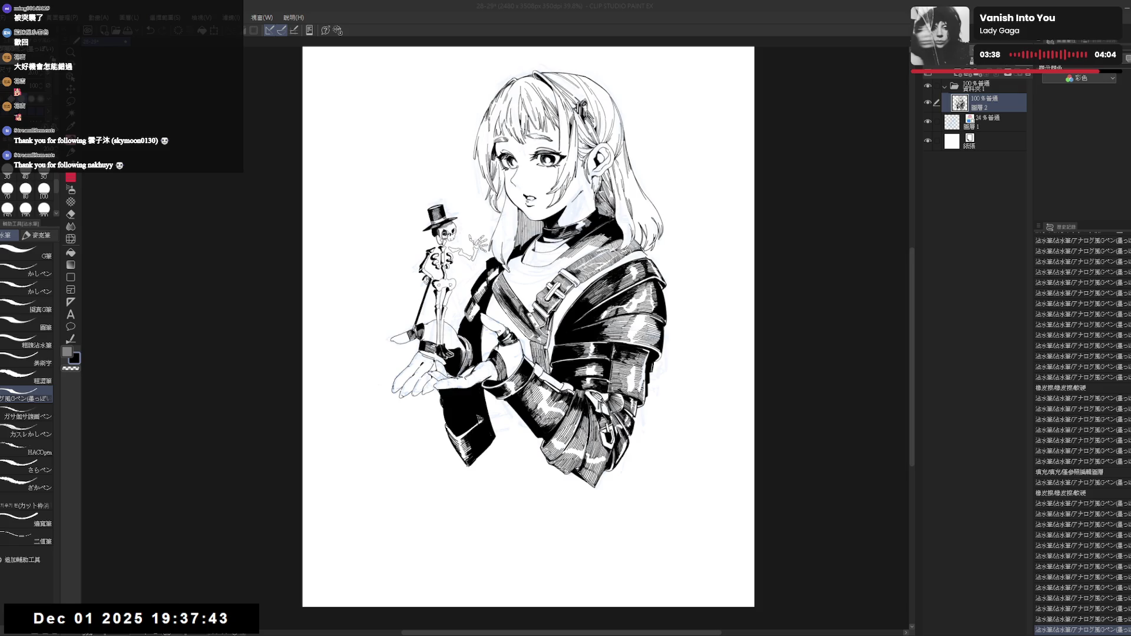
mouse_move(512, 479)
mouse_down()
mouse_move(525, 486)
mouse_move(530, 436)
mouse_move(525, 454)
mouse_up()
key(h)
key(h)
scroll(514, 463, up, 1)
key(e)
click(531, 434)
key(p)
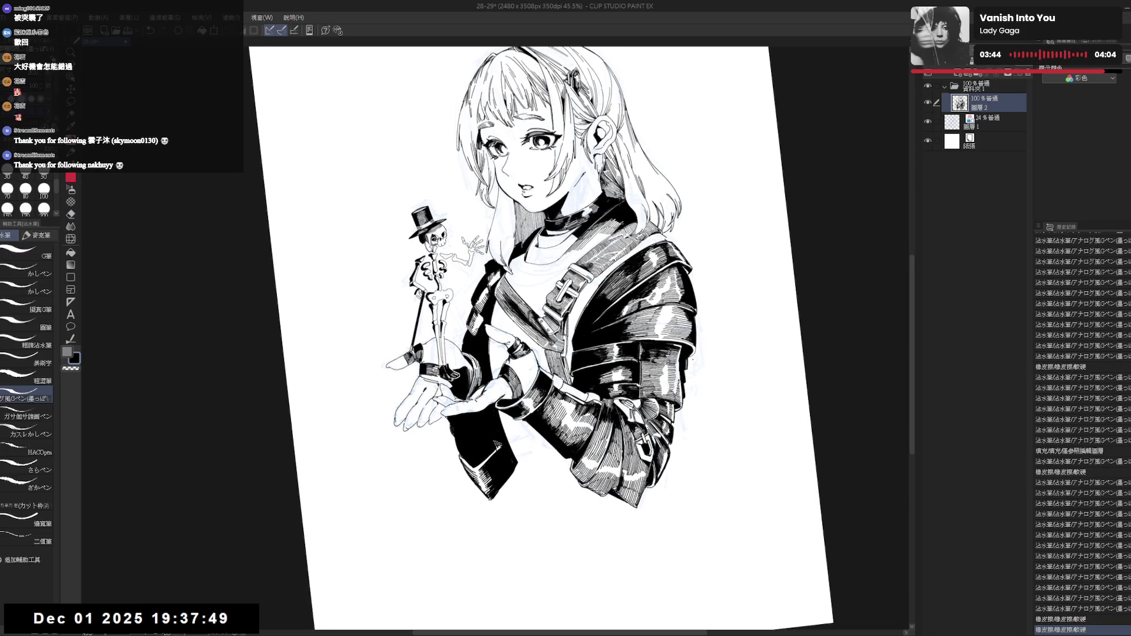
Straighten and reposition the view, then draw a curved line right of the hair.
key(ctrl+@)
drag(701, 384, 692, 370)
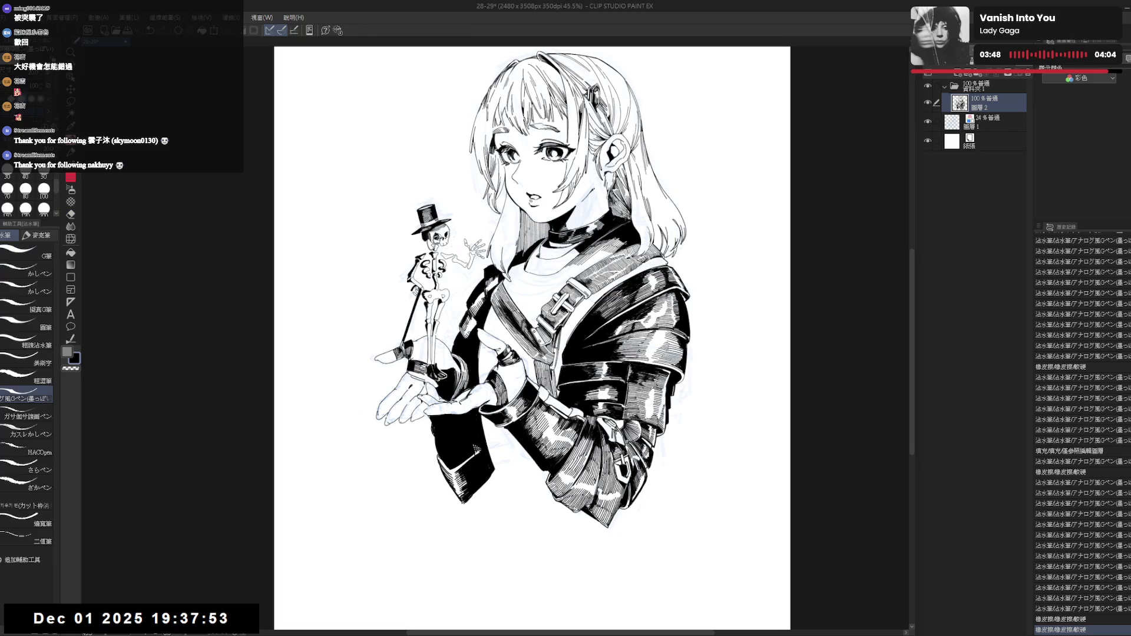
drag(671, 285, 640, 305)
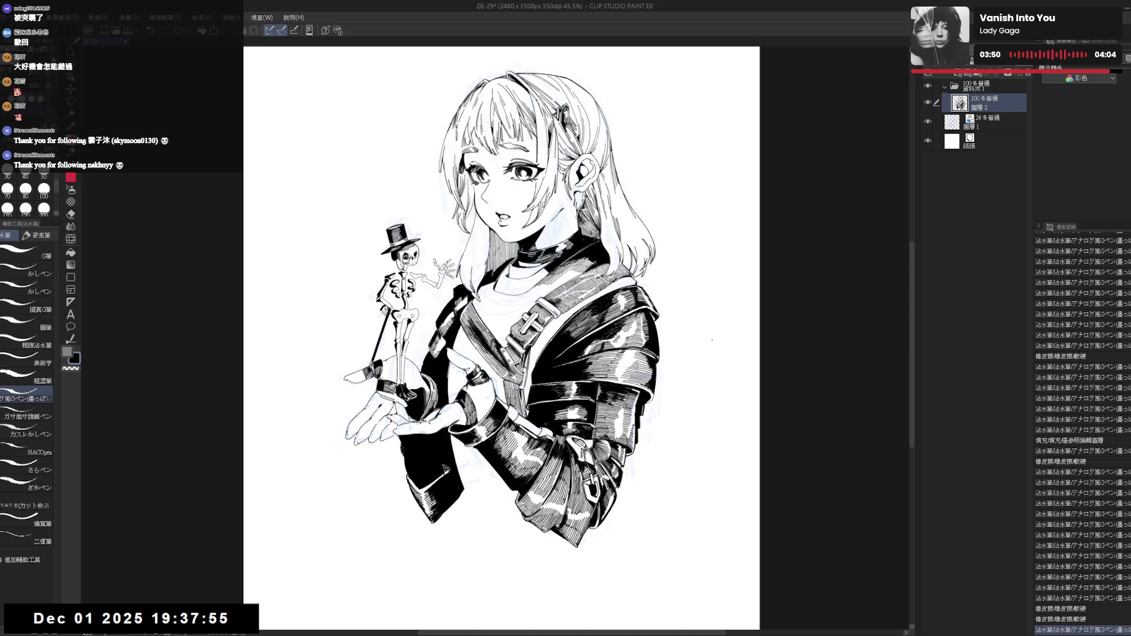
drag(668, 268, 701, 330)
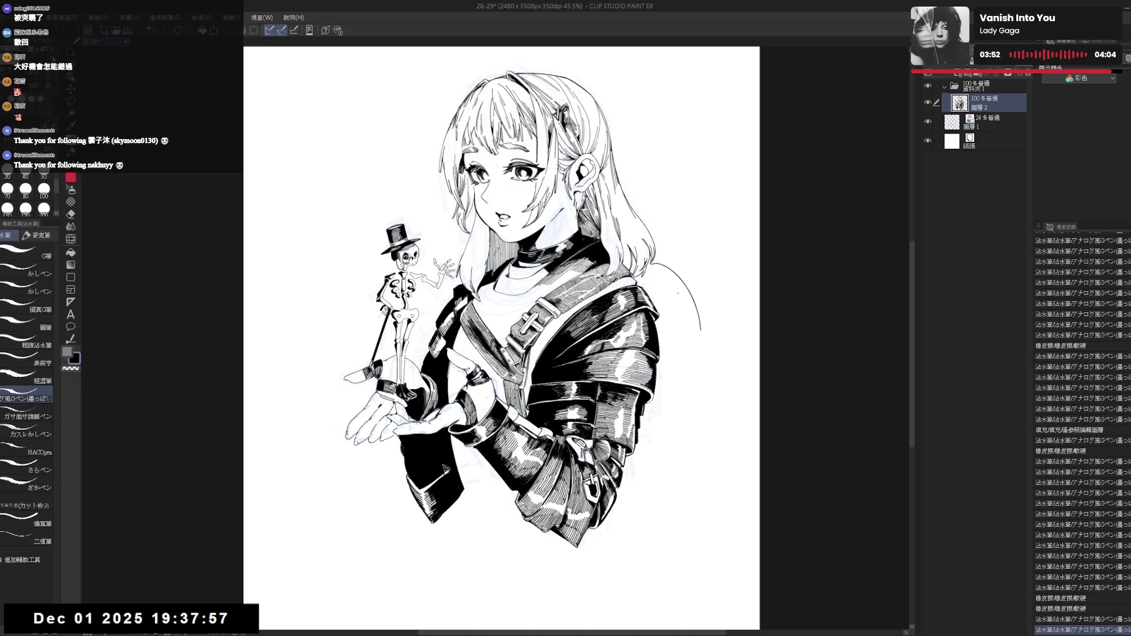
Replace the overly long curved stroke beside the hair with a shorter one.
key(ctrl+z)
drag(661, 243, 698, 288)
key(h)
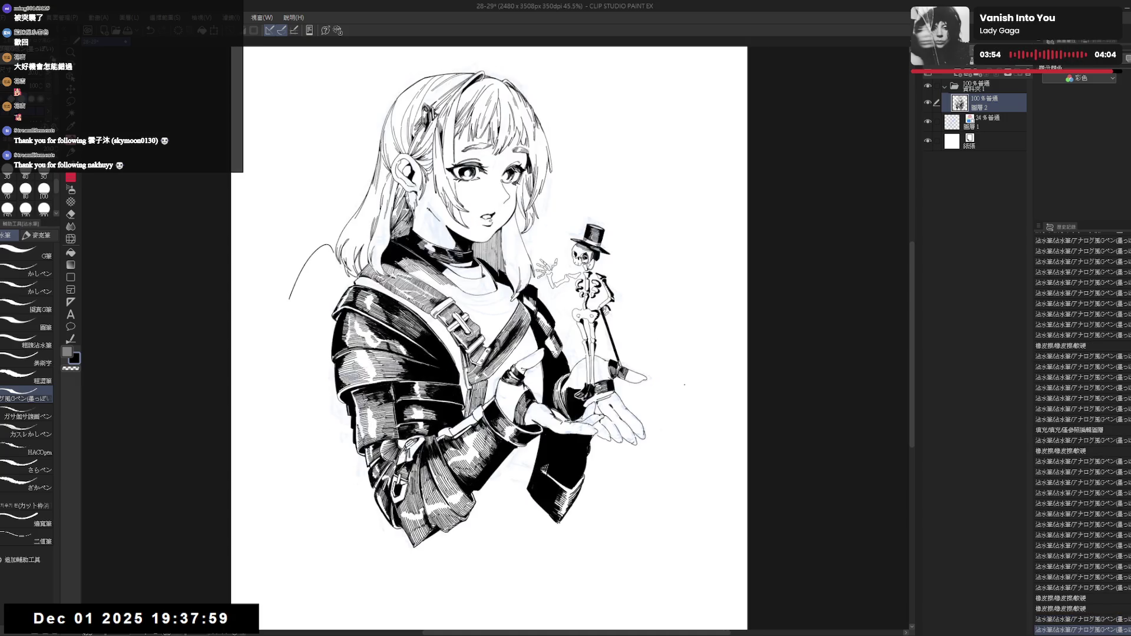
key(h)
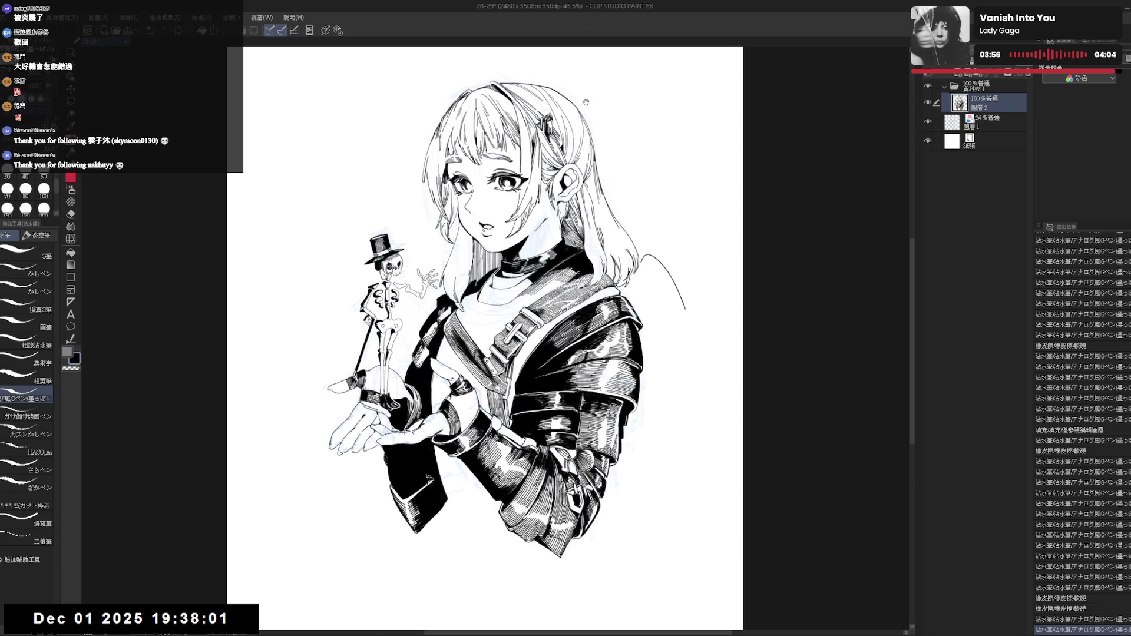
Add small ink strokes near the hair and a stroke along the hair edge by the ear.
drag(565, 180, 612, 203)
key(e)
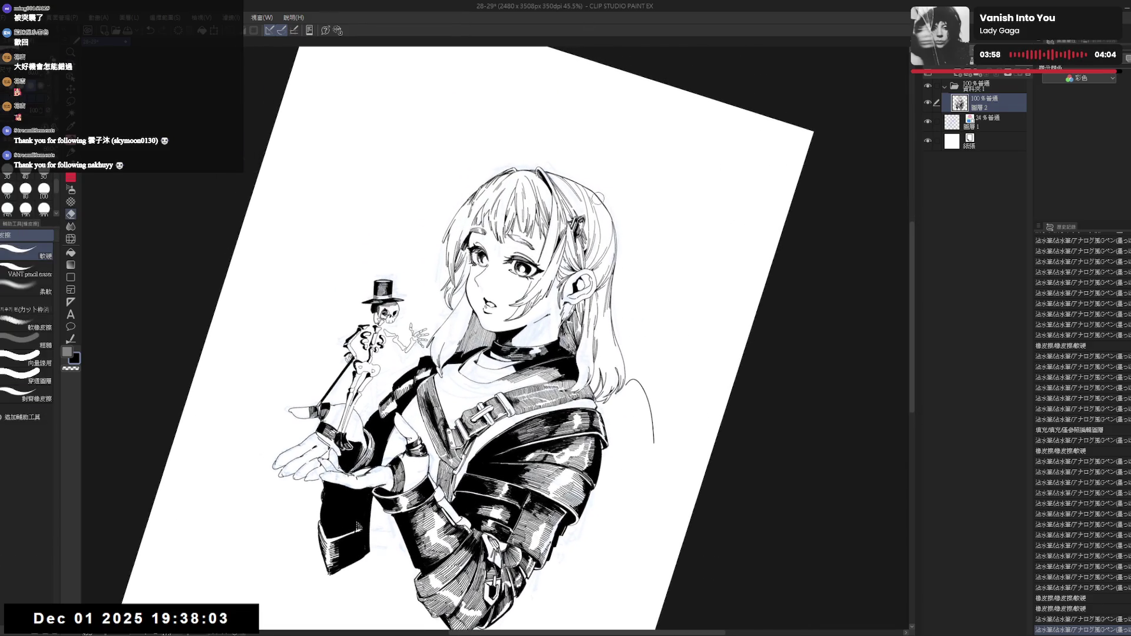
key(p)
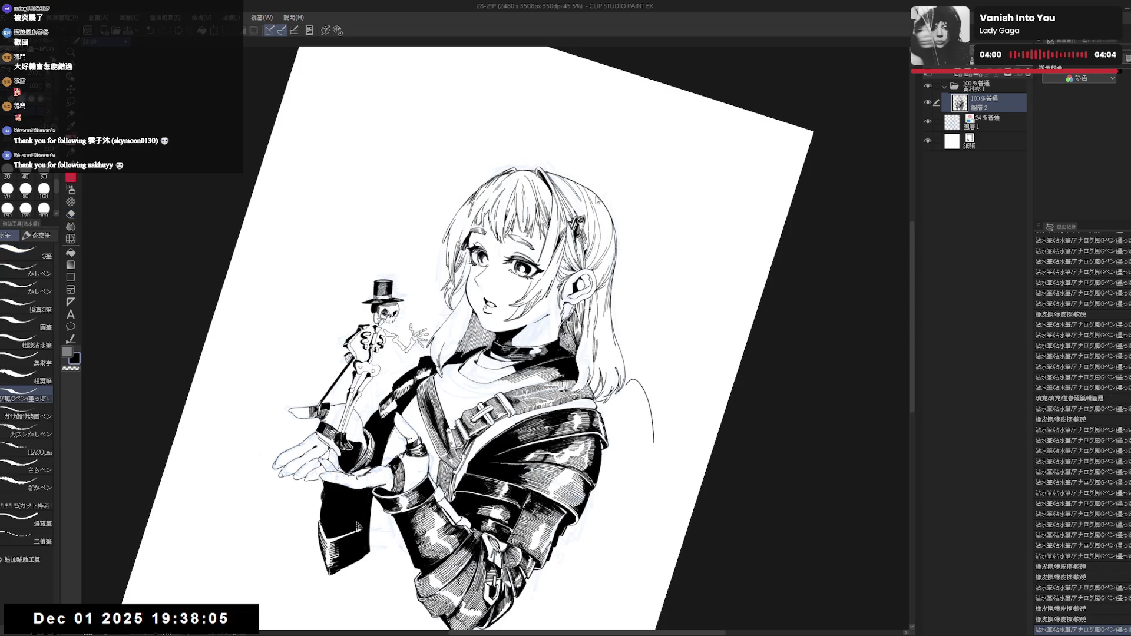
key(ctrl+y)
key(ctrl+z)
key(ctrl+y)
drag(598, 197, 616, 261)
key(ctrl+shift+r)
key(h)
key(h)
key(asciicircum)
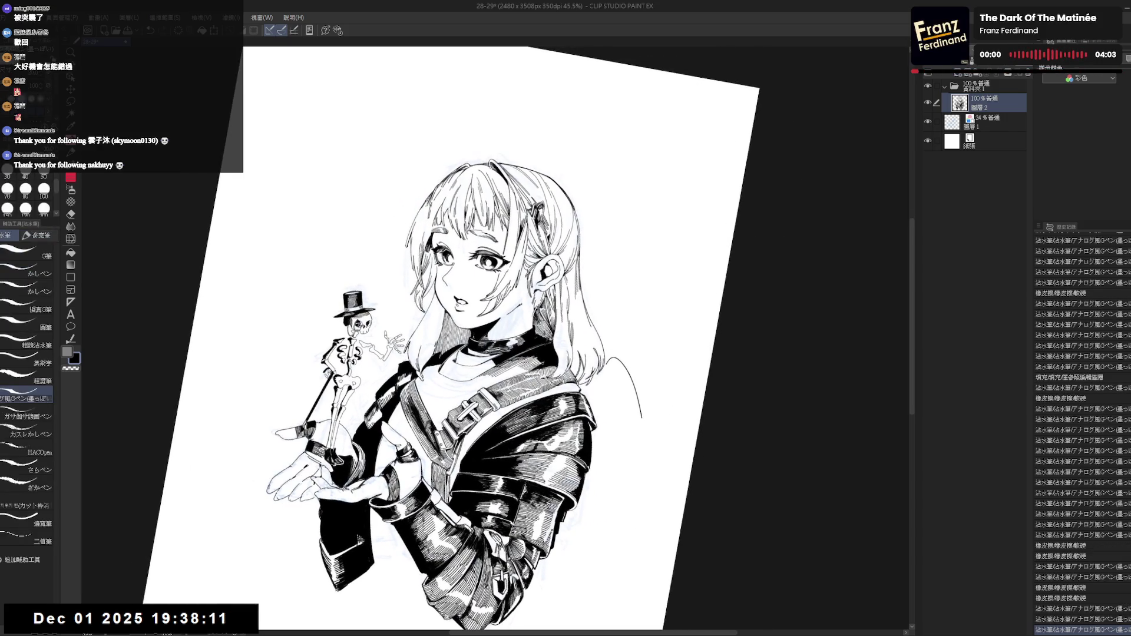
drag(576, 209, 579, 265)
Extend the hair-edge strokes, fill a small enclosed area black, and erase leftover ink.
key(ctrl+shift+r)
drag(563, 260, 560, 275)
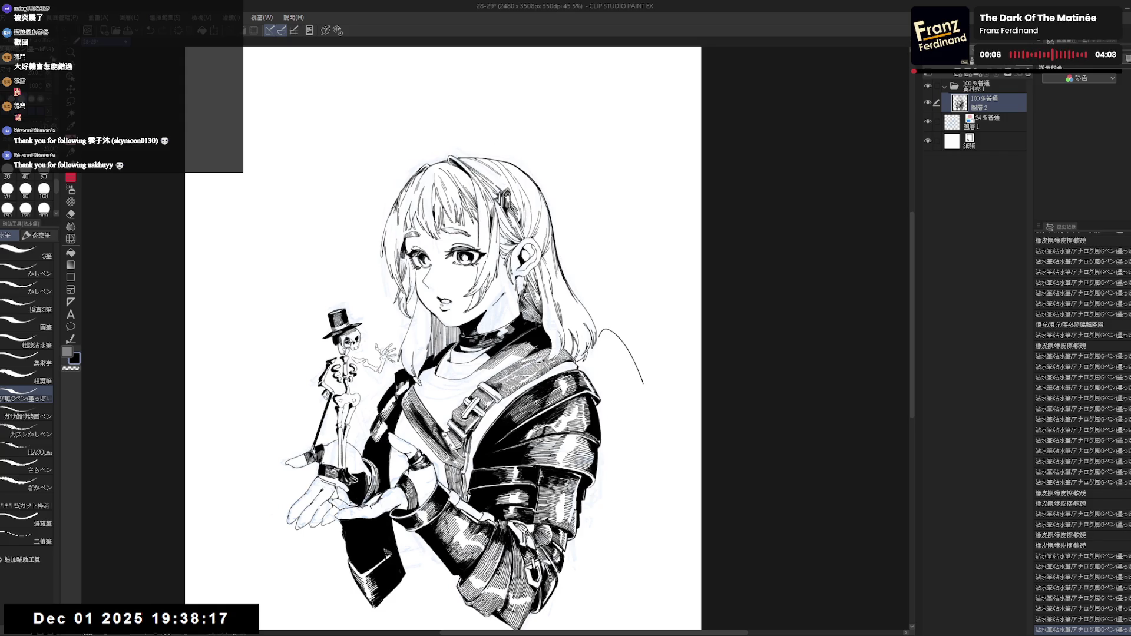
mouse_move(566, 271)
mouse_down()
mouse_move(562, 294)
mouse_move(587, 339)
mouse_up()
scroll(589, 324, down, 3)
key(e)
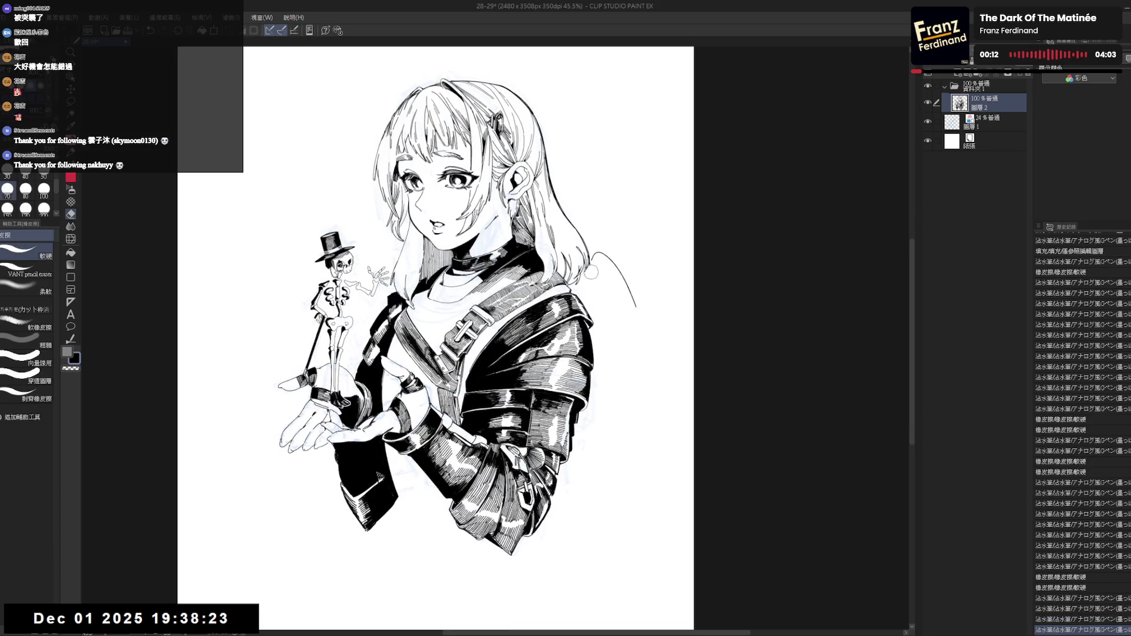
drag(591, 270, 613, 253)
key(r)
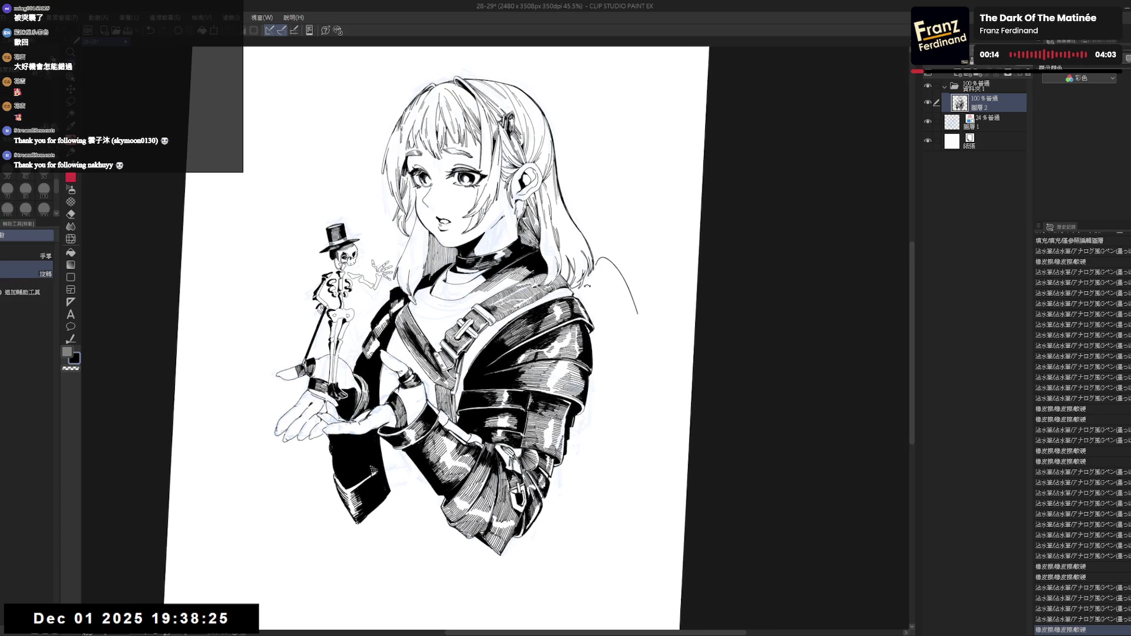
key(p)
key(g)
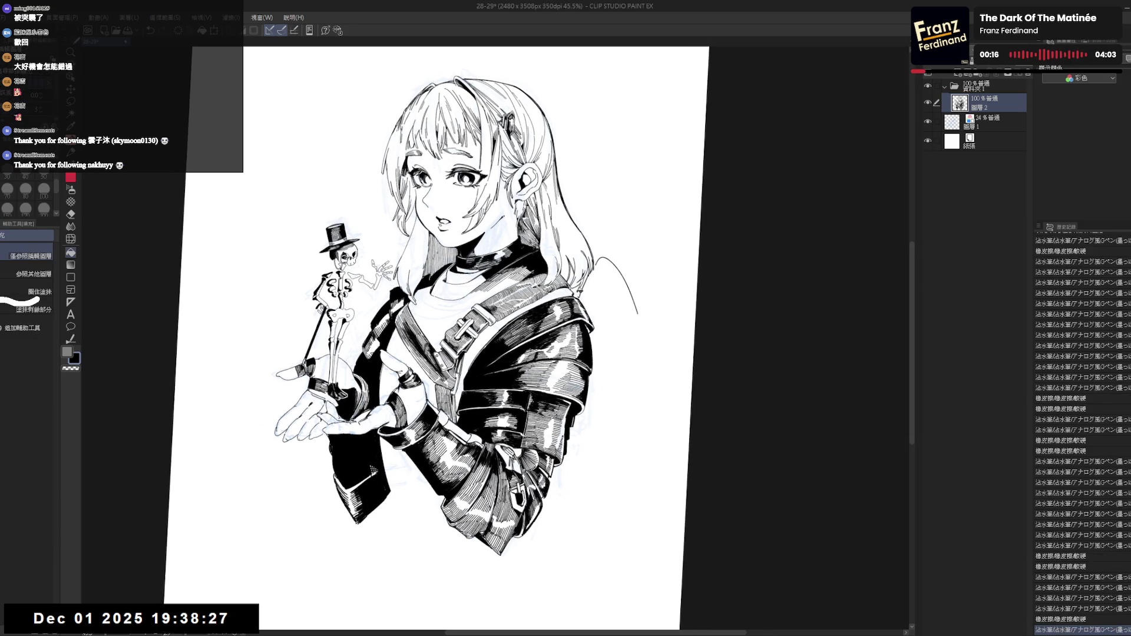
click(586, 274)
key(e)
mouse_move(589, 292)
mouse_down()
mouse_move(606, 319)
mouse_move(613, 295)
mouse_move(604, 306)
mouse_up()
Select 圖層1, shift its drawing slightly left, then return to 圖層2.
key(r)
key(g)
click(995, 122)
drag(558, 211, 532, 214)
scroll(438, 217, up, 1)
key(e)
key(alt+bracketright)
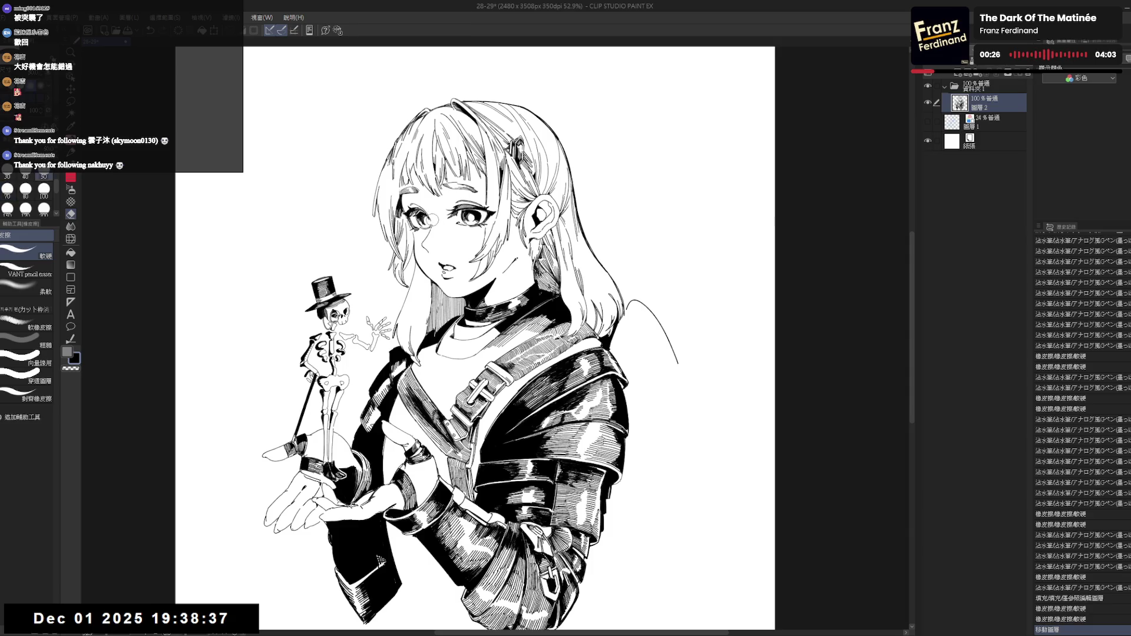
Erase small marks near the left eye with the eraser at size 40.
drag(432, 216, 425, 212)
key(bracketleft)
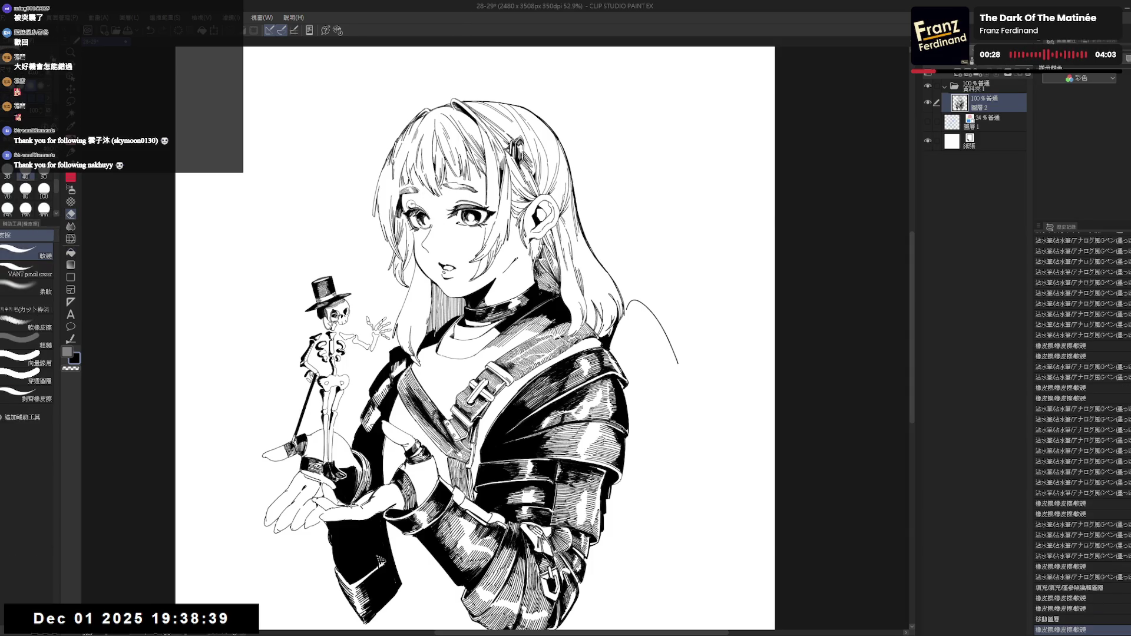
click(410, 205)
key(p)
Rotate the view clockwise and erase two small spots near the eye.
key(e)
key(p)
key(h)
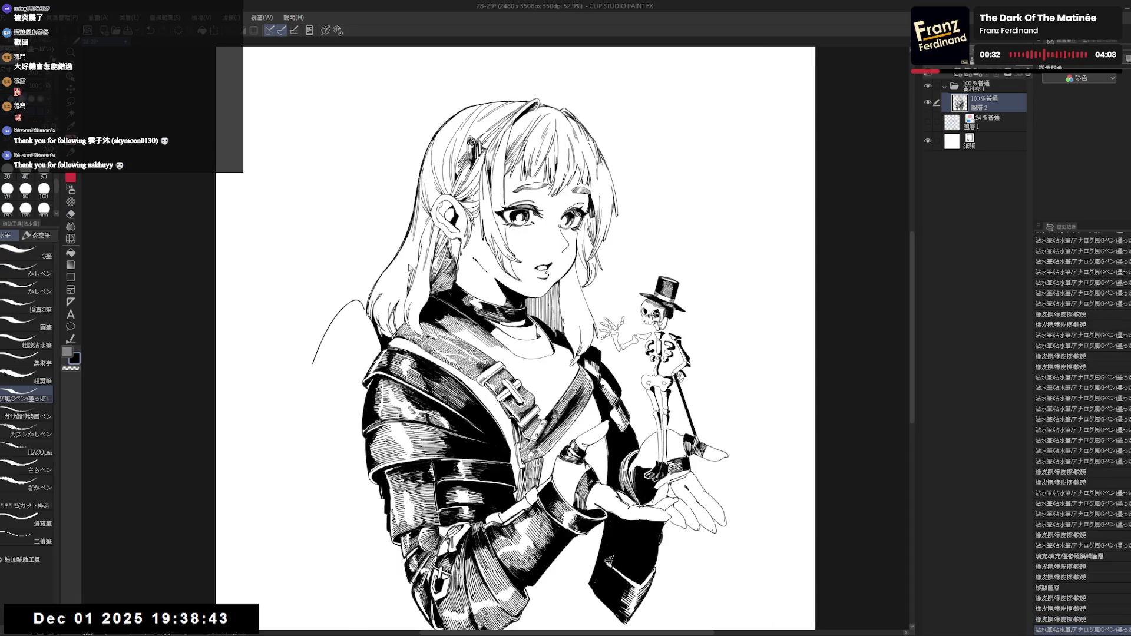
key(h)
key(asciicircum)
key(asciicircum)
key(e)
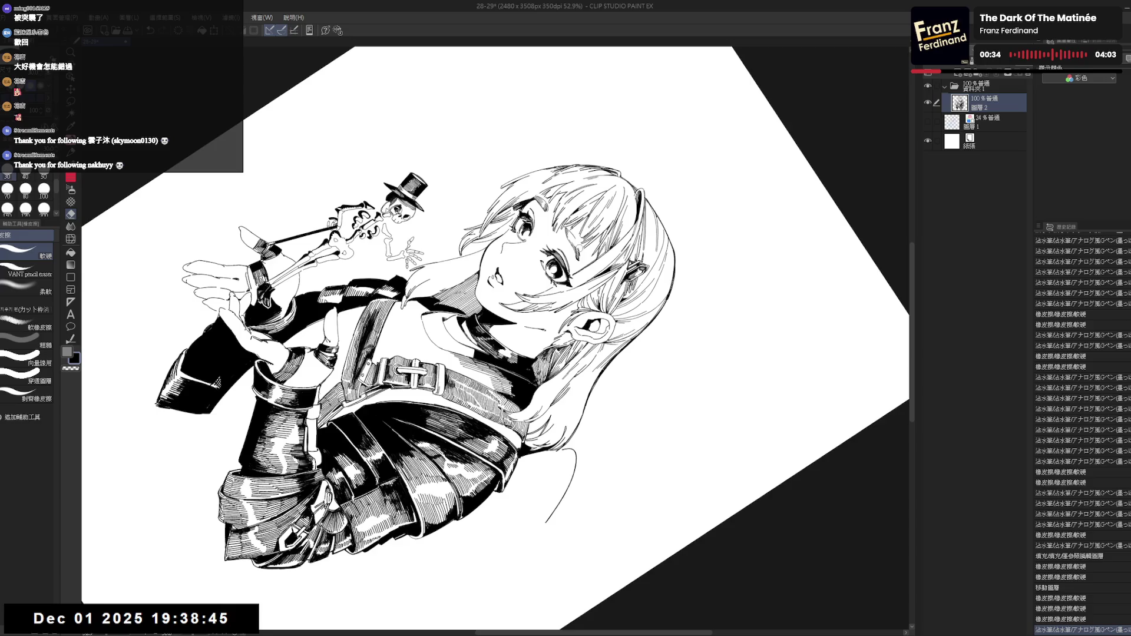
click(580, 253)
click(576, 244)
key(p)
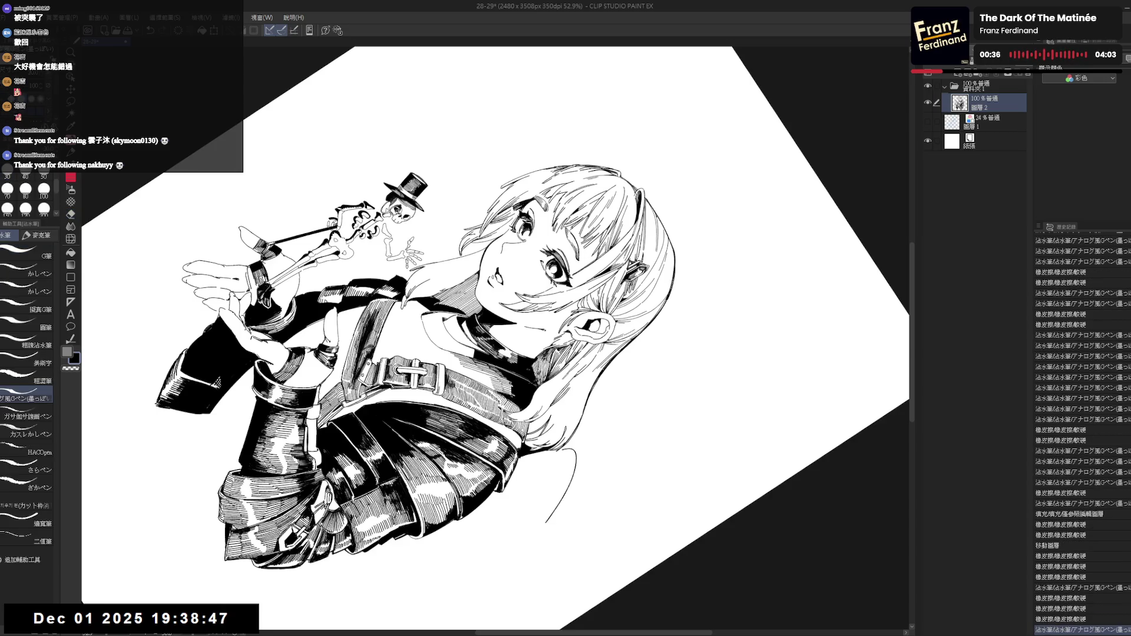
Erase a tiny spot near the eye and add two tiny ink dots there.
key(e)
click(573, 237)
key(p)
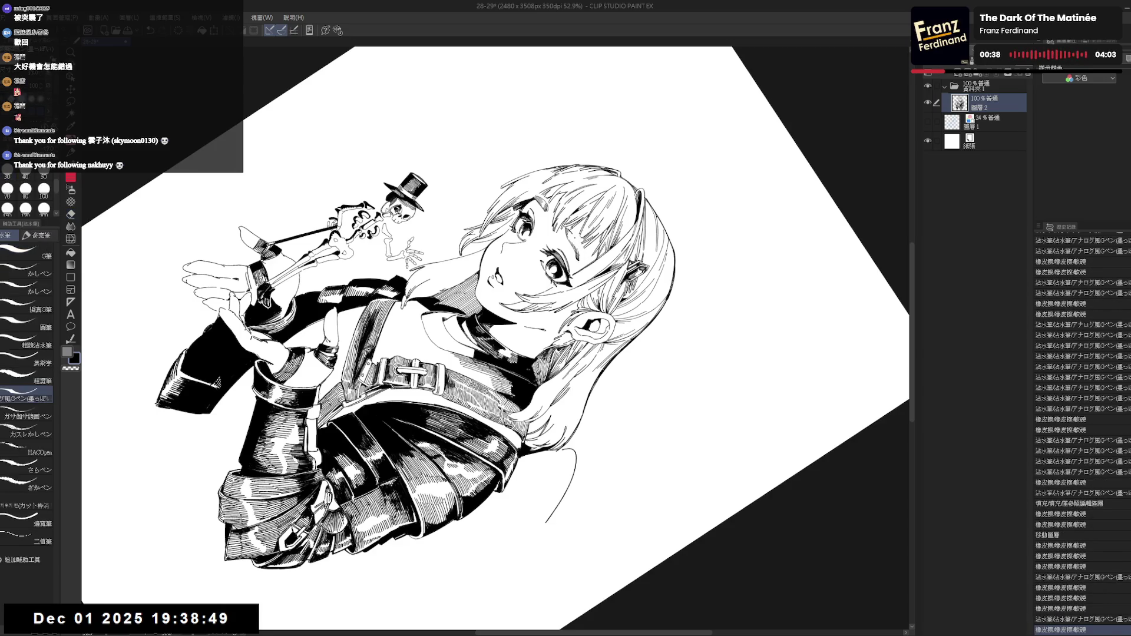
click(571, 239)
click(571, 238)
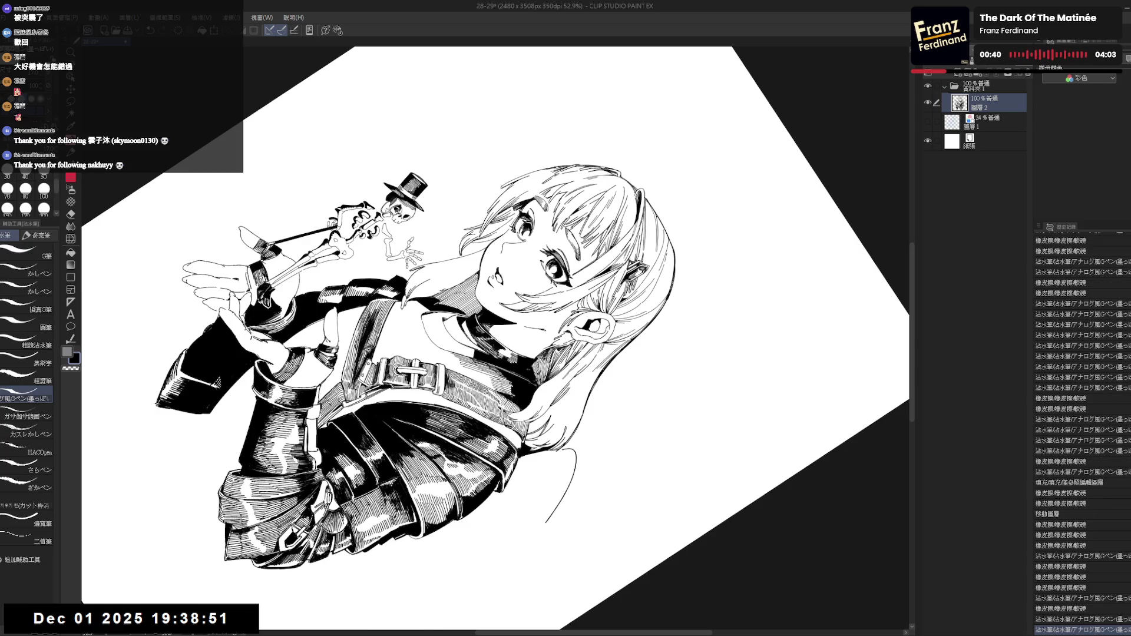
Check the drawing mirrored, then magnify around the face and touch up the ink near the eye.
key(ctrl+0)
key(h)
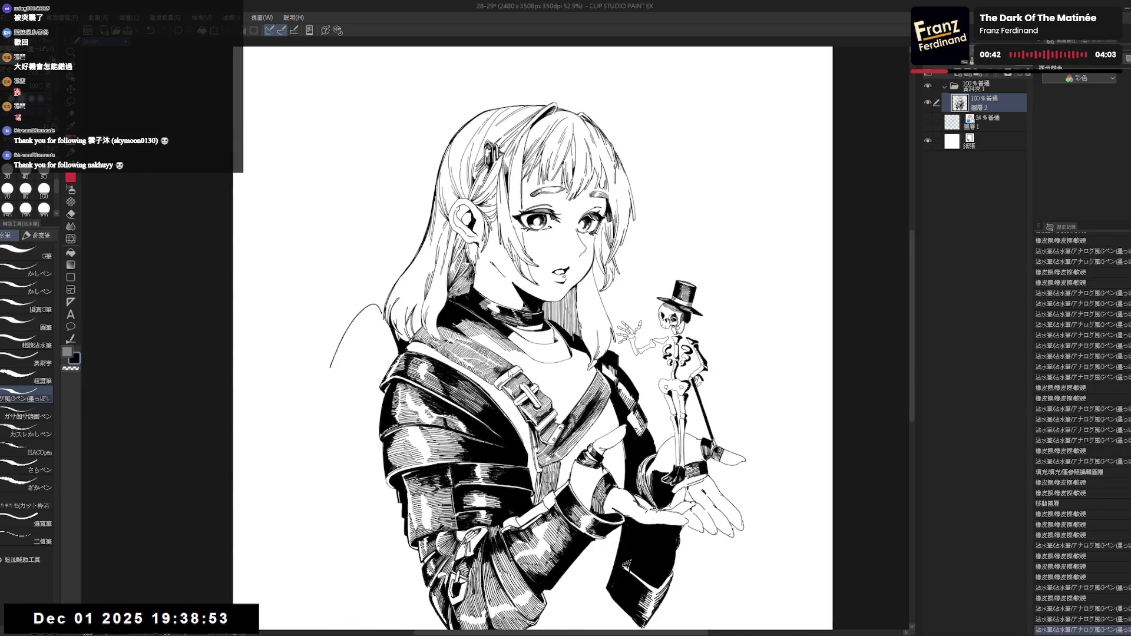
key(h)
key(e)
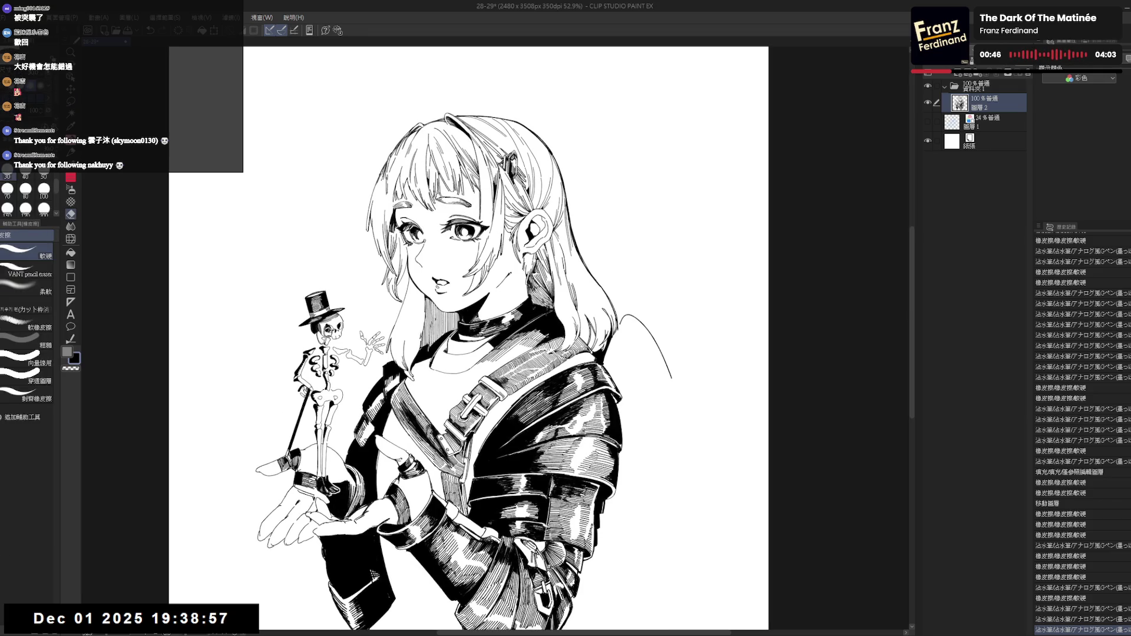
key(p)
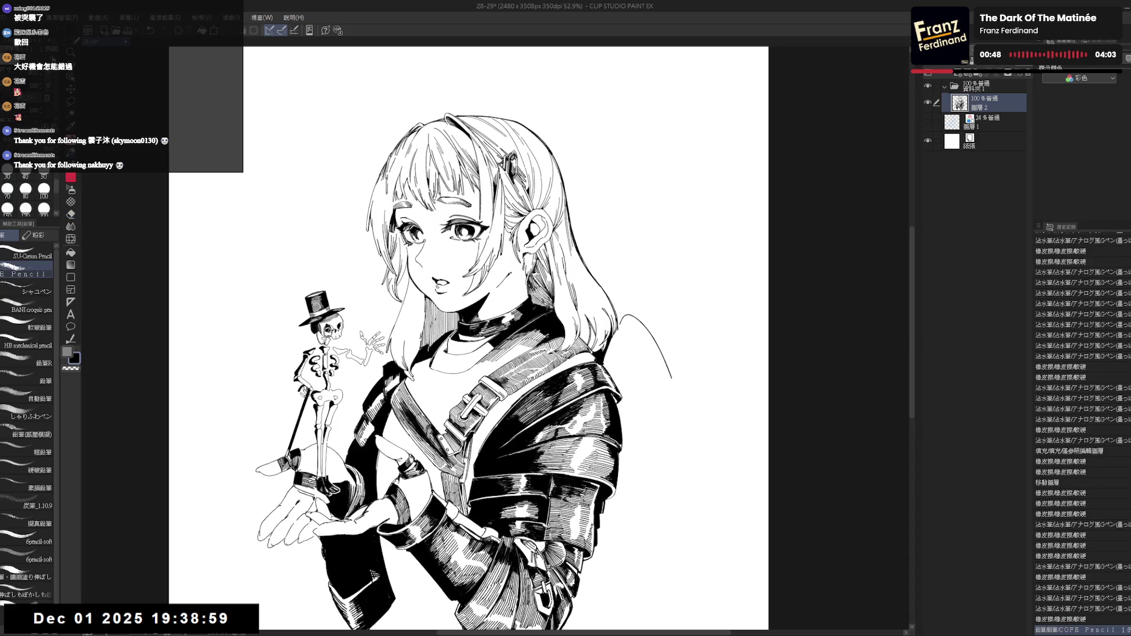
key(e)
key(p)
key(h)
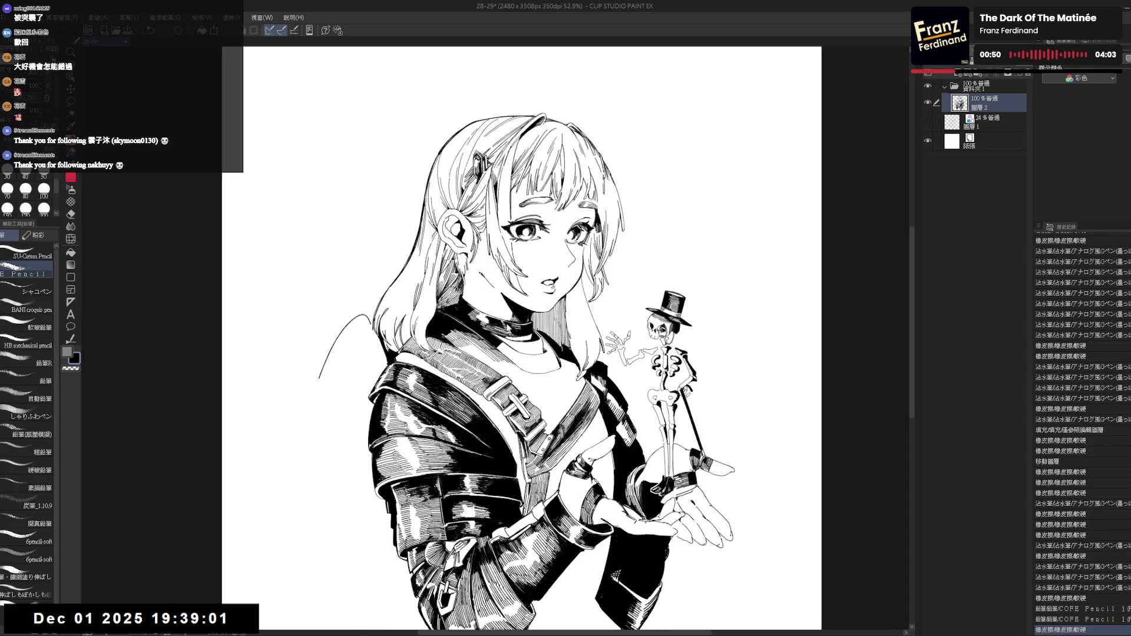
key(h)
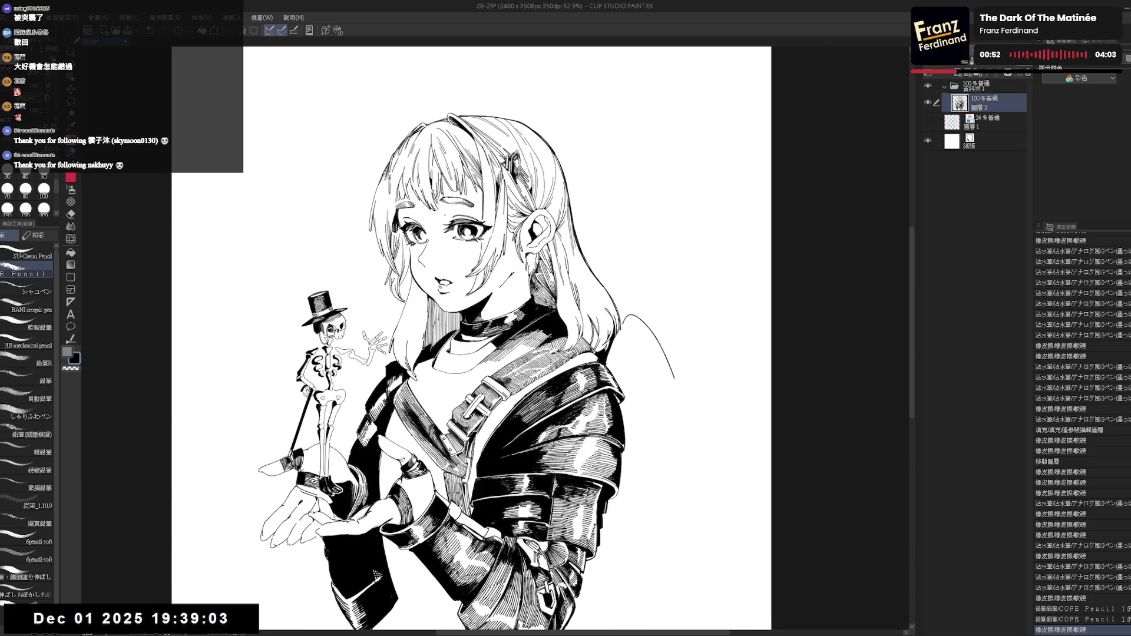
key(e)
key(p)
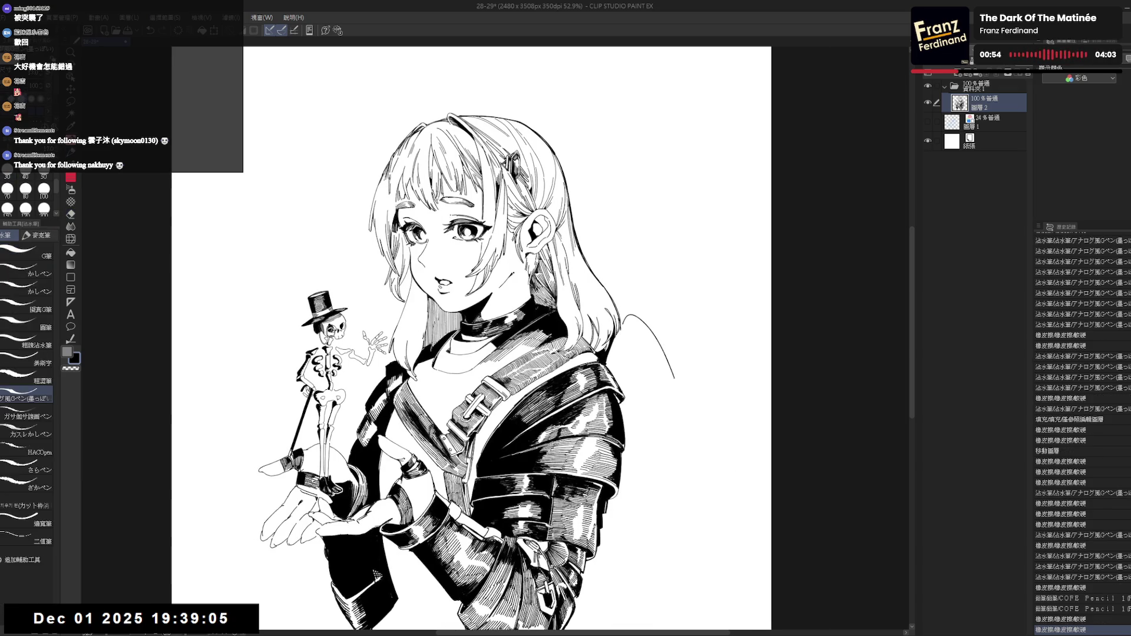
drag(530, 236, 601, 312)
mouse_move(548, 282)
mouse_down()
mouse_move(559, 290)
mouse_move(547, 273)
mouse_up()
Erase a tiny spot near the eye and add a short ink mark lower on the page.
key(e)
key(p)
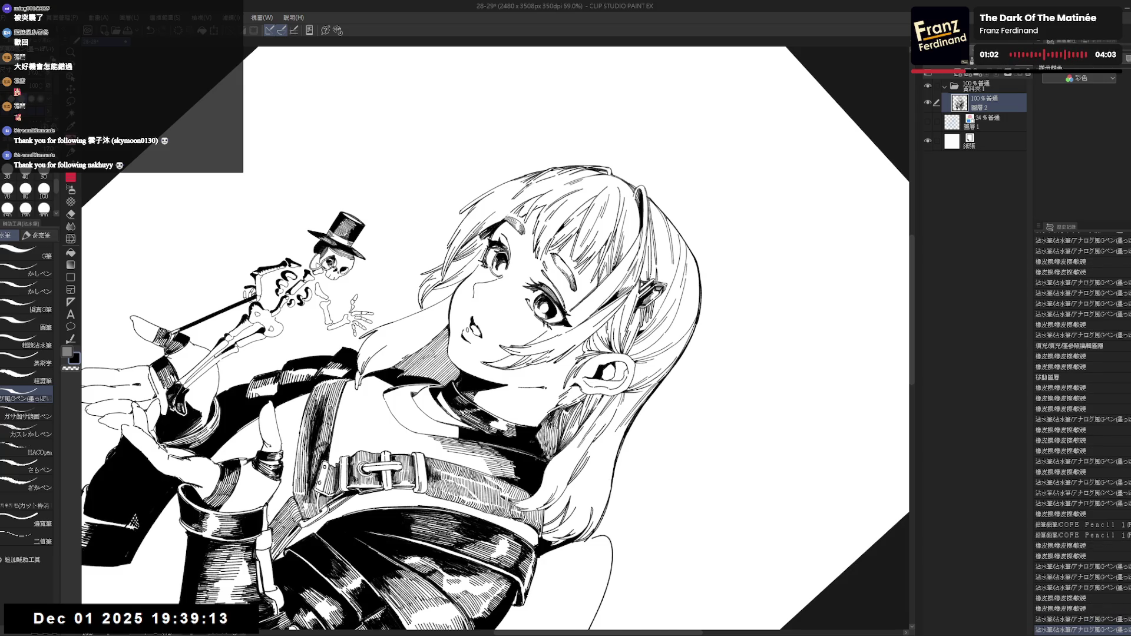
key(ctrl+@)
key(h)
key(e)
click(558, 264)
key(p)
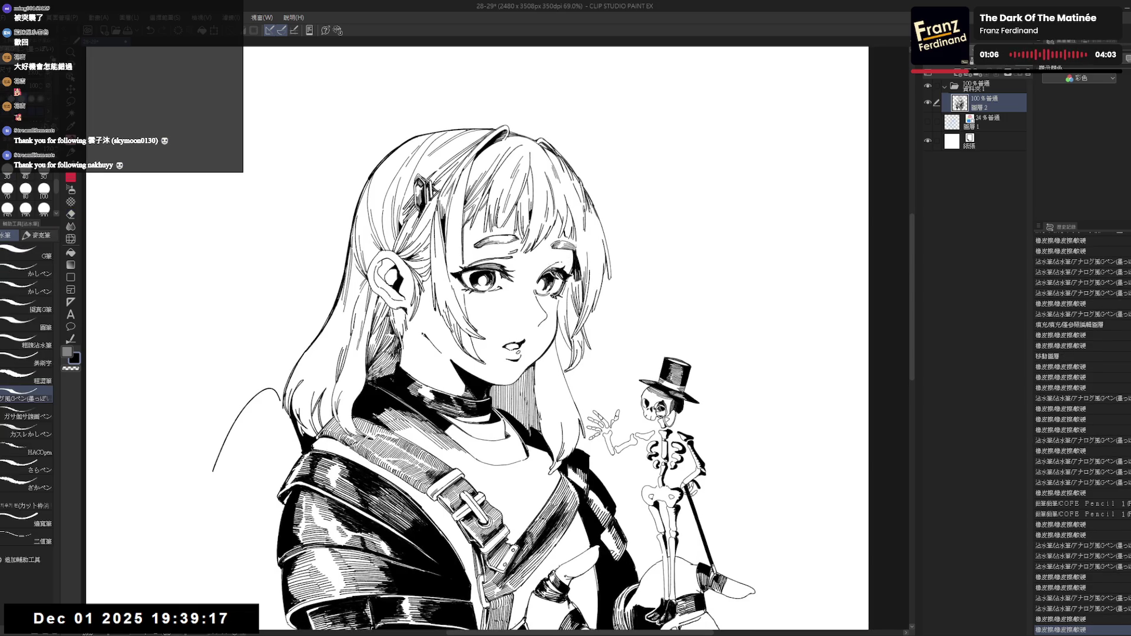
drag(558, 269, 563, 275)
key(ctrl+z)
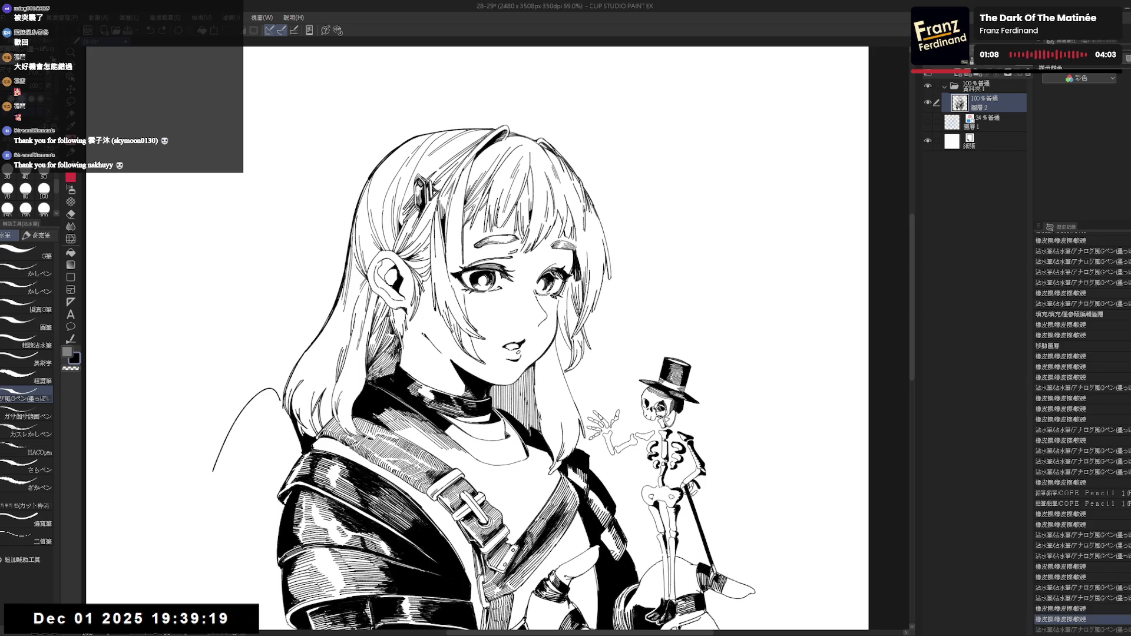
drag(221, 612, 227, 623)
key(h)
scroll(513, 338, down, 3)
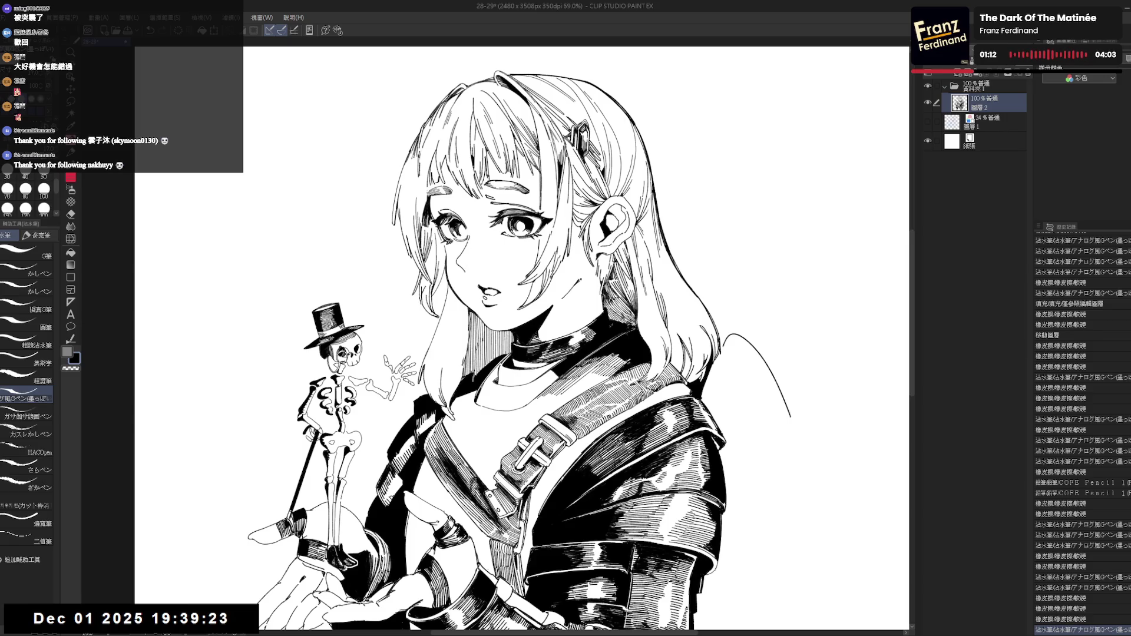
Redo the undone pen strokes three times and zoom out to the whole page.
key(ctrl+y)
key(ctrl+y)
key(ctrl+y)
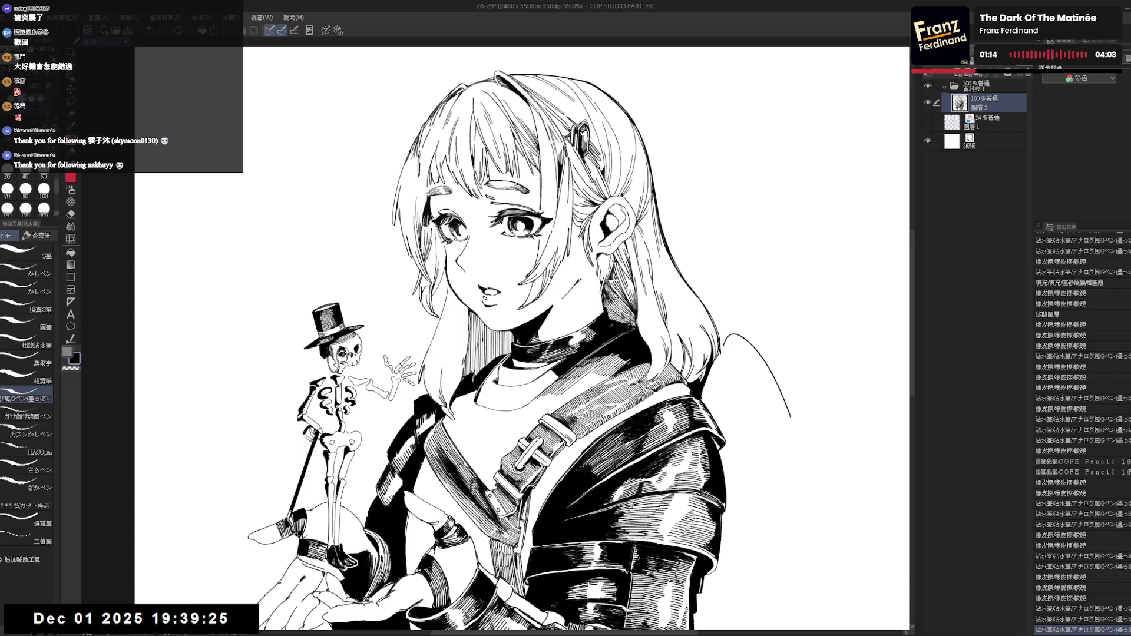
key(ctrl+y)
key(ctrl+y)
key(ctrl+y)
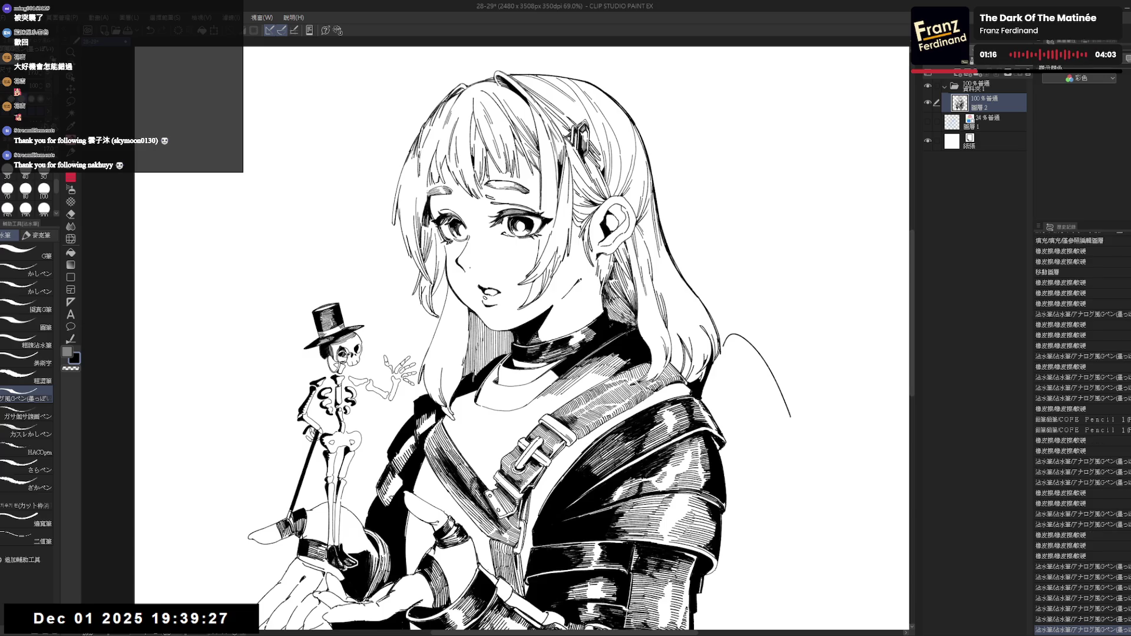
key(ctrl+y)
key(ctrl+y)
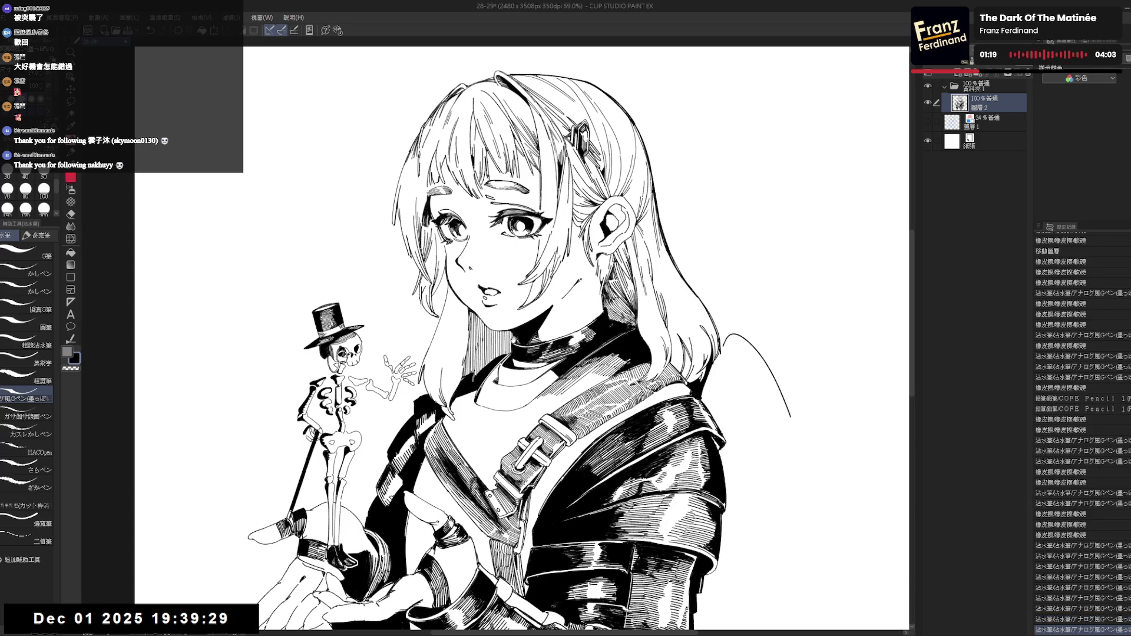
drag(477, 294, 456, 265)
scroll(456, 264, down, 2)
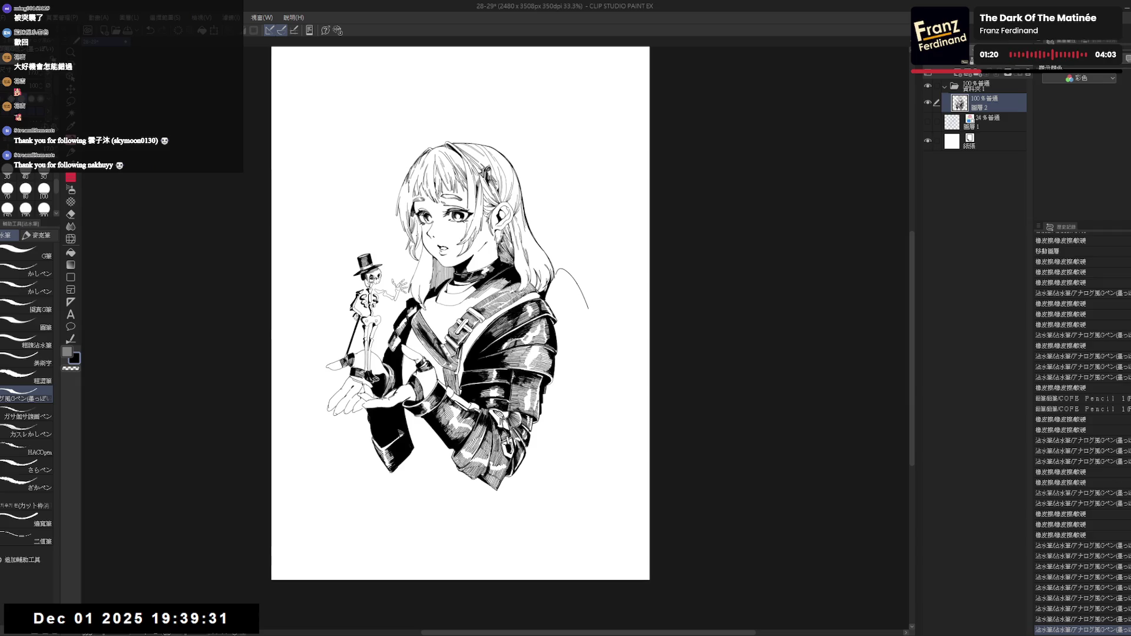
Add small ink touches at the hair-strand tip and erase a bit of stray ink.
scroll(386, 247, up, 1)
scroll(385, 246, up, 1)
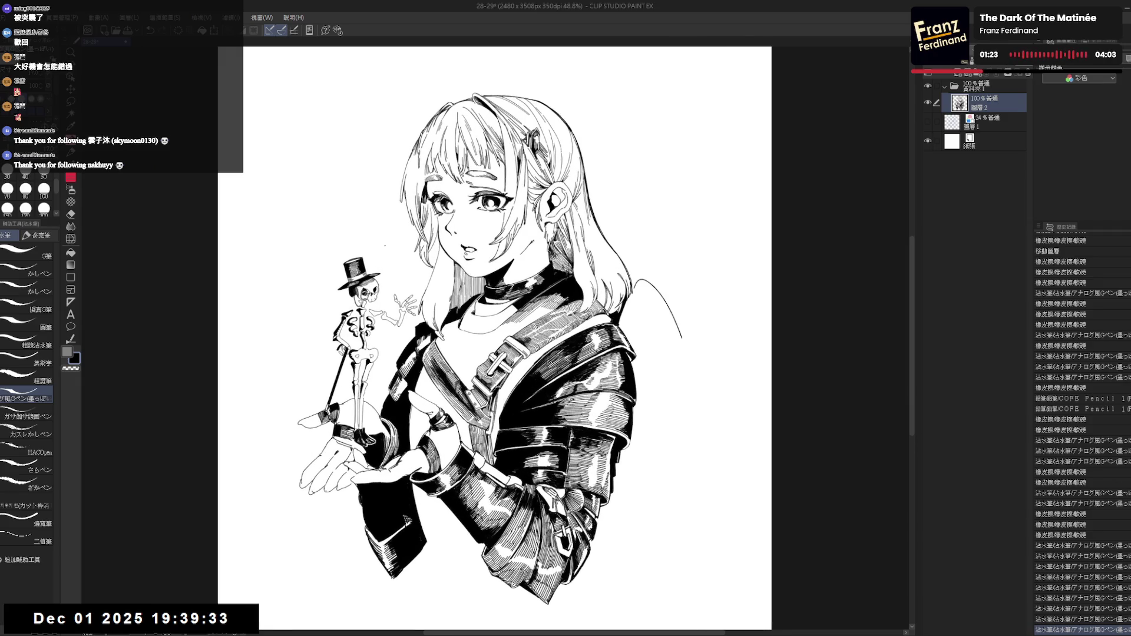
drag(634, 305, 616, 310)
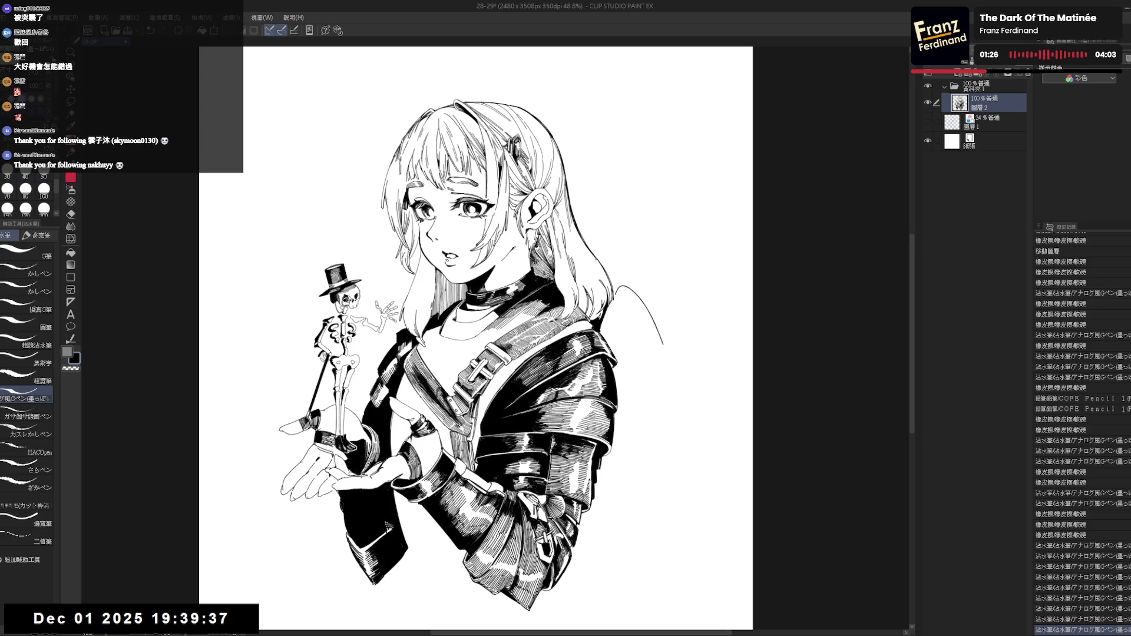
click(645, 291)
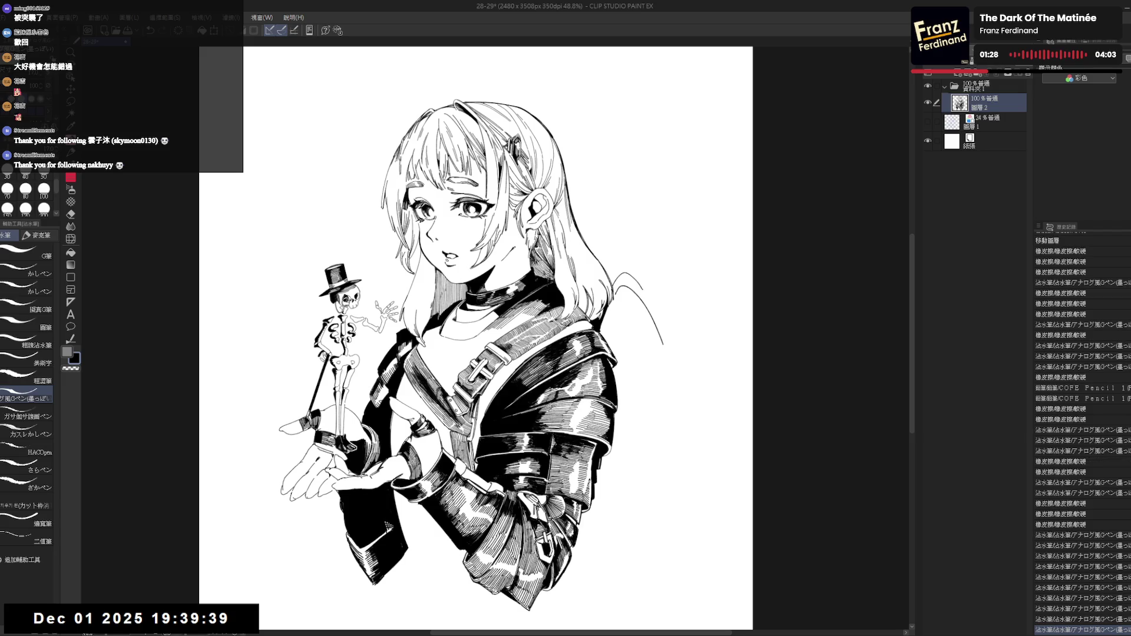
click(647, 293)
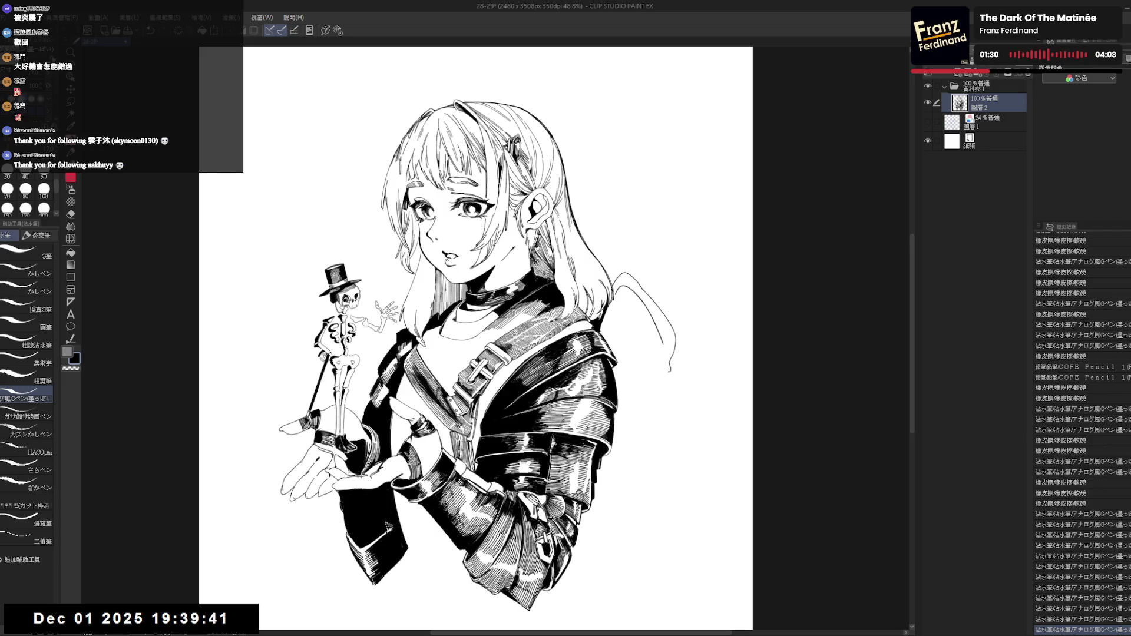
key(e)
mouse_move(610, 290)
mouse_down()
mouse_move(622, 288)
mouse_move(649, 345)
mouse_move(631, 379)
mouse_up()
key(p)
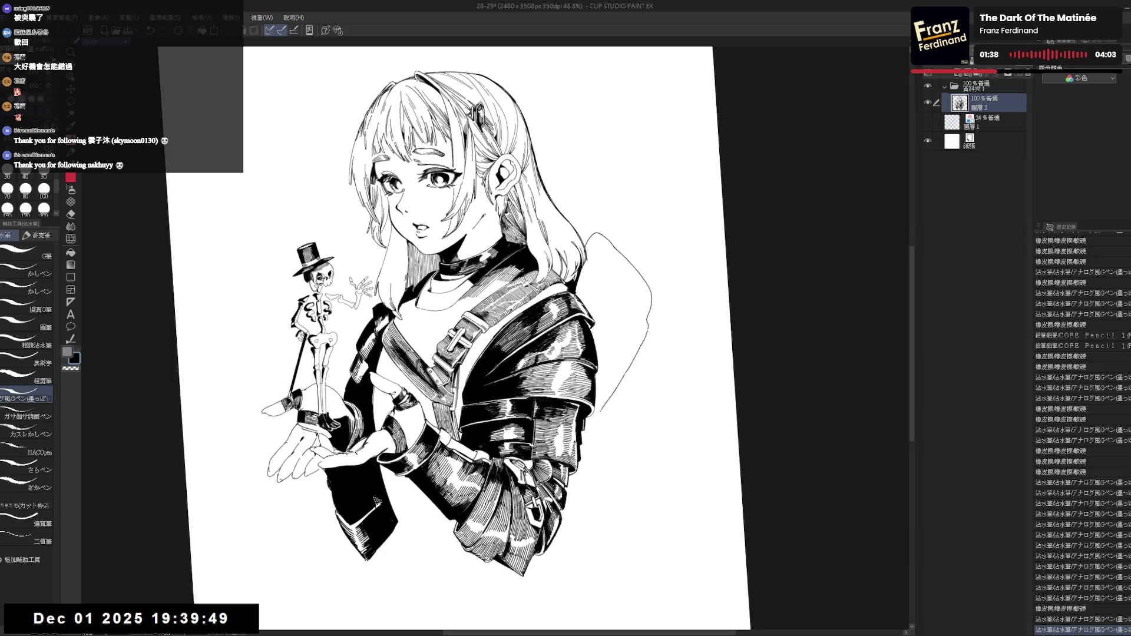
Level the canvas rotation and redo two undone marks on the hood outline.
key(at)
drag(629, 273, 615, 288)
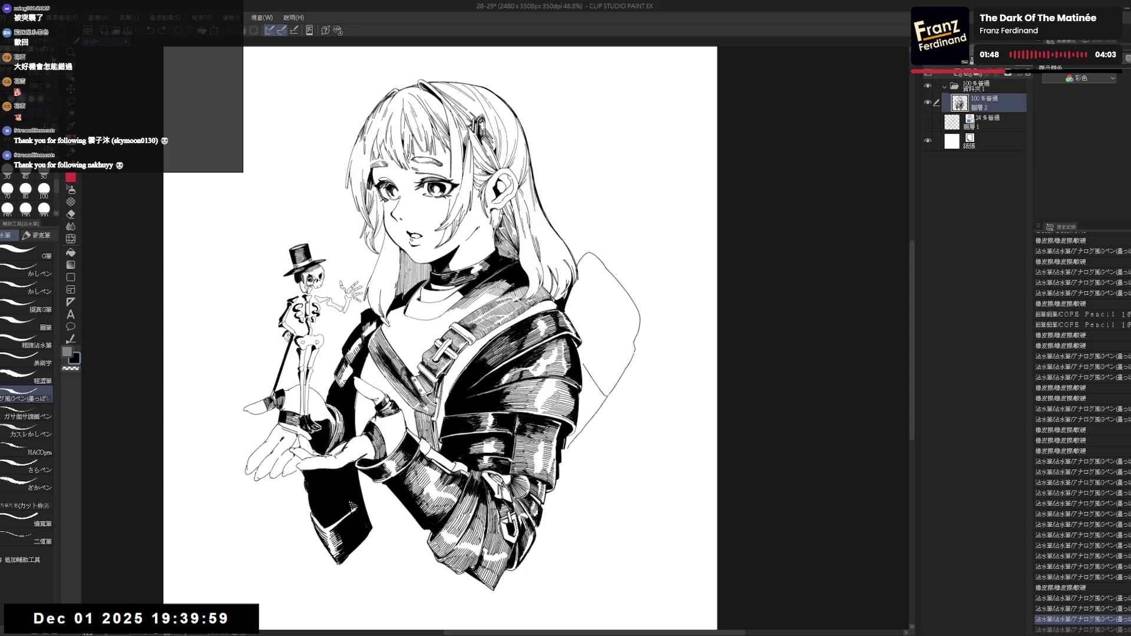
key(ctrl+y)
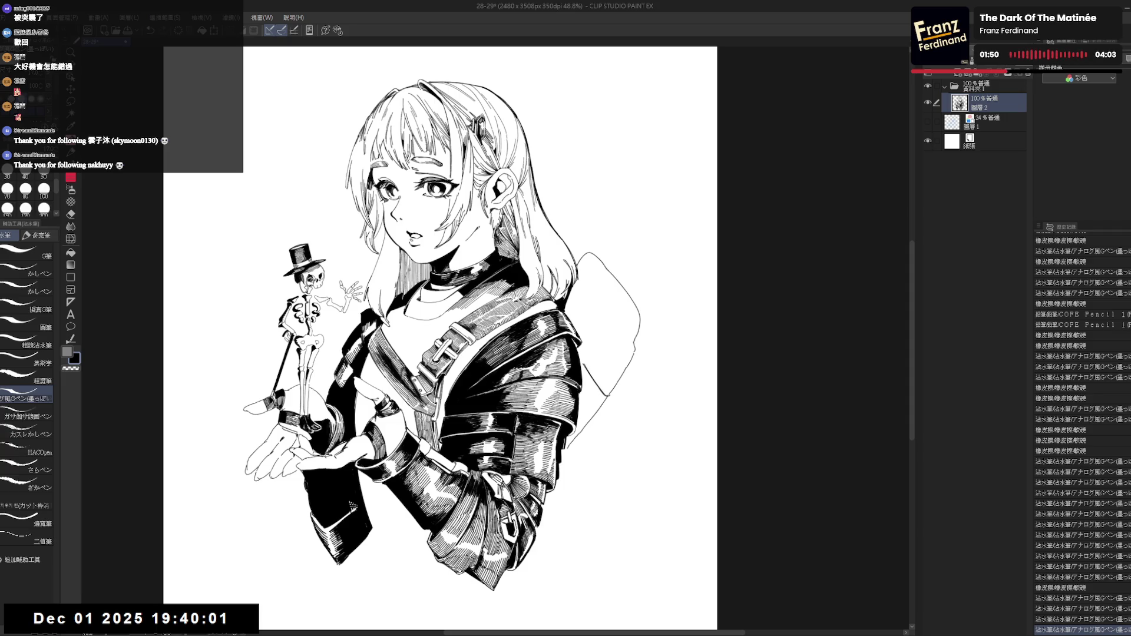
key(ctrl+y)
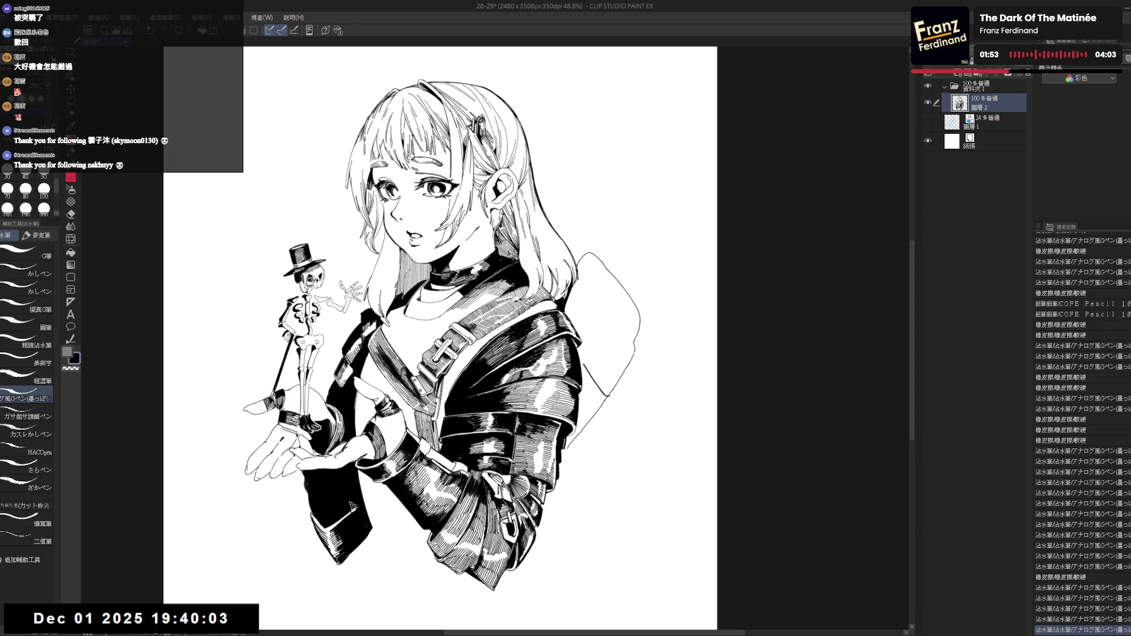
Erase a segment of the hood outline and redraw it with a new pen line.
key(e)
drag(614, 382, 596, 406)
mouse_move(596, 406)
mouse_down()
mouse_move(613, 383)
mouse_move(589, 351)
mouse_move(623, 372)
mouse_up()
key(p)
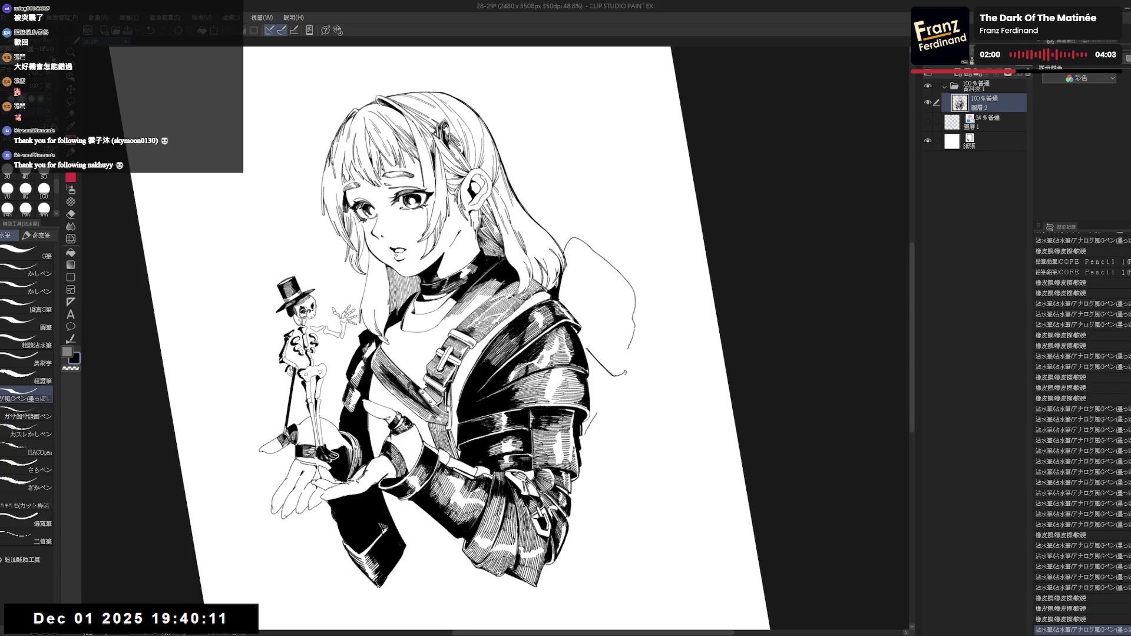
drag(626, 370, 612, 401)
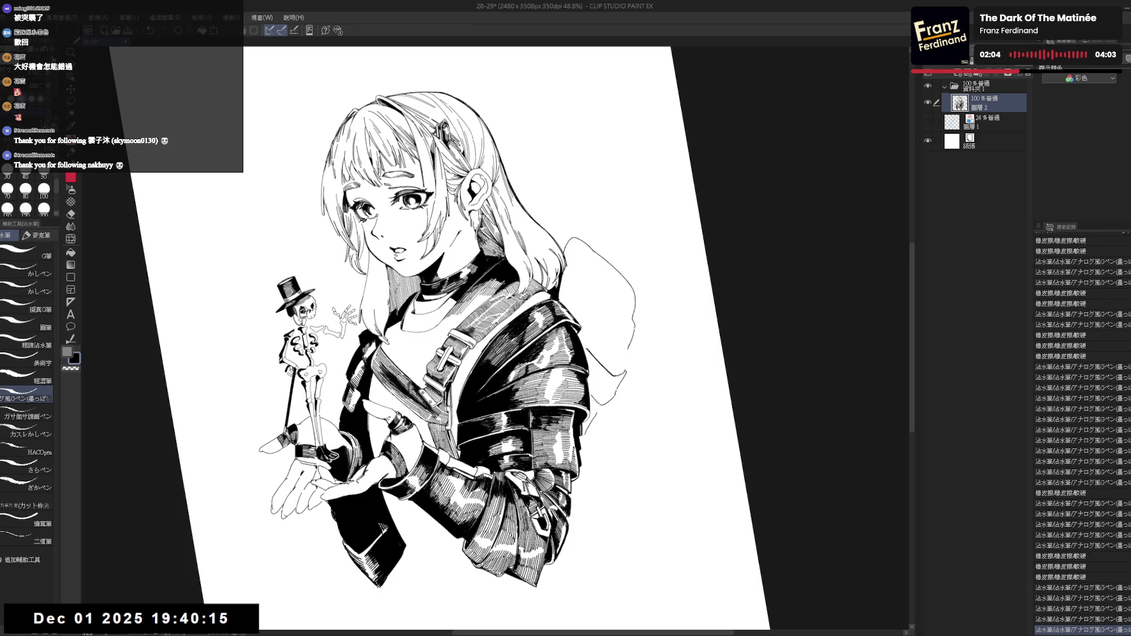
Flip the canvas horizontally and back, then rotate the view to check the drawing.
key(ctrl+shift+r)
key(h)
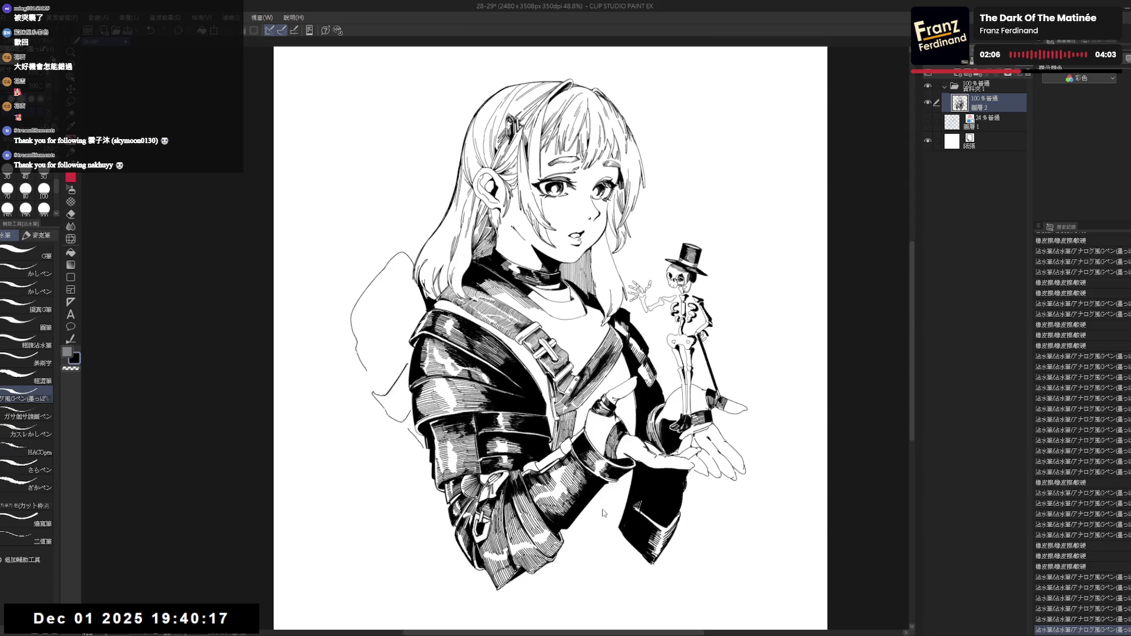
key(h)
key(r)
drag(651, 445, 566, 480)
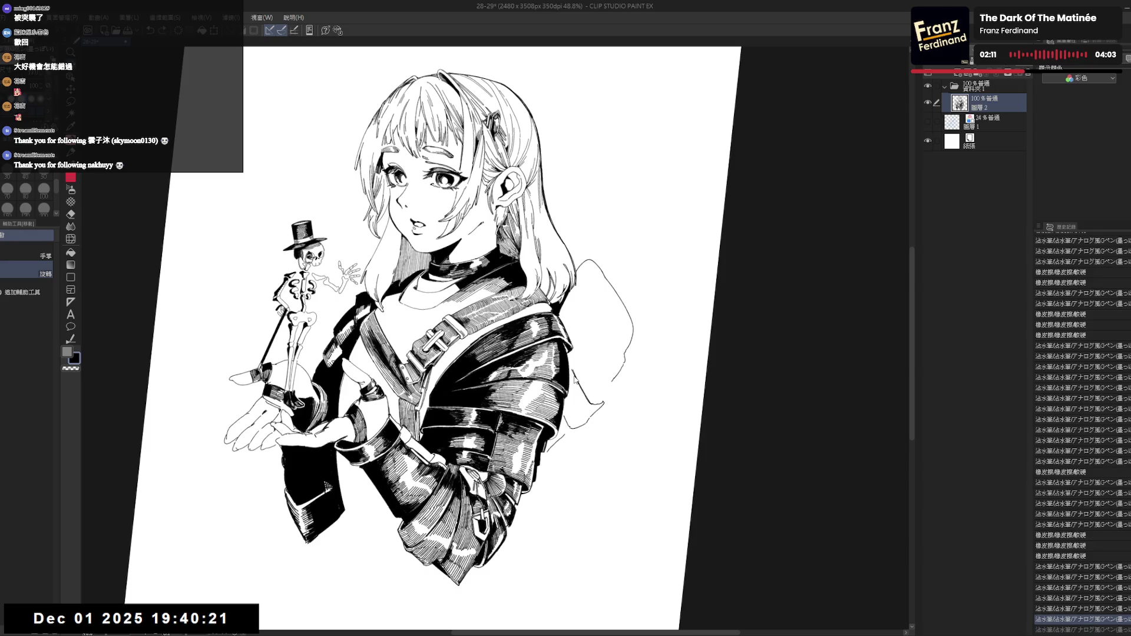
drag(576, 381, 620, 381)
Zoom out over the drawing with the G-pen active.
key(p)
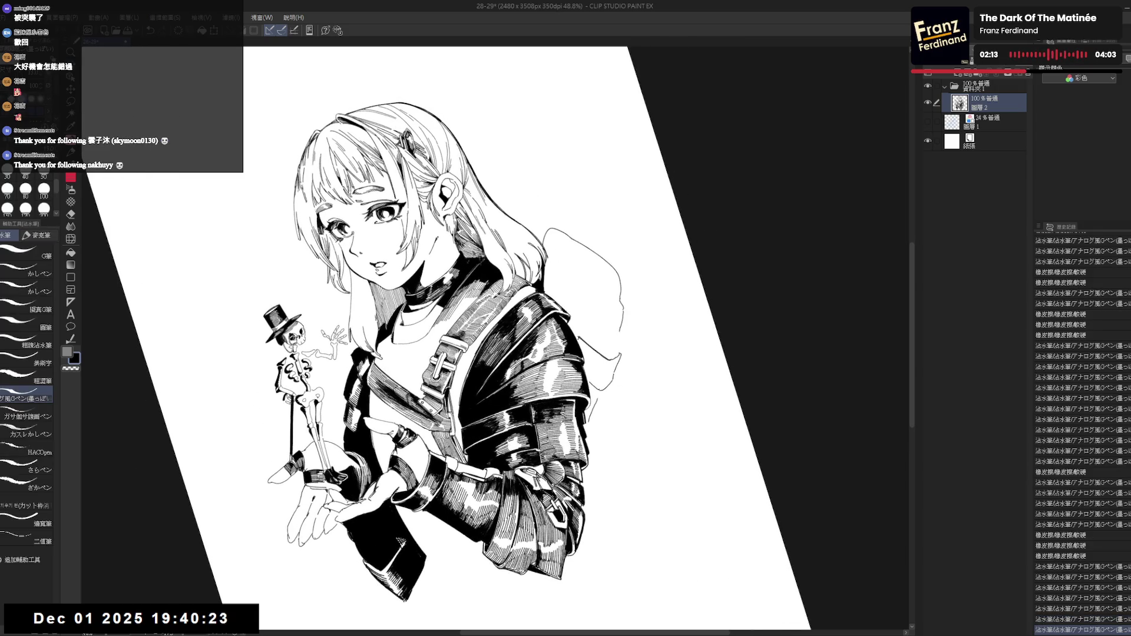
scroll(1083, 398, down, 4)
scroll(1083, 436, down, 5)
scroll(1082, 436, down, 4)
scroll(1082, 435, down, 4)
scroll(1082, 436, down, 4)
scroll(1082, 436, down, 5)
scroll(1083, 436, down, 2)
scroll(1083, 436, down, 1)
scroll(1083, 436, down, 2)
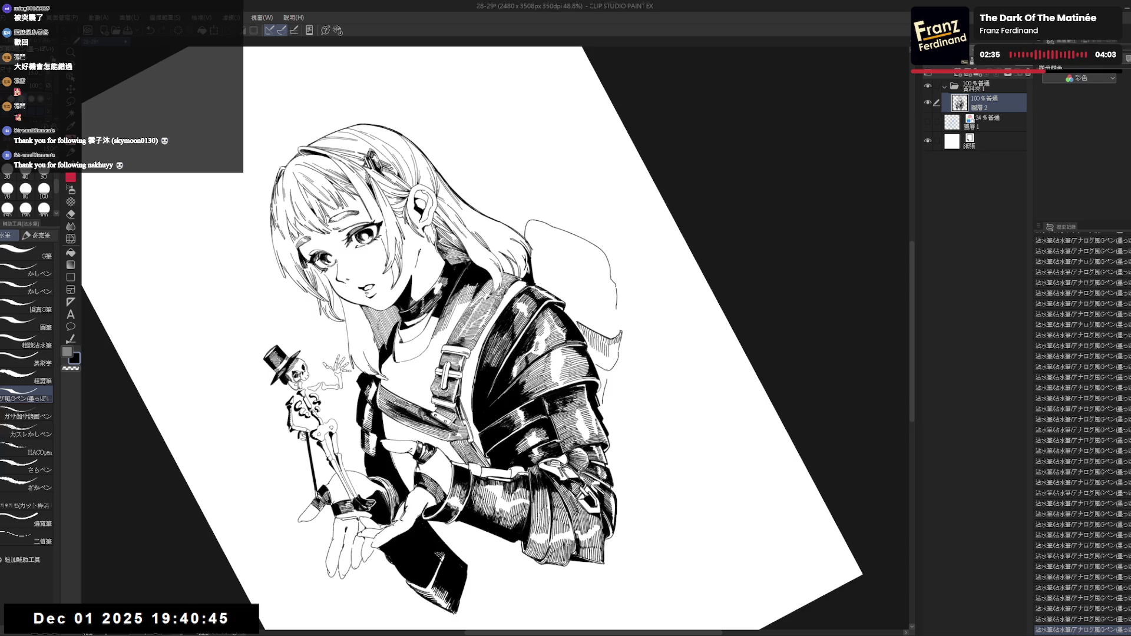
Rotate the canvas view, ending about 90 degrees counter-clockwise.
key(r)
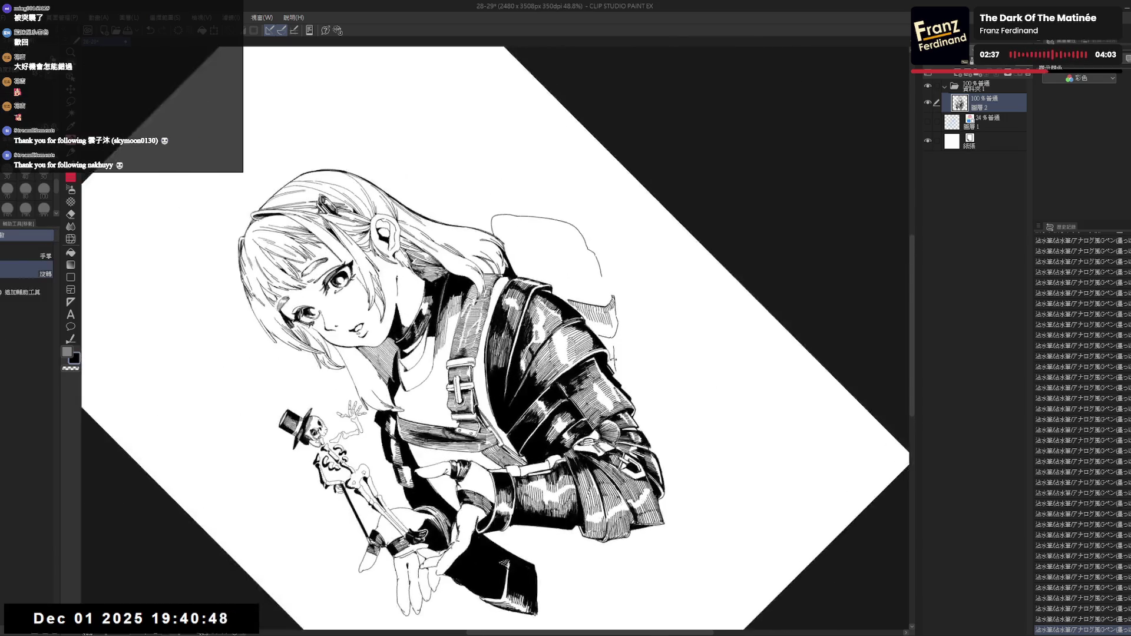
drag(530, 353, 547, 377)
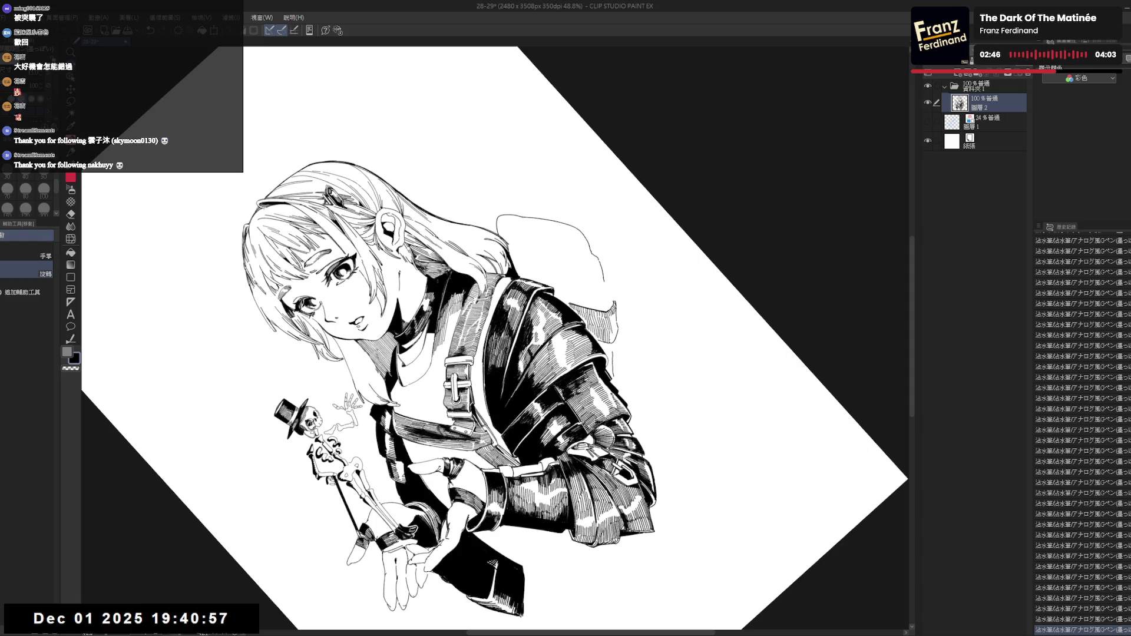
mouse_move(648, 247)
mouse_down()
mouse_move(671, 339)
mouse_move(648, 430)
mouse_move(613, 471)
mouse_up()
mouse_move(648, 339)
mouse_down()
mouse_move(530, 195)
mouse_move(512, 189)
mouse_up()
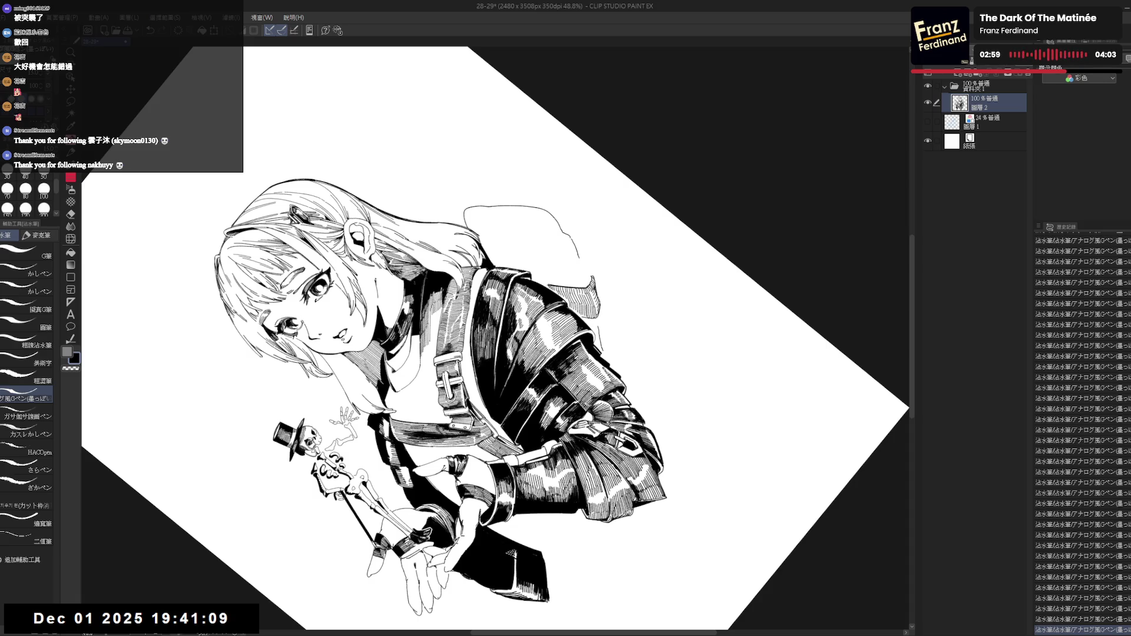
Straighten and re-tilt the view, erase part of the hood line, and undo a stray stroke.
key(ctrl+@)
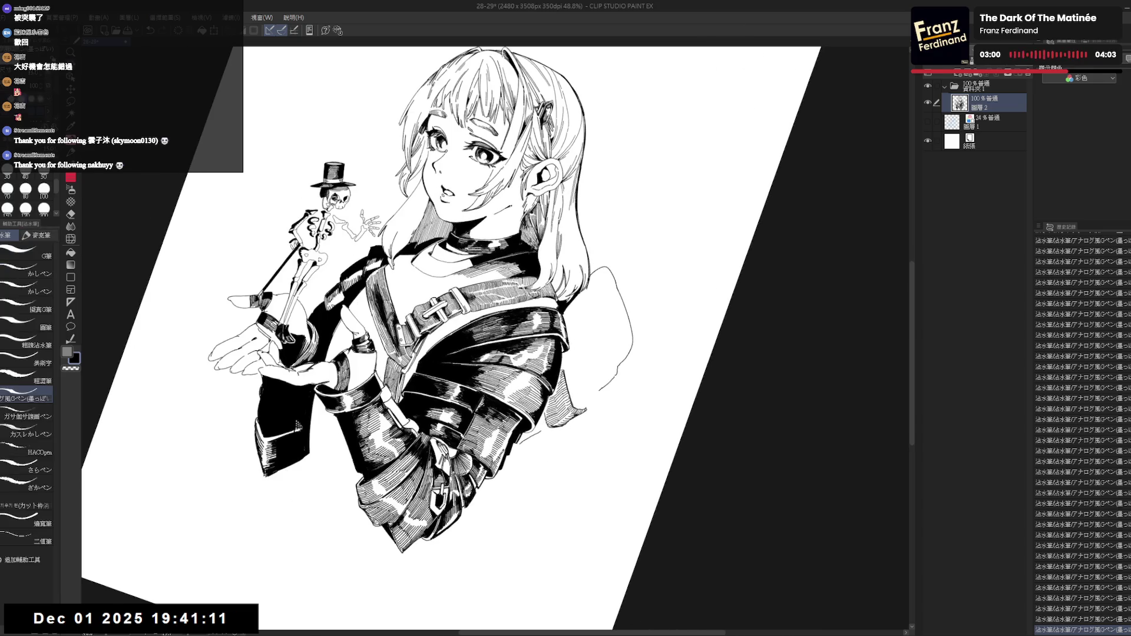
key(minus)
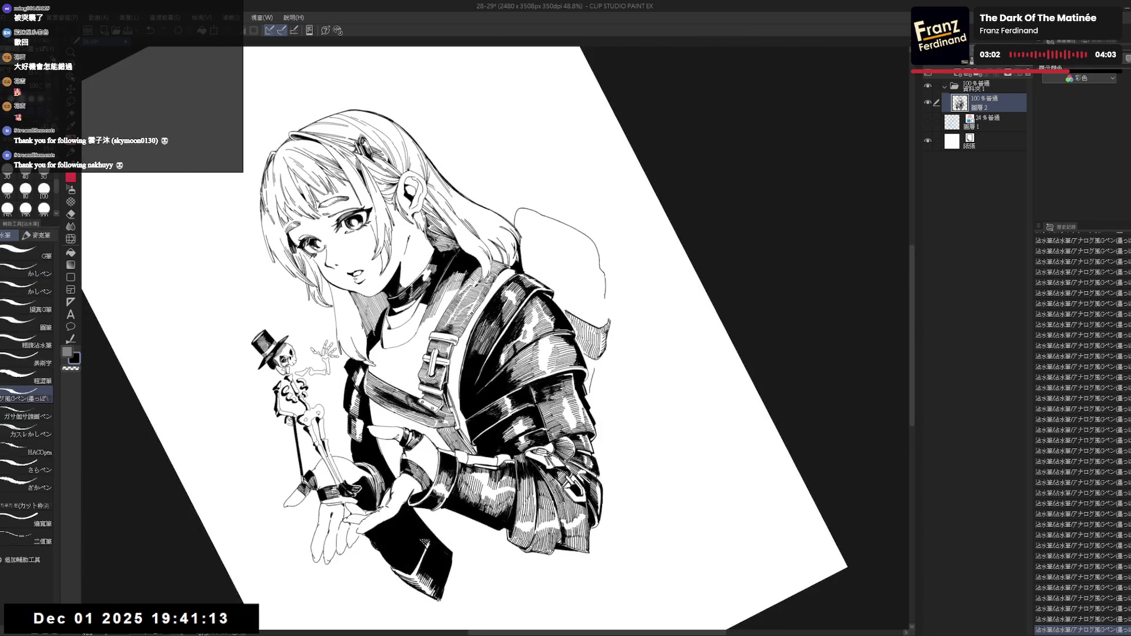
mouse_move(602, 273)
mouse_down()
mouse_move(610, 317)
mouse_move(584, 316)
mouse_move(598, 314)
mouse_up()
key(ctrl+z)
Fill a small area with black, fit the page upright, and stroke a short hood line.
key(g)
click(592, 330)
key(p)
key(ctrl+0)
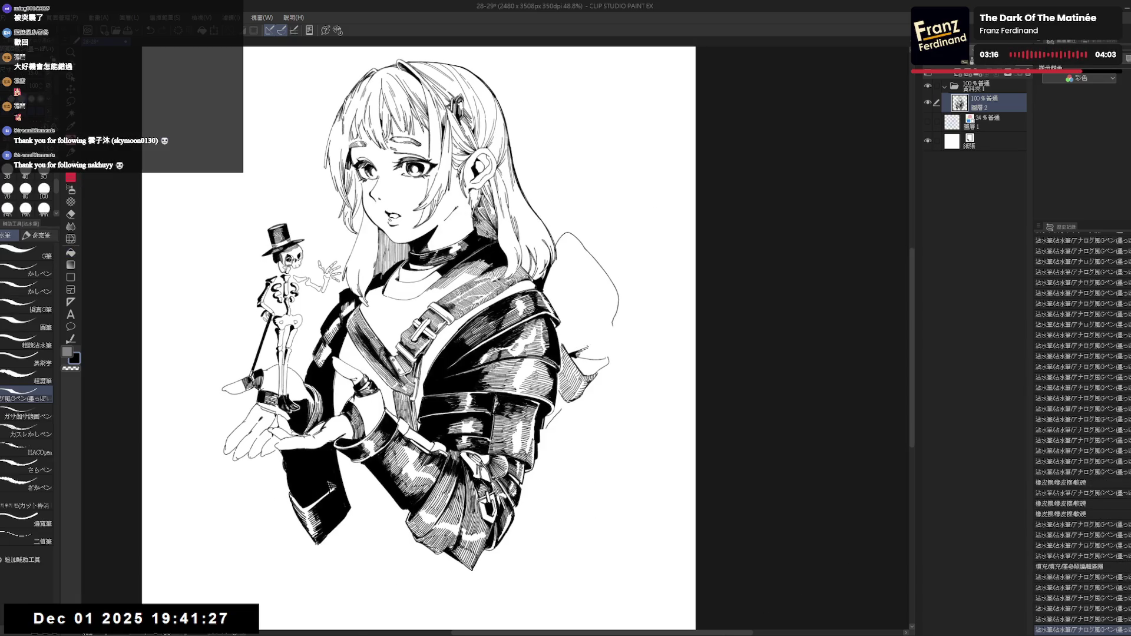
drag(606, 347, 589, 356)
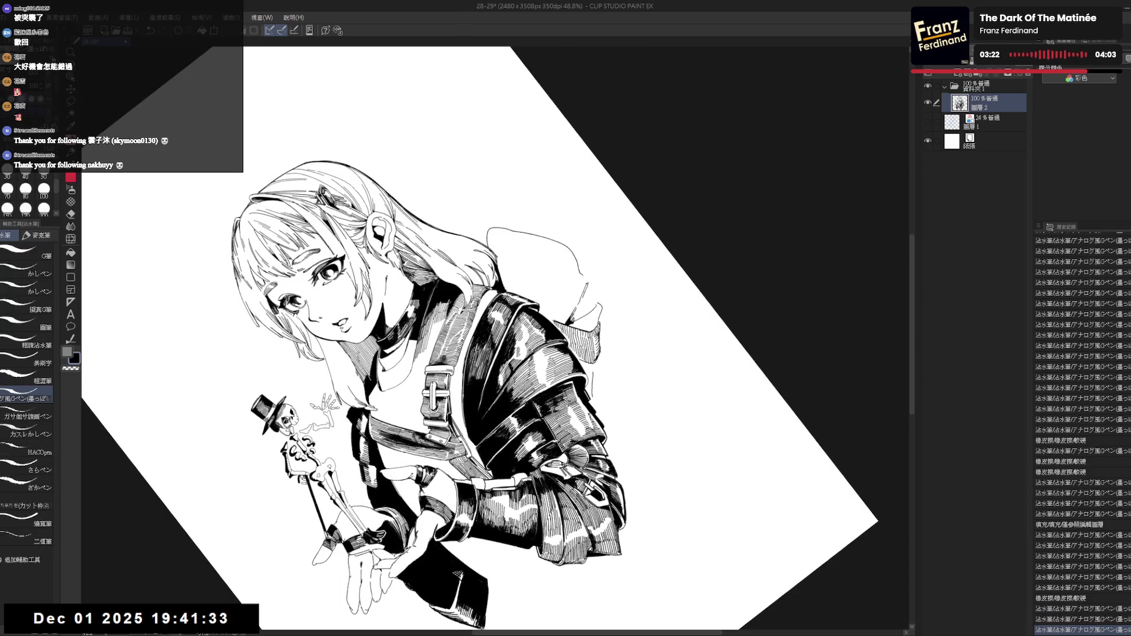
Erase more of the hood outline, then draw a stroke and undo it to redo longer.
key(e)
key(ctrl+0)
mouse_move(602, 325)
mouse_down()
mouse_move(607, 347)
mouse_move(592, 306)
mouse_up()
key(p)
drag(574, 265, 561, 324)
key(ctrl+z)
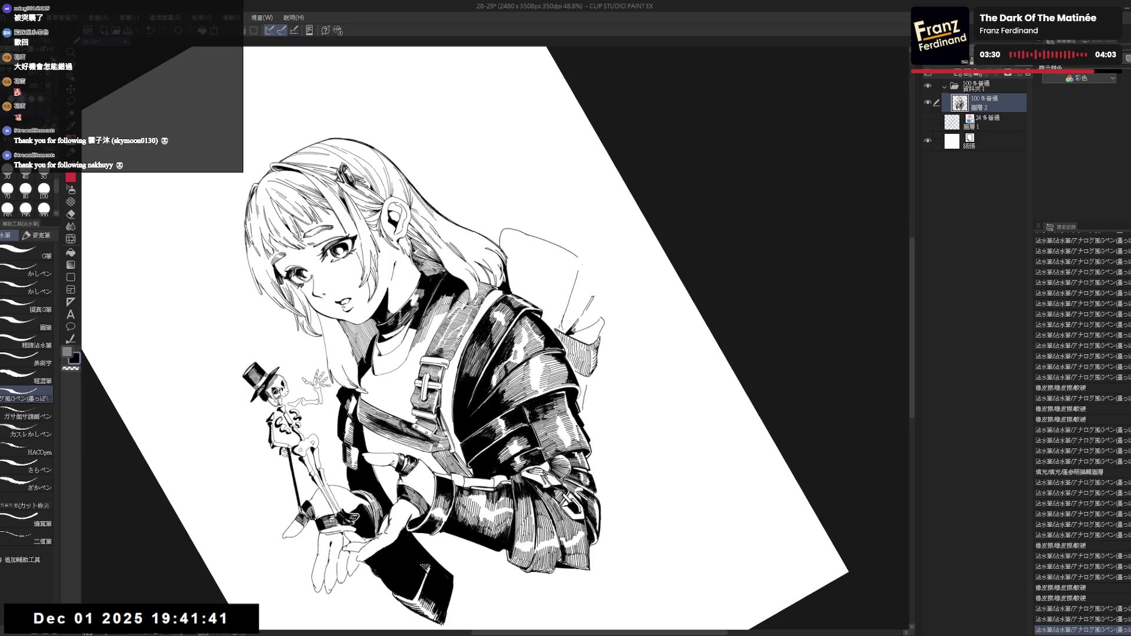
Erase bits of the lower hood outline and add a small new ink stroke there.
key(e)
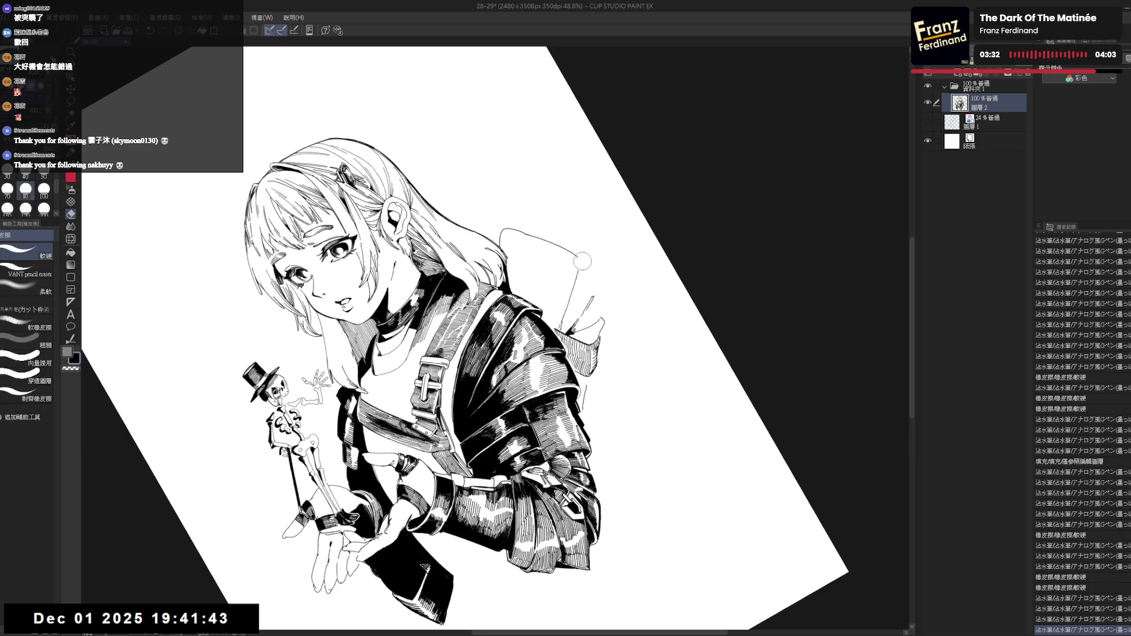
drag(582, 263, 583, 268)
mouse_move(558, 374)
mouse_down()
mouse_move(549, 390)
mouse_move(566, 365)
mouse_up()
key(p)
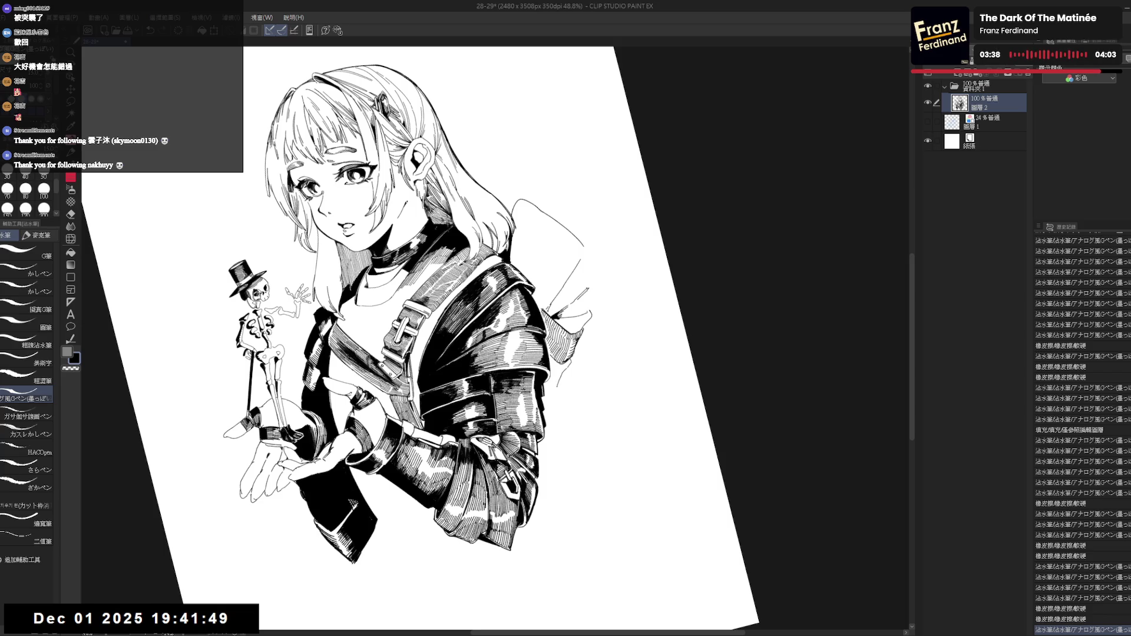
drag(566, 376, 545, 407)
Straighten the view, rotate it counter-clockwise, and toggle between eraser and G-pen.
key(ctrl+at)
drag(621, 299, 567, 343)
key(e)
key(p)
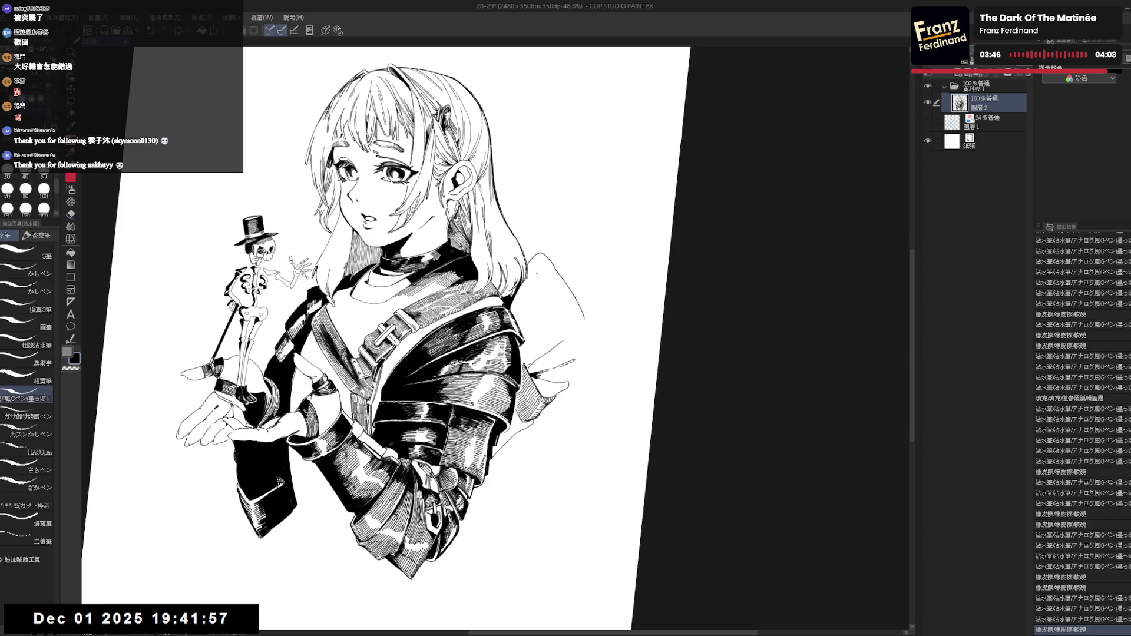